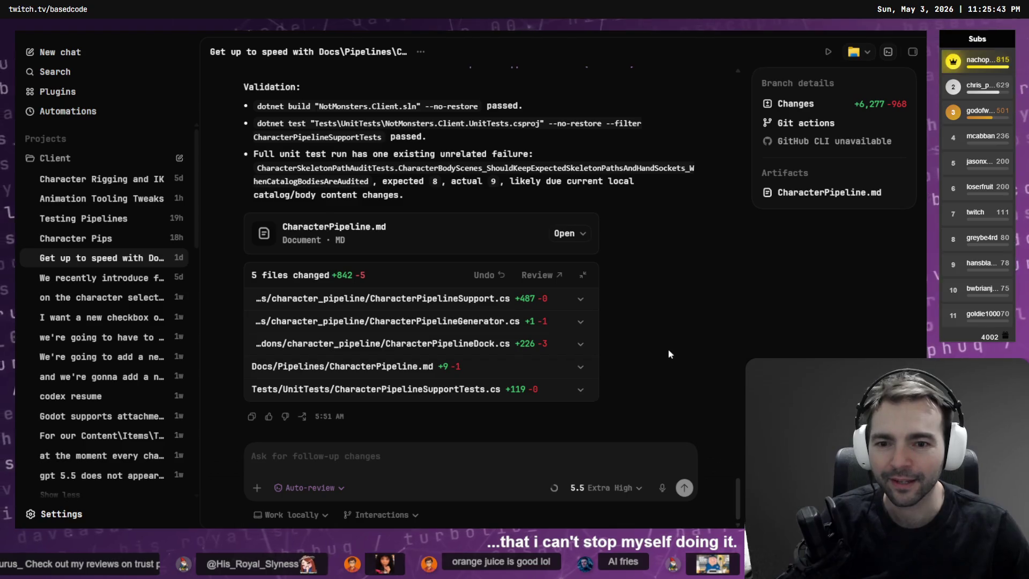
Step: Rename the 'Get up to speed' chat to 'Character Pipelines' and open the random character feature chat
{"action": "scroll", "coordinate": [663, 348], "scroll_direction": "up", "scroll_amount": 20}
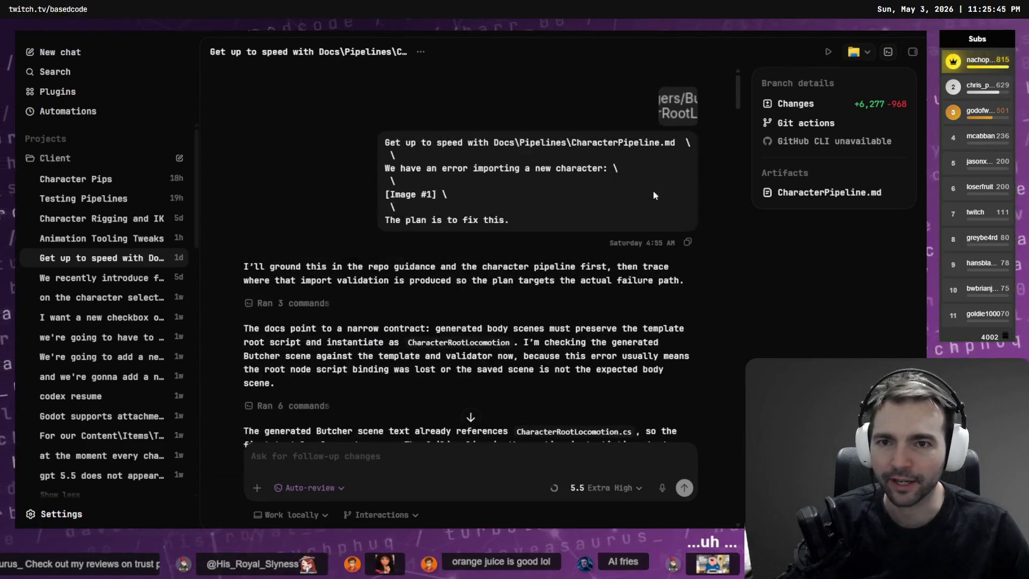
{"action": "right_click", "coordinate": [123, 261]}
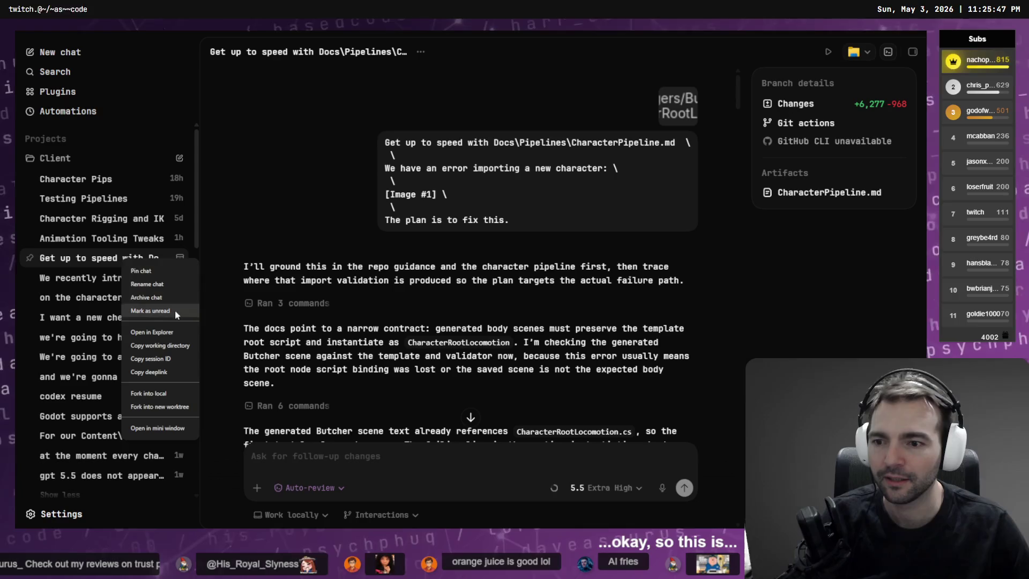
{"action": "left_click", "coordinate": [128, 279]}
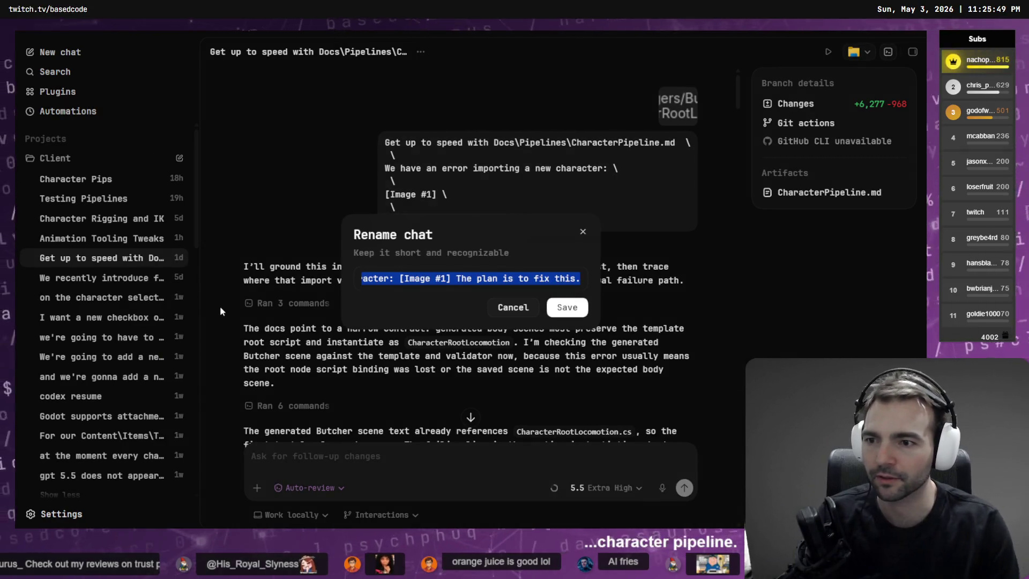
{"action": "type", "text": "Charac"}
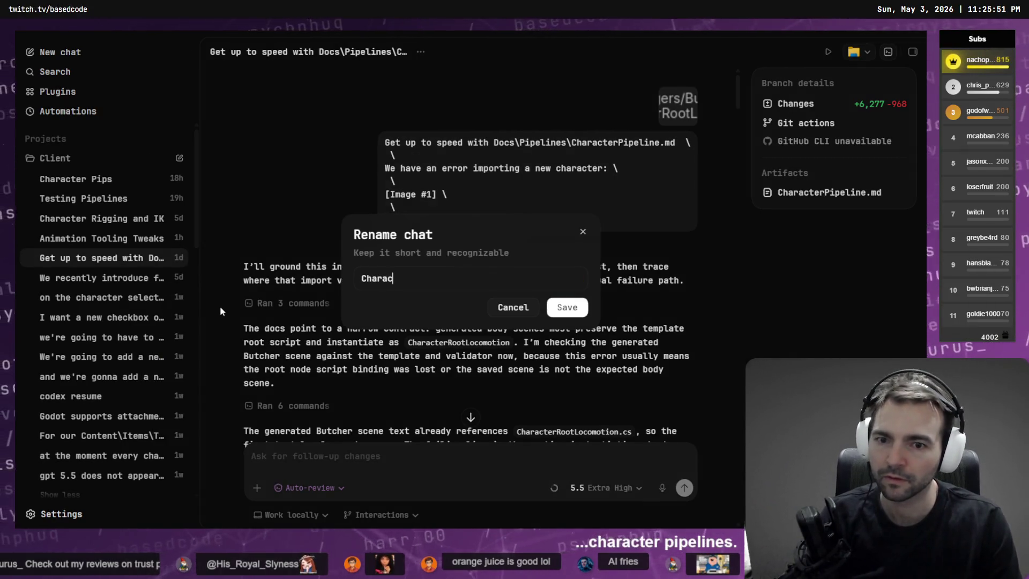
{"action": "type", "text": "ter Pipelines"}
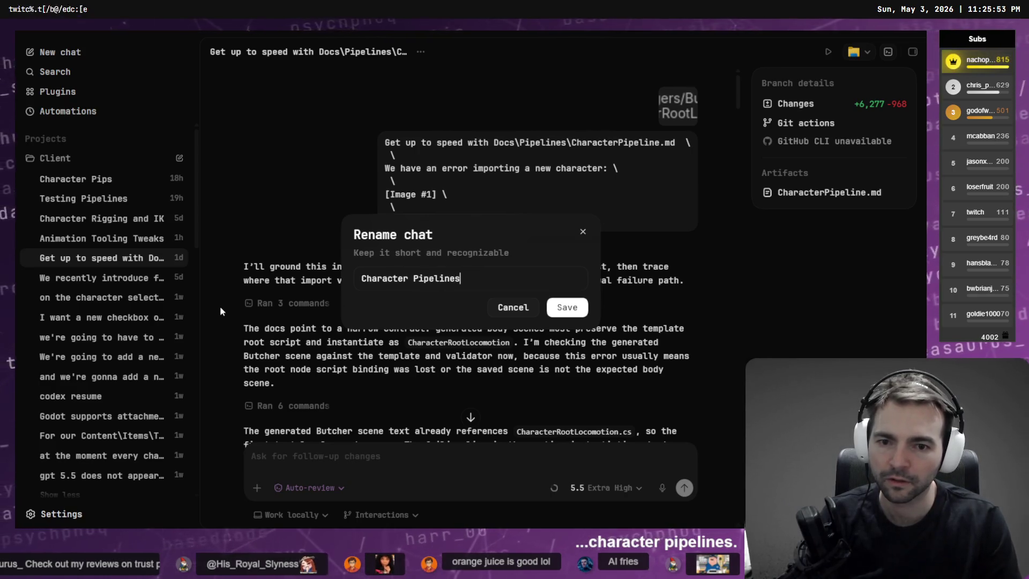
{"action": "key", "text": "Return"}
{"action": "left_click", "coordinate": [115, 280]}
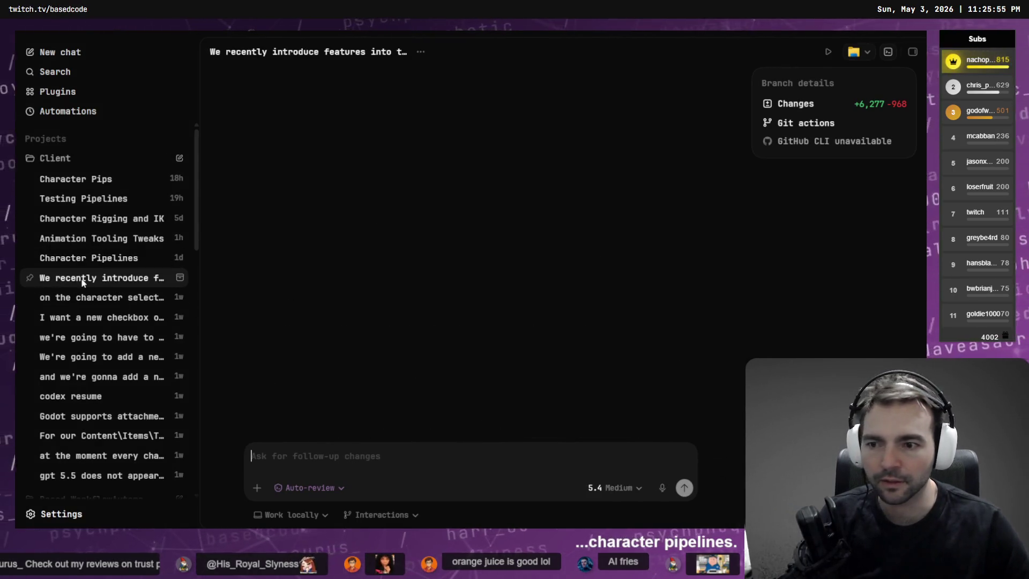
Step: Rename the random-character chat to 'Character Selection Screen' and open the character selection planning chat
{"action": "scroll", "coordinate": [628, 401], "scroll_direction": "up", "scroll_amount": 10}
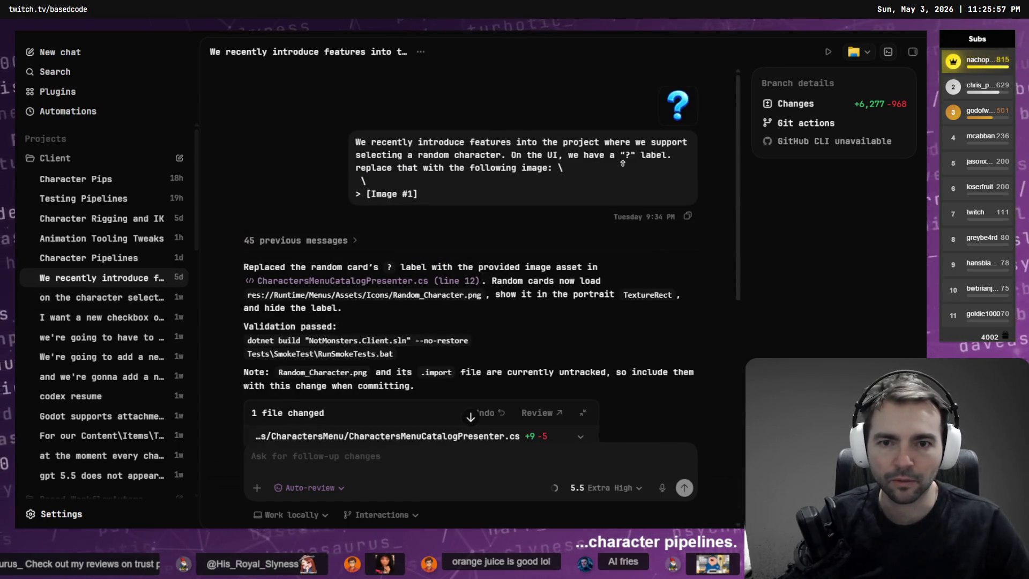
{"action": "scroll", "coordinate": [466, 186], "scroll_direction": "down", "scroll_amount": 10}
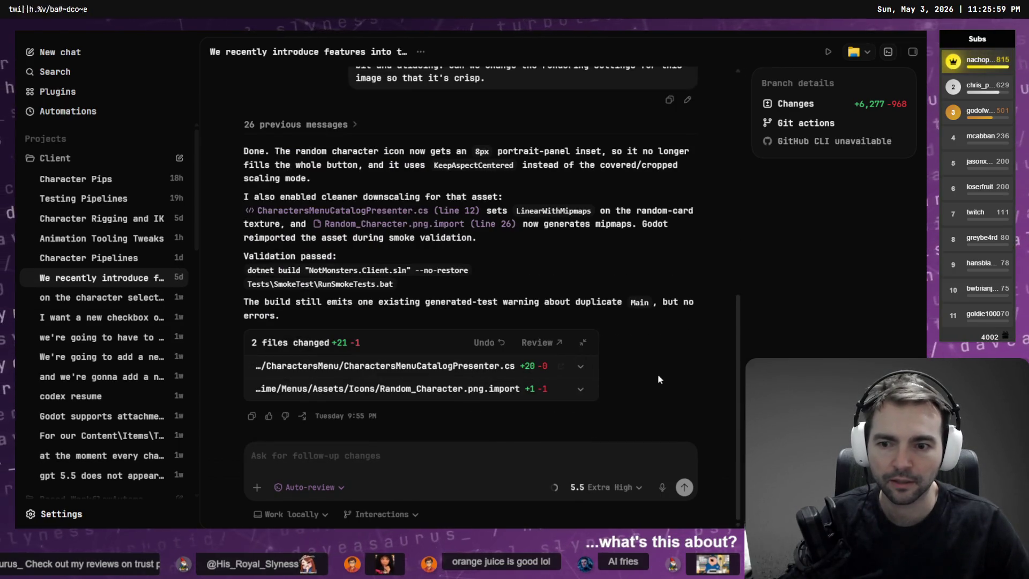
{"action": "scroll", "coordinate": [664, 391], "scroll_direction": "up", "scroll_amount": 10}
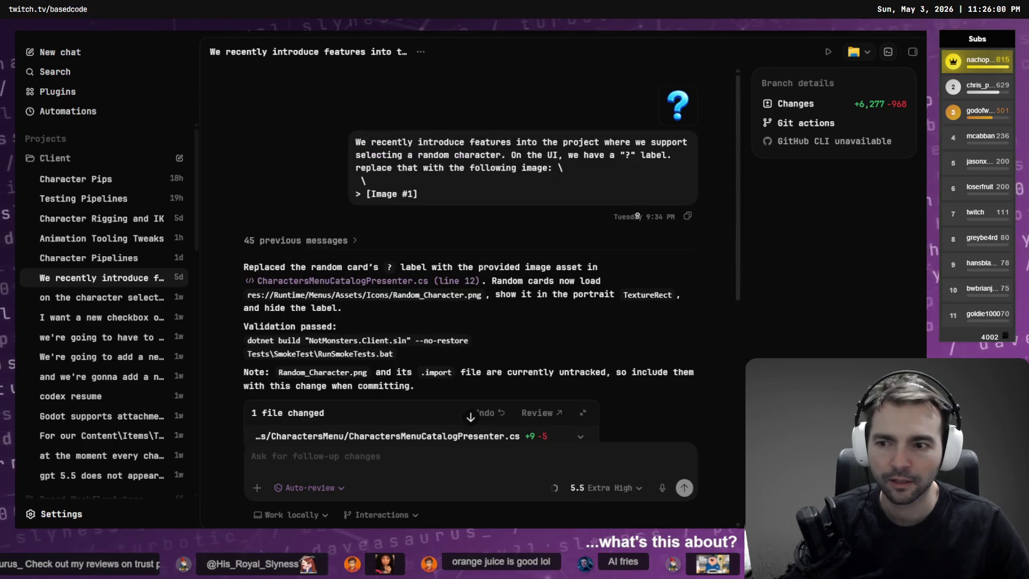
{"action": "right_click", "coordinate": [84, 279]}
{"action": "left_click", "coordinate": [122, 306]}
{"action": "type", "text": "Character Selectio"}
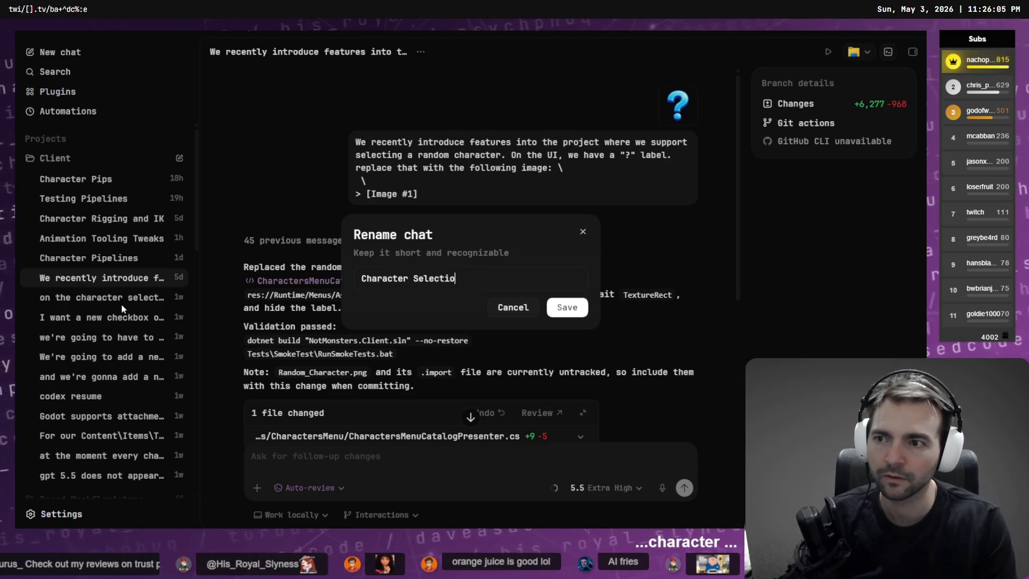
{"action": "type", "text": "n Scree"}
{"action": "key", "text": "Return"}
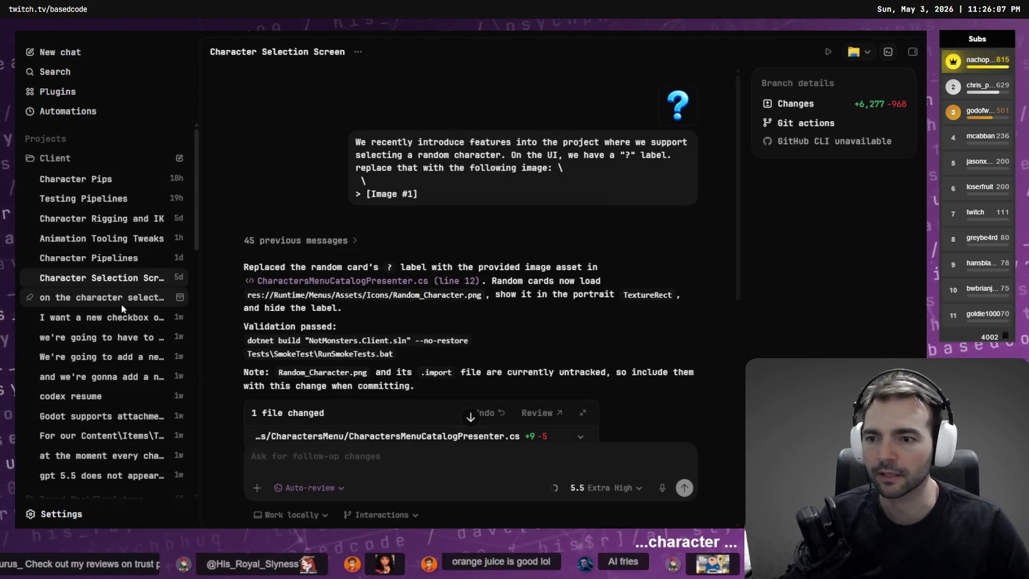
{"action": "left_click", "coordinate": [104, 303]}
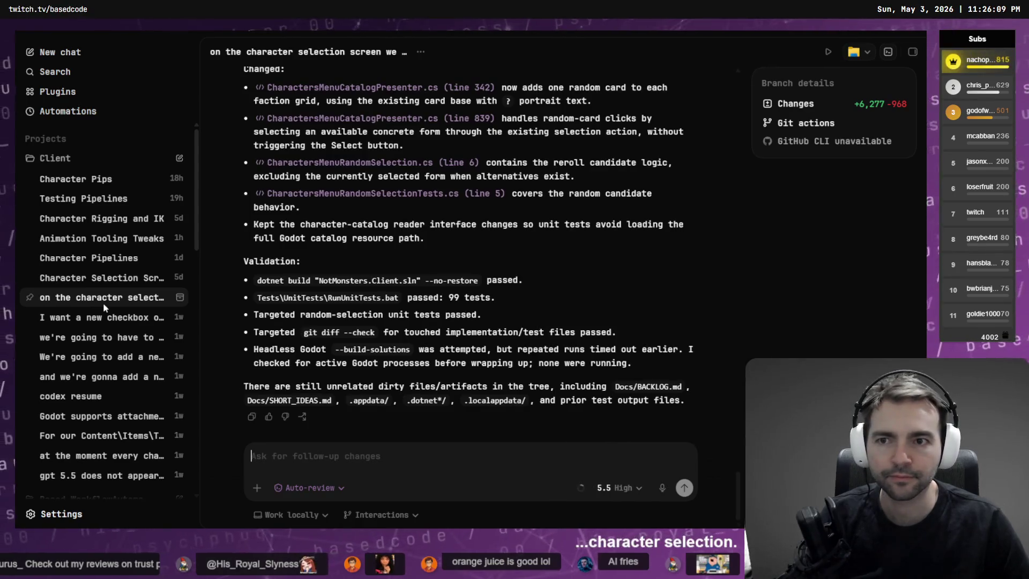
Step: Archive the Character Selection Screen chat
{"action": "scroll", "coordinate": [508, 332], "scroll_direction": "up", "scroll_amount": 5}
{"action": "scroll", "coordinate": [508, 332], "scroll_direction": "down", "scroll_amount": 5}
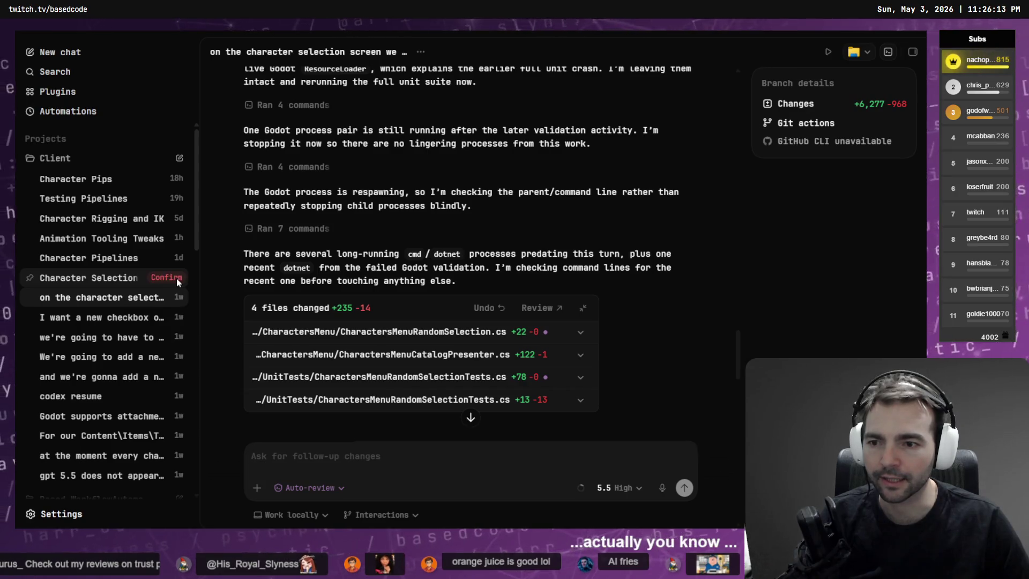
{"action": "left_click", "coordinate": [176, 278]}
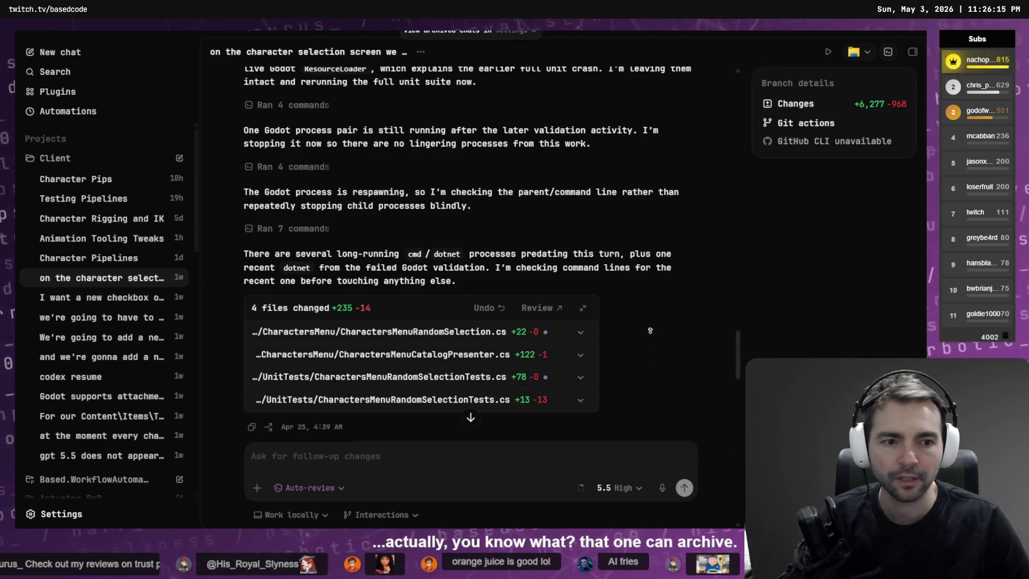
{"action": "scroll", "coordinate": [641, 222], "scroll_direction": "up", "scroll_amount": 15}
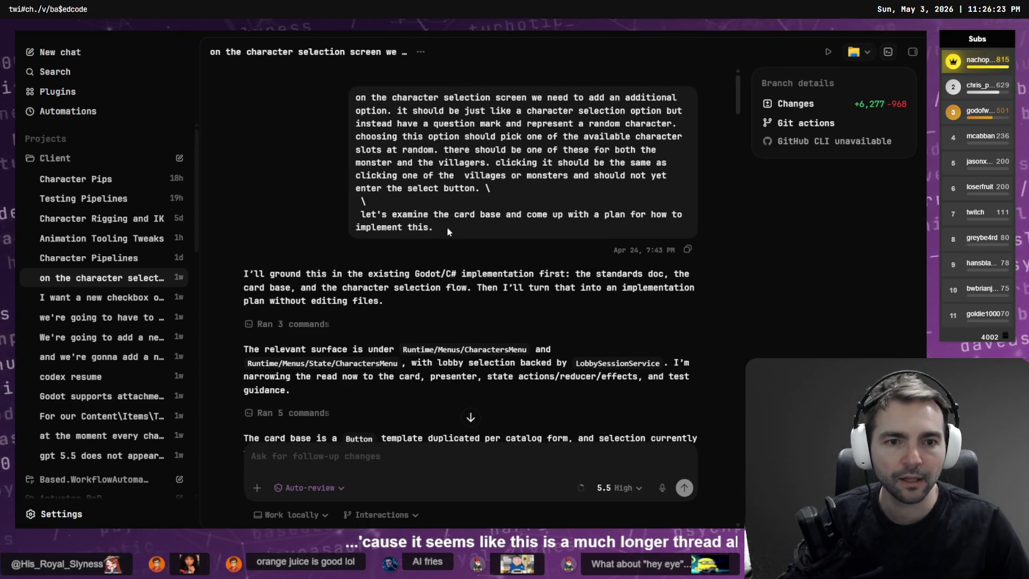
Step: Rename the other character-selection chat to 'Character Select' and open the checkbox chat
{"action": "right_click", "coordinate": [83, 278]}
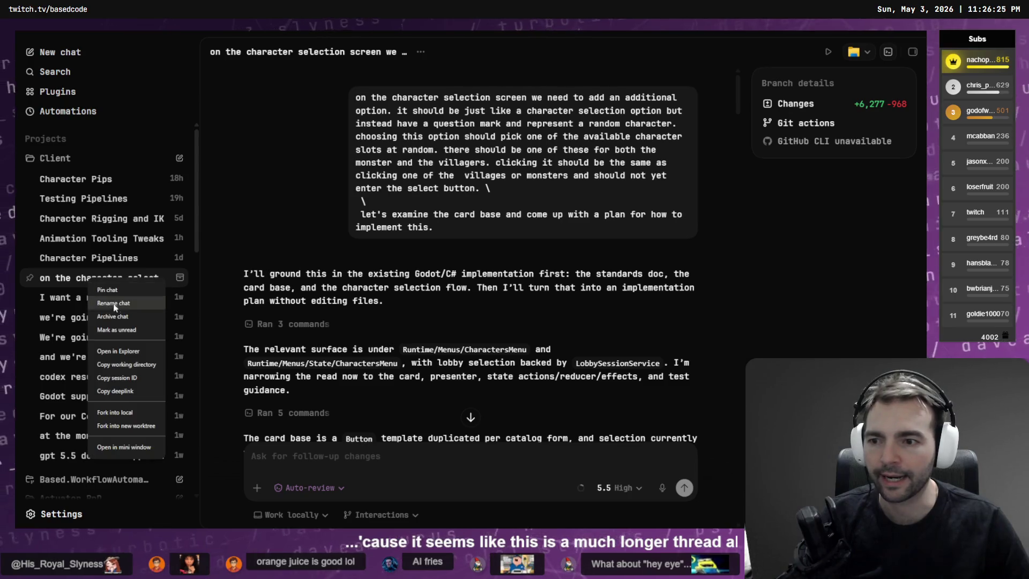
{"action": "left_click", "coordinate": [133, 305]}
{"action": "type", "text": "Charac"}
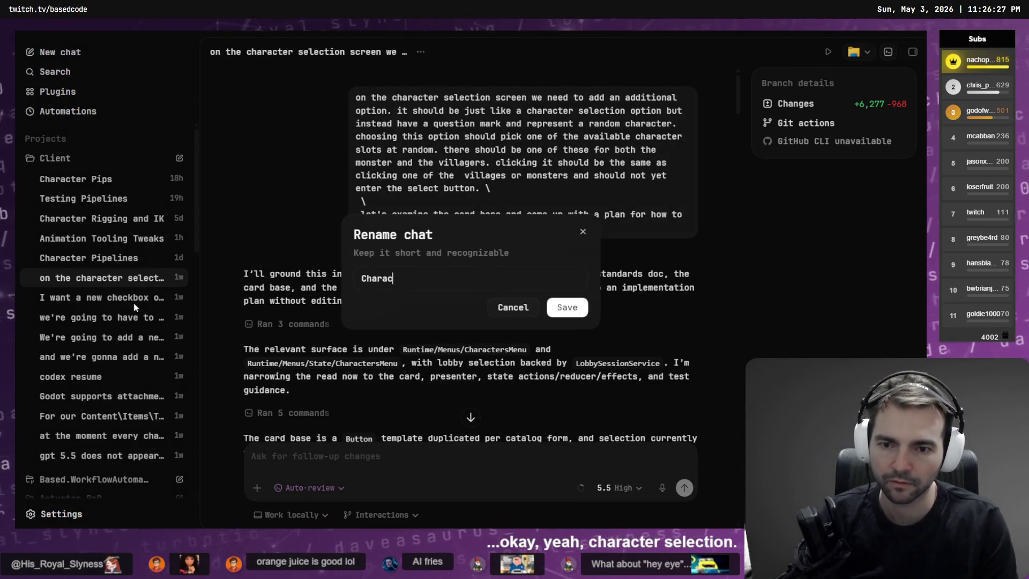
{"action": "type", "text": "t"}
{"action": "key", "text": "Return"}
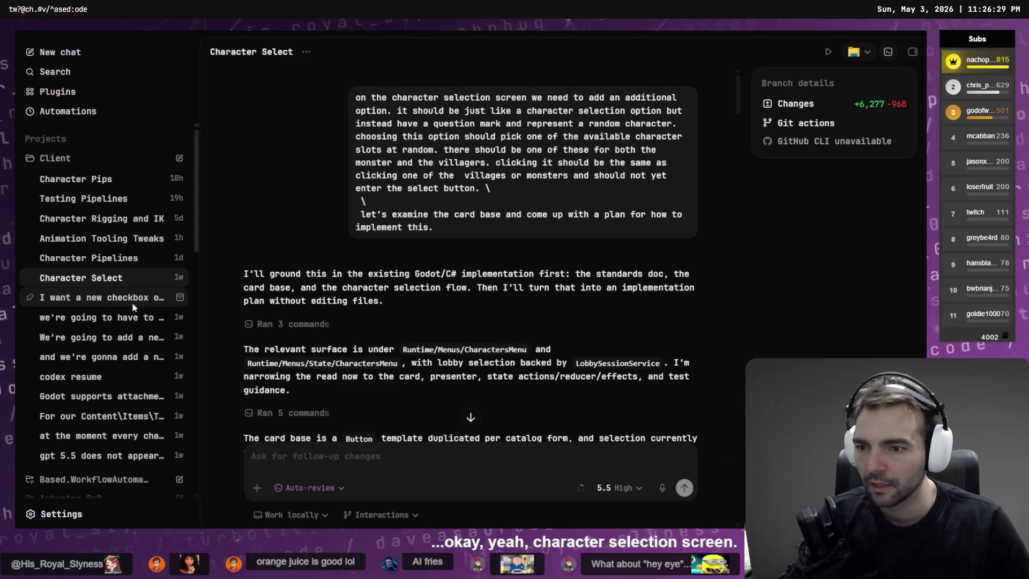
{"action": "left_click", "coordinate": [132, 301]}
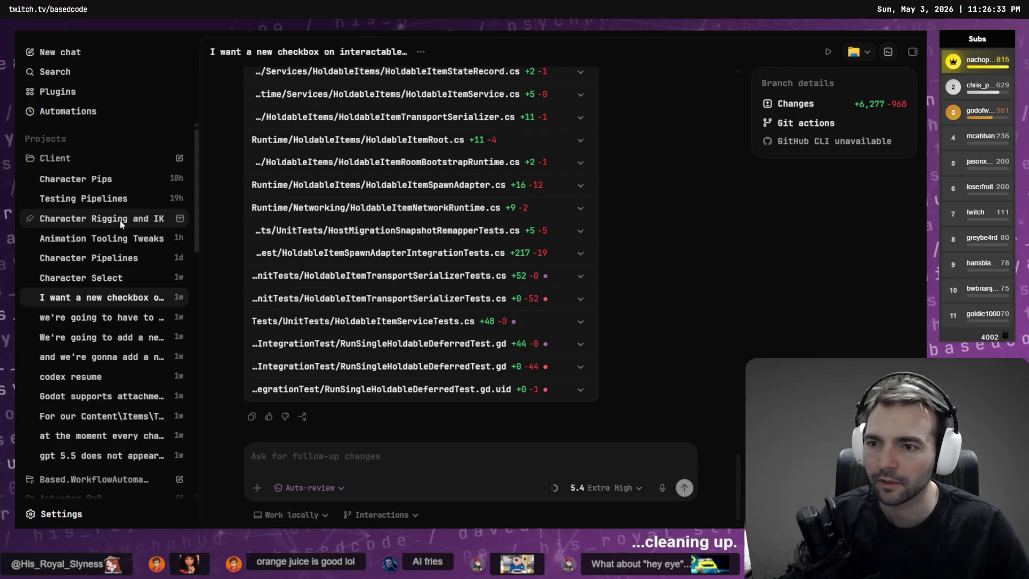
Step: Rename 'Character Rigging and IK' to 'Character Rigging & IK'
{"action": "right_click", "coordinate": [127, 221]}
{"action": "left_click", "coordinate": [152, 246]}
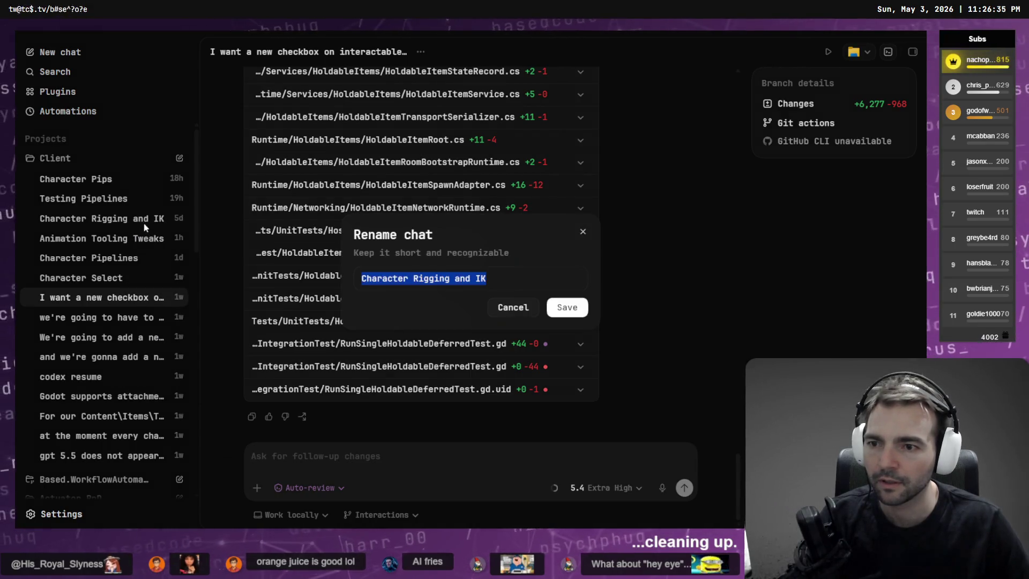
{"action": "double_click", "coordinate": [462, 278]}
{"action": "type", "text": "&"}
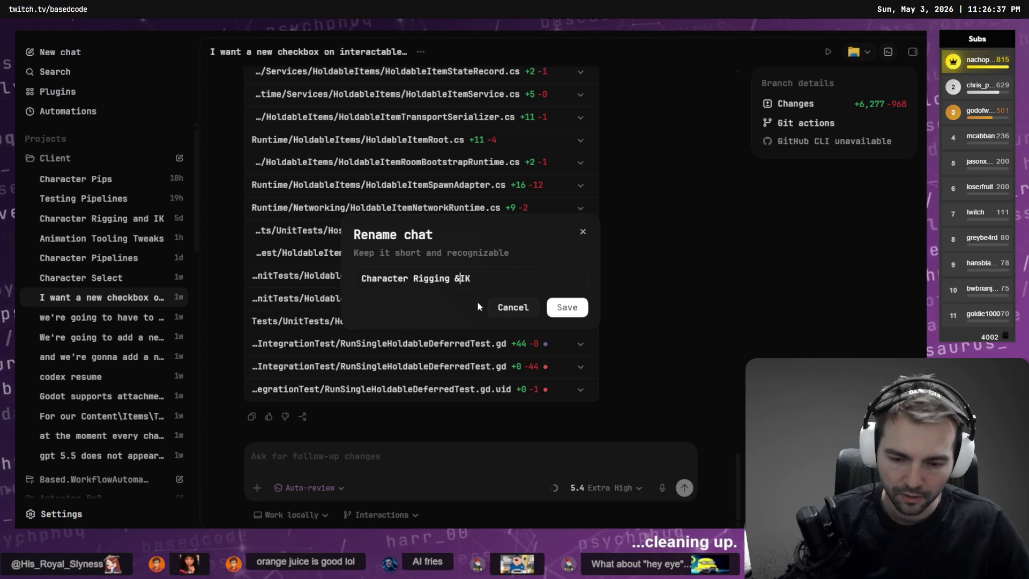
{"action": "left_click", "coordinate": [563, 305]}
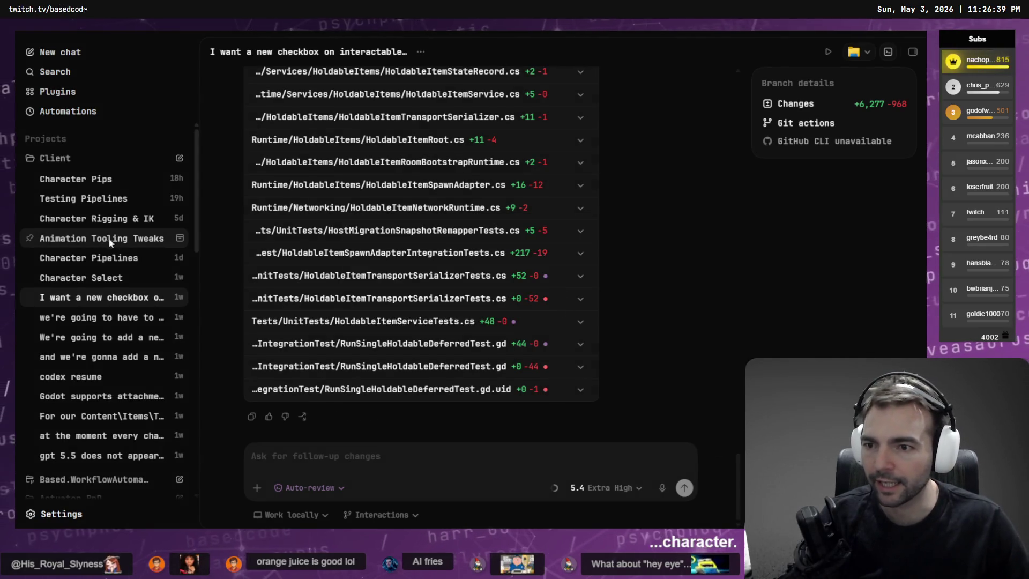
Step: Rename 'Animation Tooling Tweaks' to 'Animation Tooling', then collapse Client and expand Based.WorkflowAutomation
{"action": "right_click", "coordinate": [137, 240]}
{"action": "left_click", "coordinate": [162, 265]}
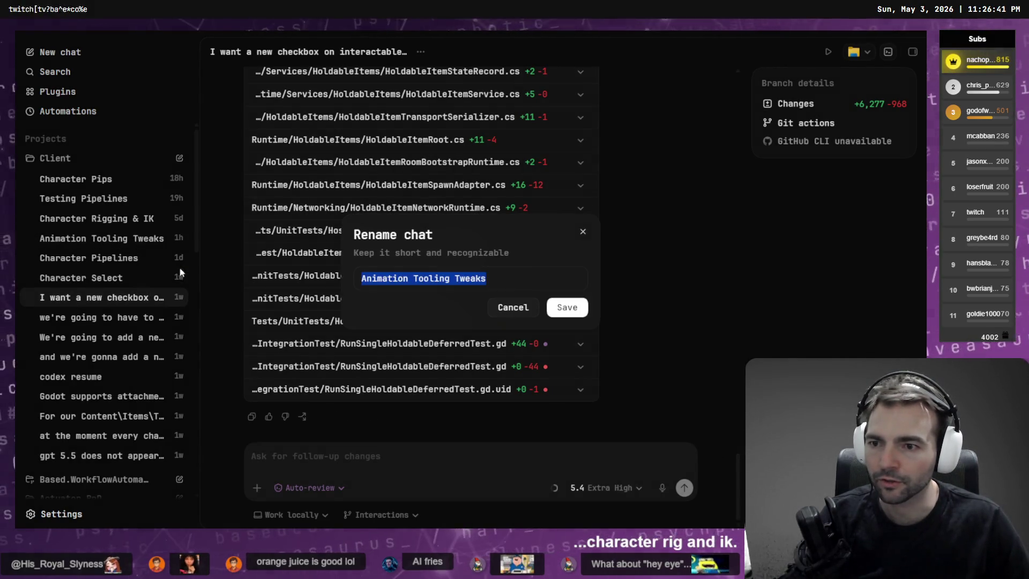
{"action": "key", "text": "End"}
{"action": "key", "text": "ctrl+BackSpace"}
{"action": "key", "text": "Return"}
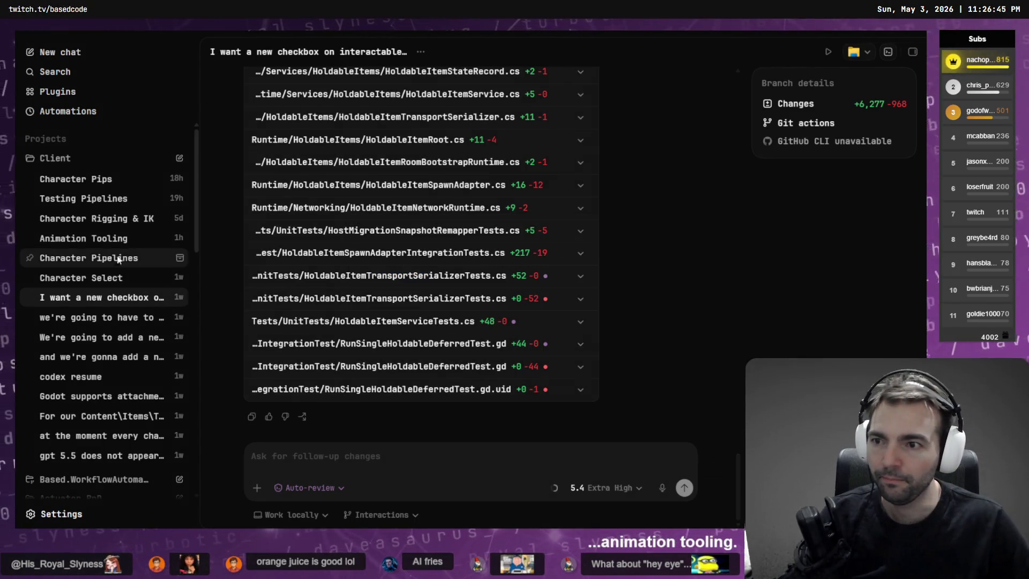
{"action": "left_click", "coordinate": [75, 157]}
{"action": "left_click", "coordinate": [82, 177]}
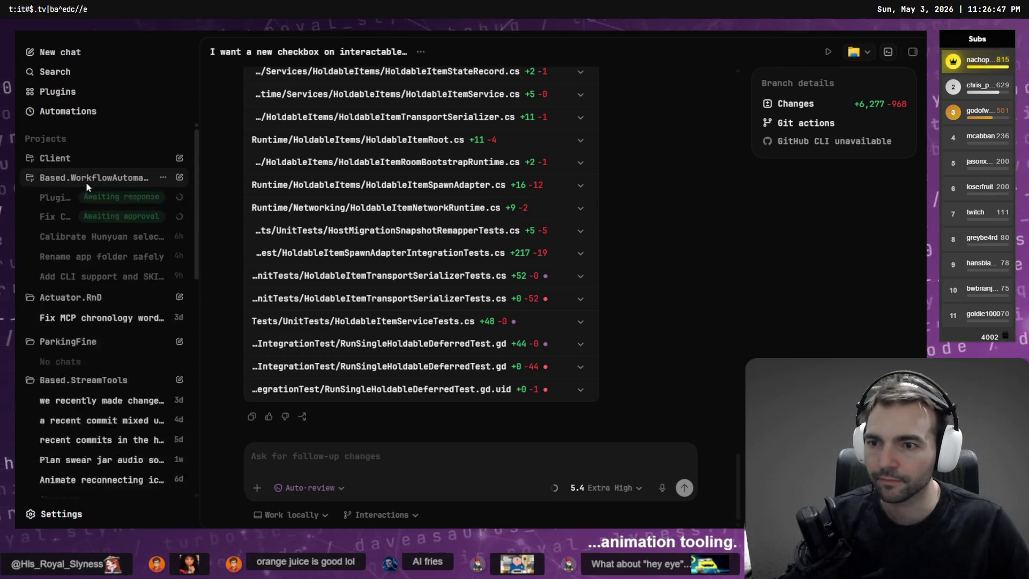
Step: Approve stopping the hung Vim process in the Fix CLI security issue chat, then expand Client
{"action": "left_click", "coordinate": [56, 219]}
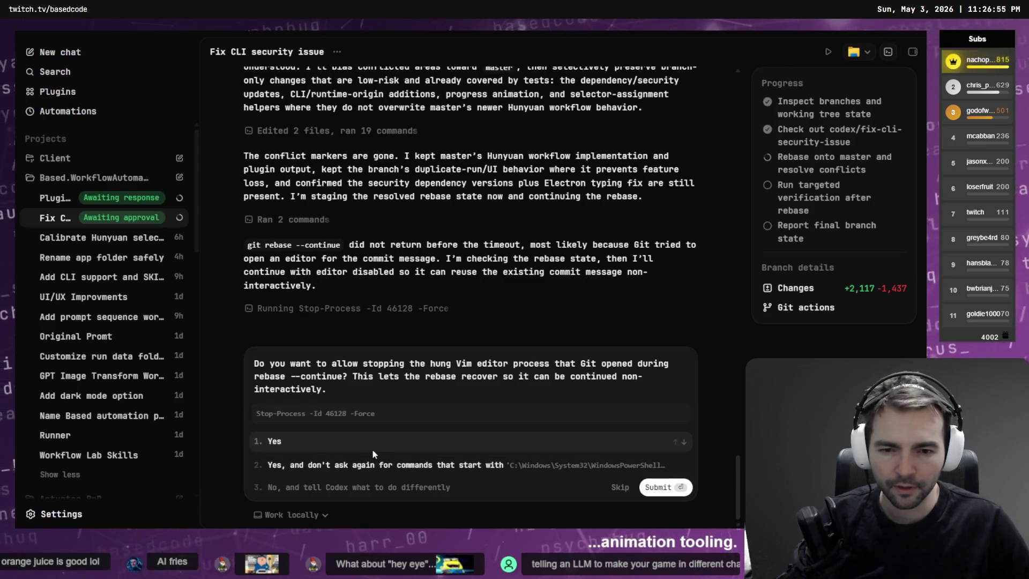
{"action": "left_click", "coordinate": [63, 202]}
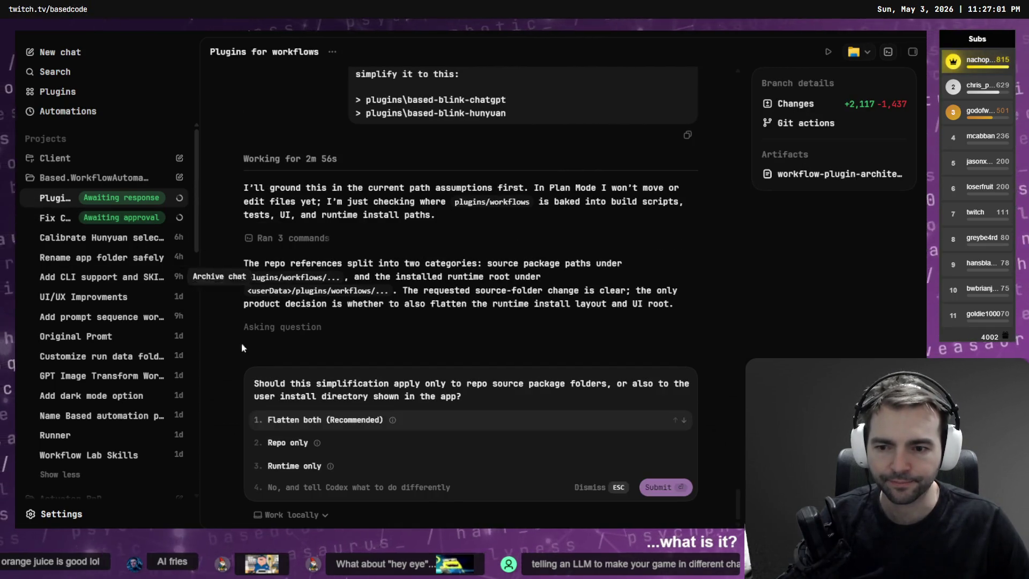
{"action": "left_click", "coordinate": [59, 219]}
{"action": "left_click", "coordinate": [292, 440]}
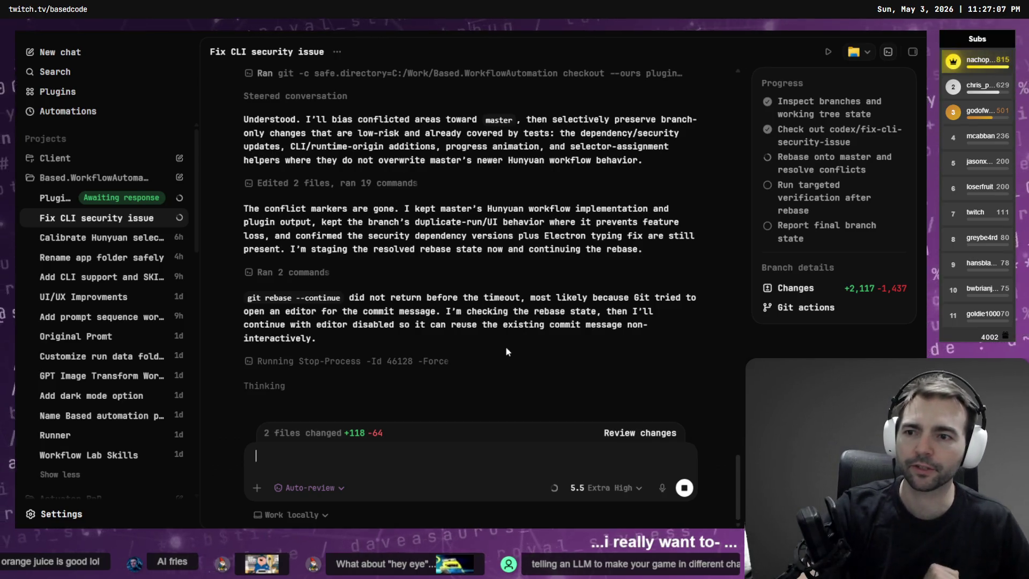
{"action": "left_click", "coordinate": [69, 159]}
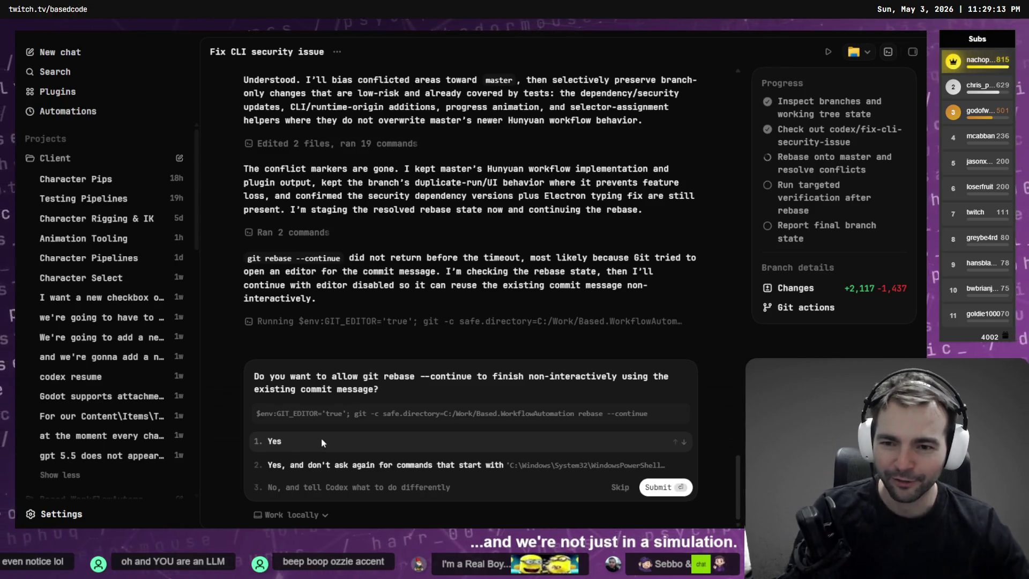
Step: Approve continuing the git rebase and running npm audit on the rebased branch
{"action": "left_click", "coordinate": [299, 440]}
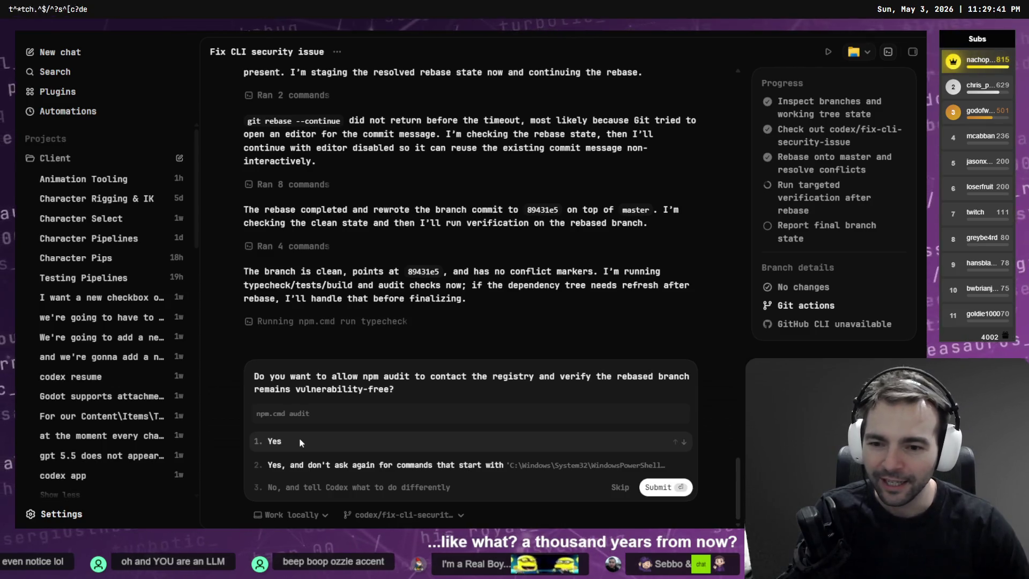
{"action": "left_click", "coordinate": [299, 439]}
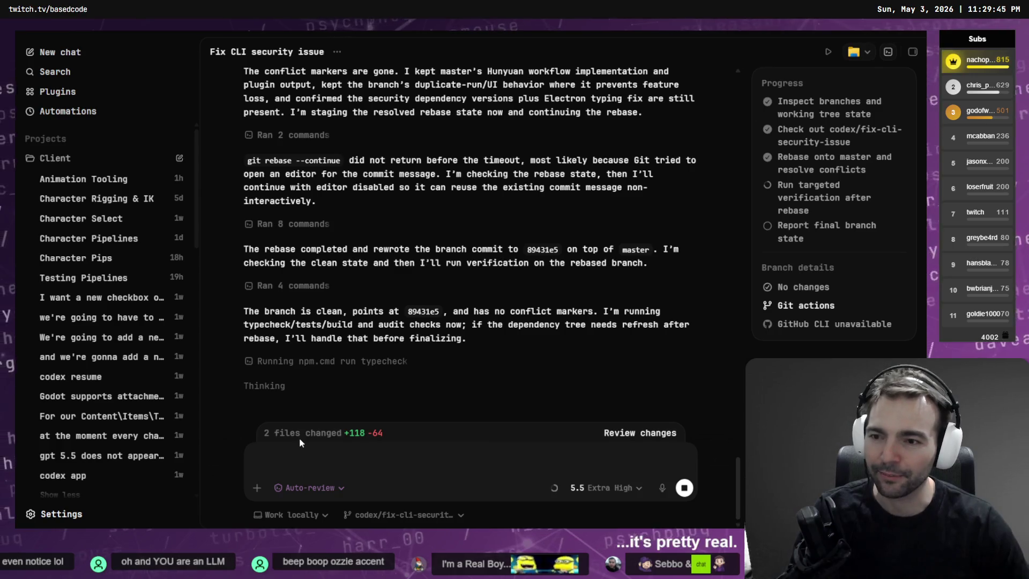
Step: Collapse all thirteen project folders, from Client through Actuator.Blog
{"action": "left_click", "coordinate": [73, 159]}
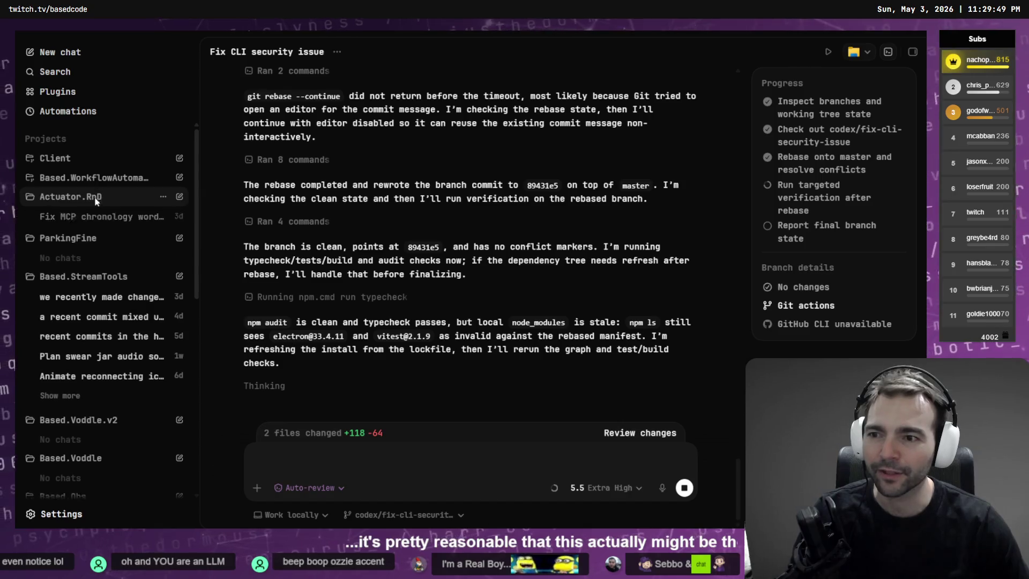
{"action": "left_click", "coordinate": [92, 197]}
{"action": "left_click", "coordinate": [85, 219]}
{"action": "left_click", "coordinate": [84, 235]}
{"action": "left_click", "coordinate": [84, 254]}
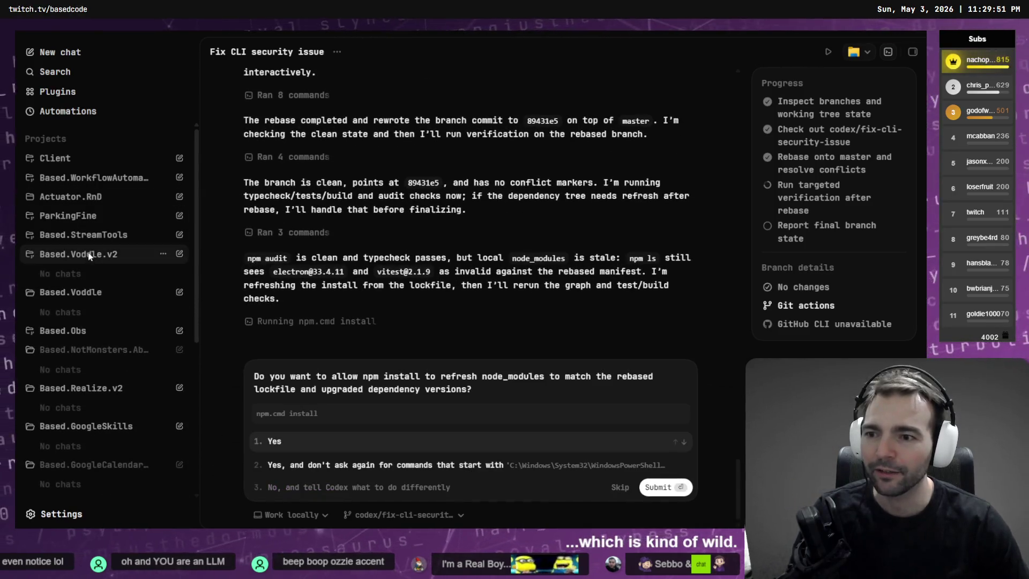
{"action": "left_click", "coordinate": [83, 275]}
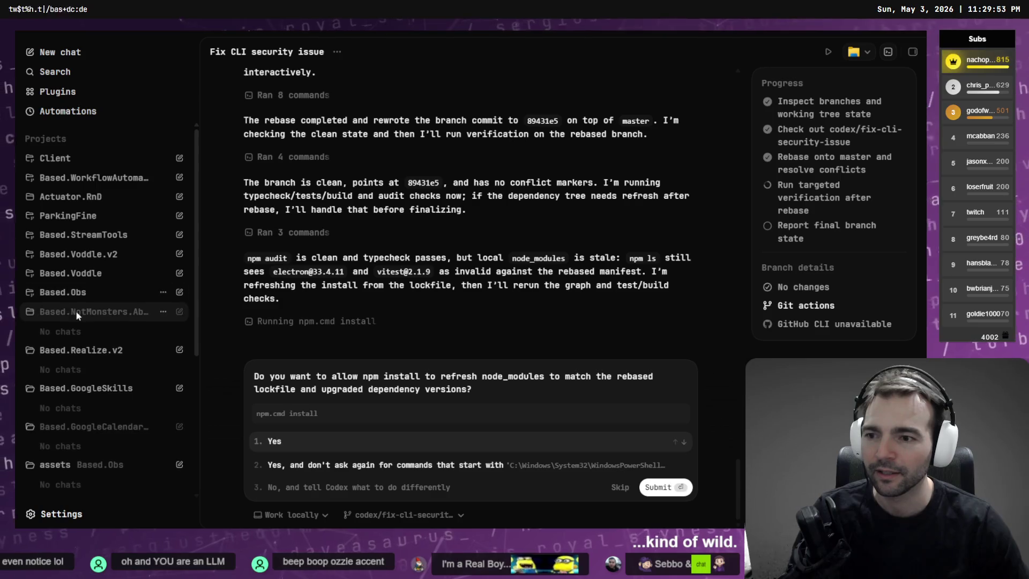
{"action": "left_click", "coordinate": [75, 311]}
{"action": "left_click", "coordinate": [71, 332]}
{"action": "left_click", "coordinate": [72, 351]}
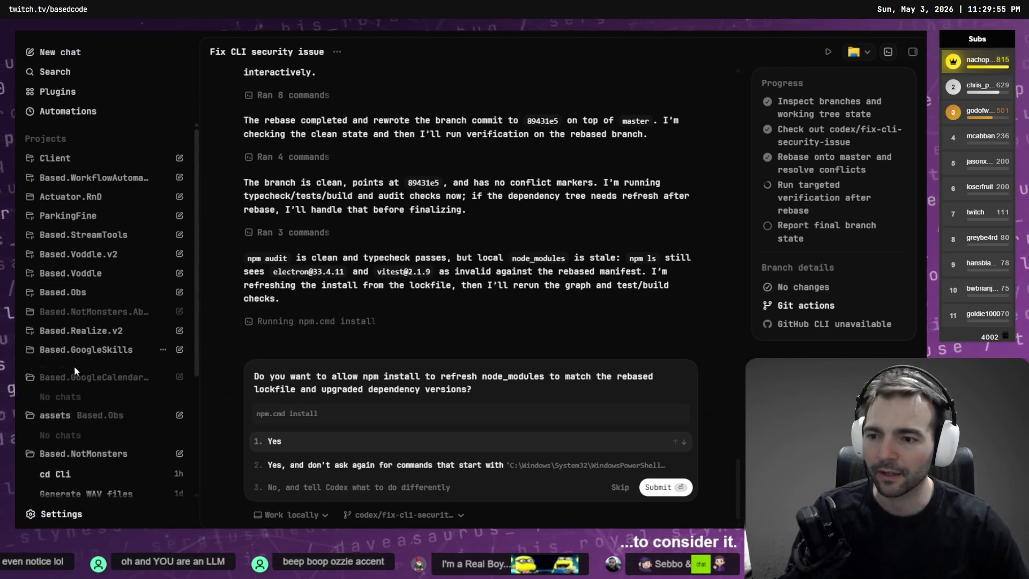
{"action": "left_click", "coordinate": [73, 370]}
{"action": "left_click", "coordinate": [73, 391]}
{"action": "left_click", "coordinate": [86, 409]}
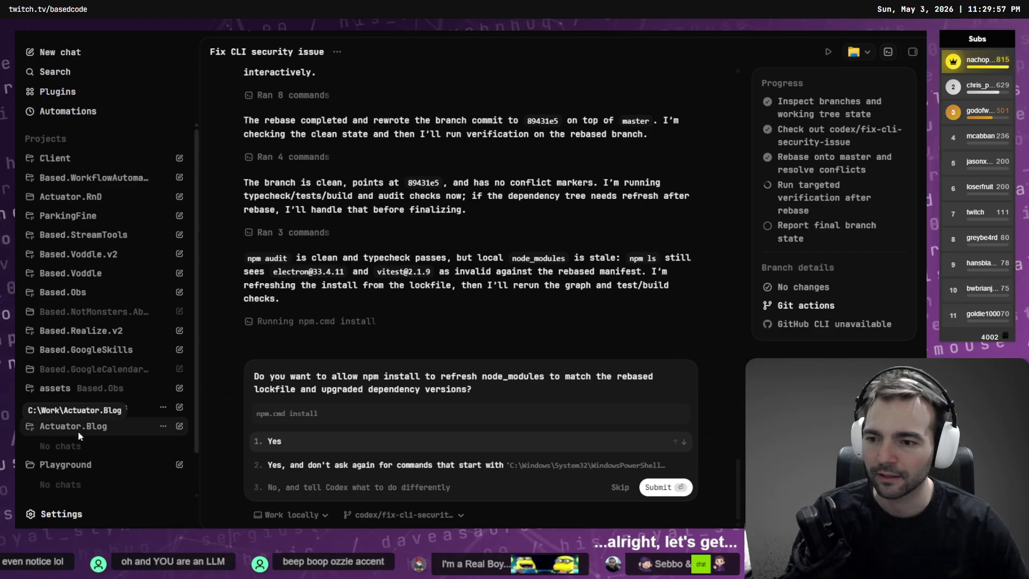
{"action": "left_click", "coordinate": [54, 426]}
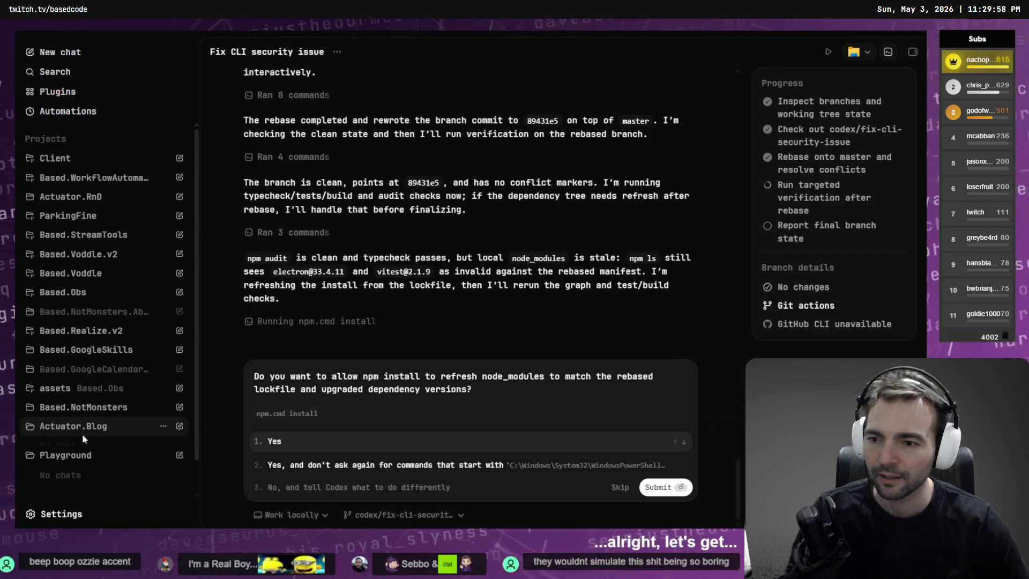
Step: Remove Based.GoogleSkills, AbilityIconPipeline, Based.GoogleCalendarMCP and ParkingFine from the project list
{"action": "left_click", "coordinate": [163, 350]}
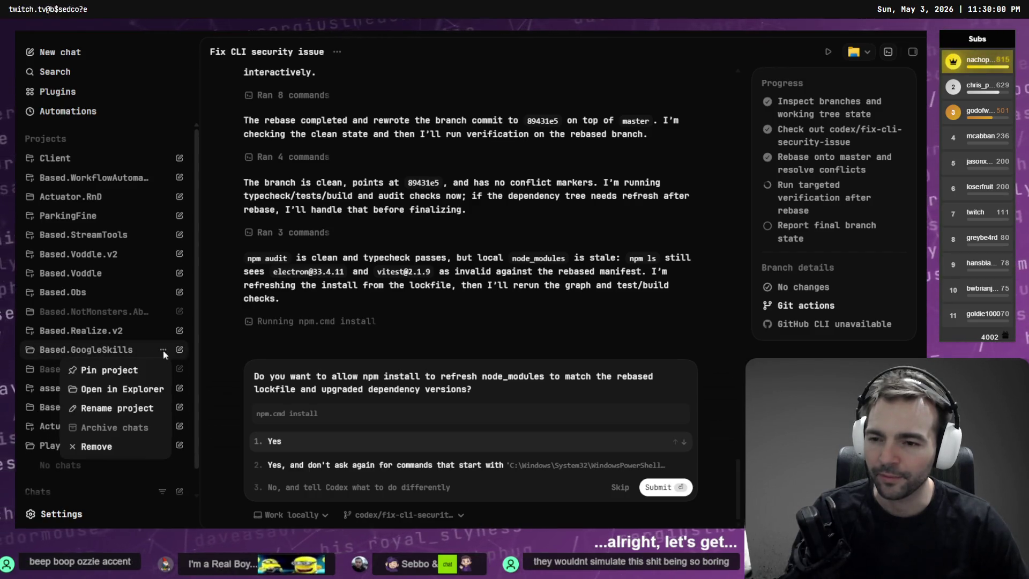
{"action": "left_click", "coordinate": [123, 446]}
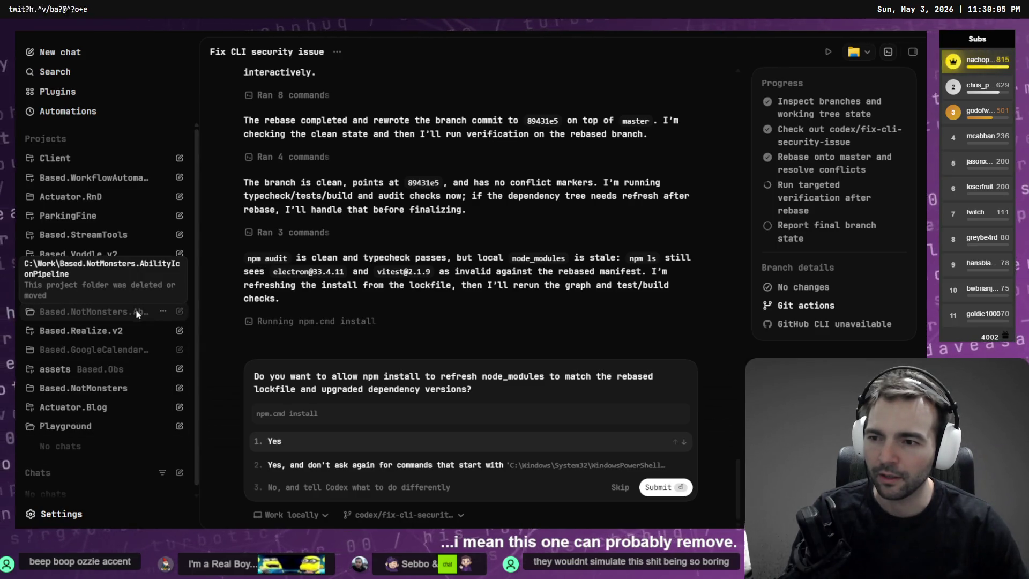
{"action": "left_click", "coordinate": [163, 312]}
{"action": "left_click", "coordinate": [128, 407]}
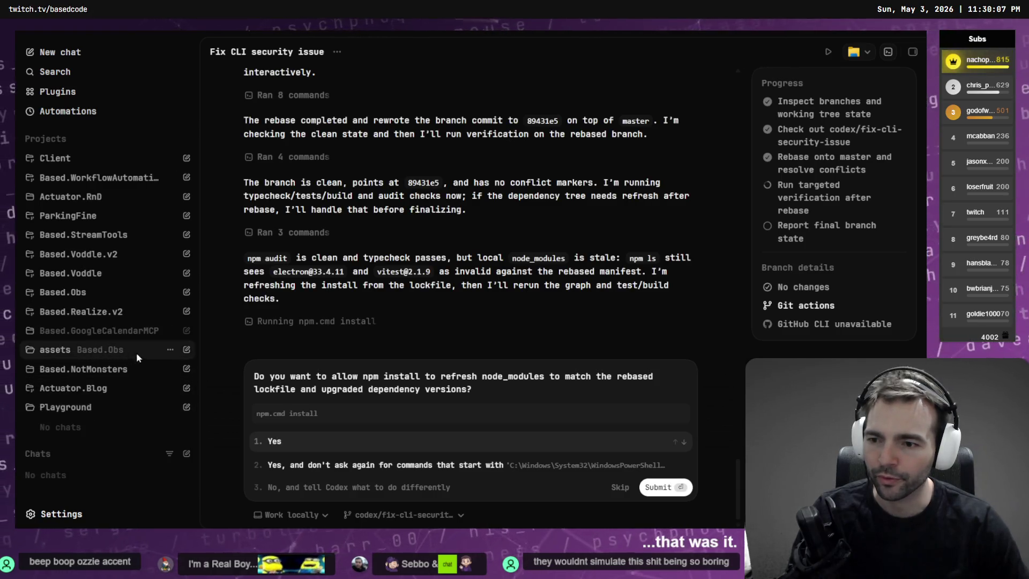
{"action": "left_click", "coordinate": [169, 330]}
{"action": "left_click", "coordinate": [128, 426]}
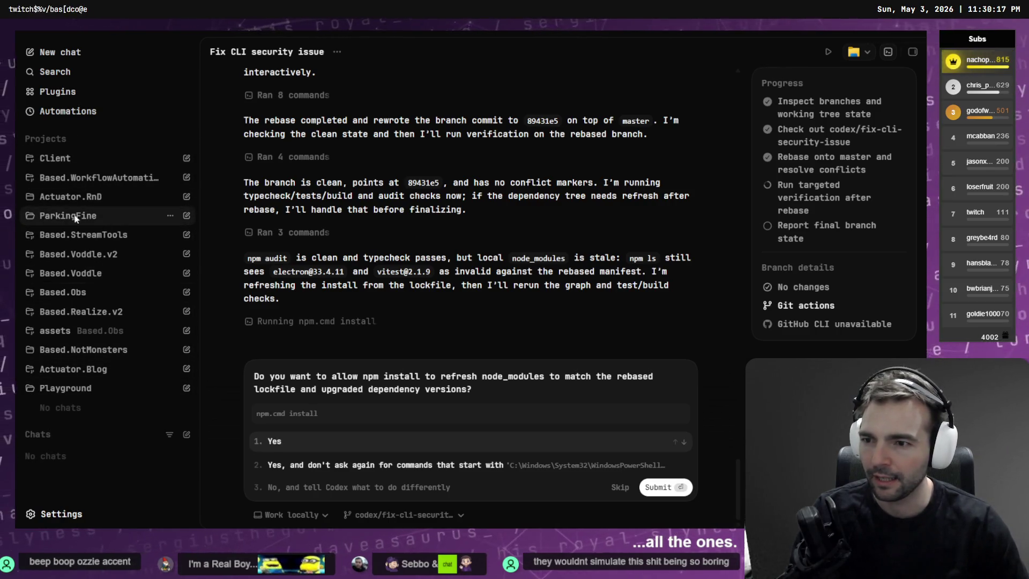
{"action": "left_click", "coordinate": [168, 217]}
{"action": "left_click", "coordinate": [111, 329]}
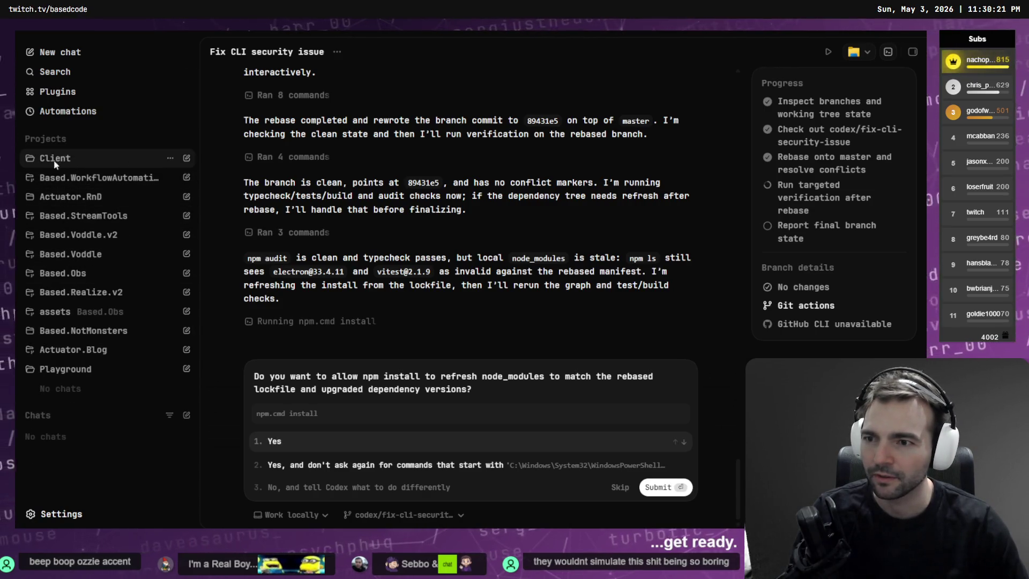
Step: Rename the Client project to 'Based.Not Monsters' and save
{"action": "right_click", "coordinate": [72, 159]}
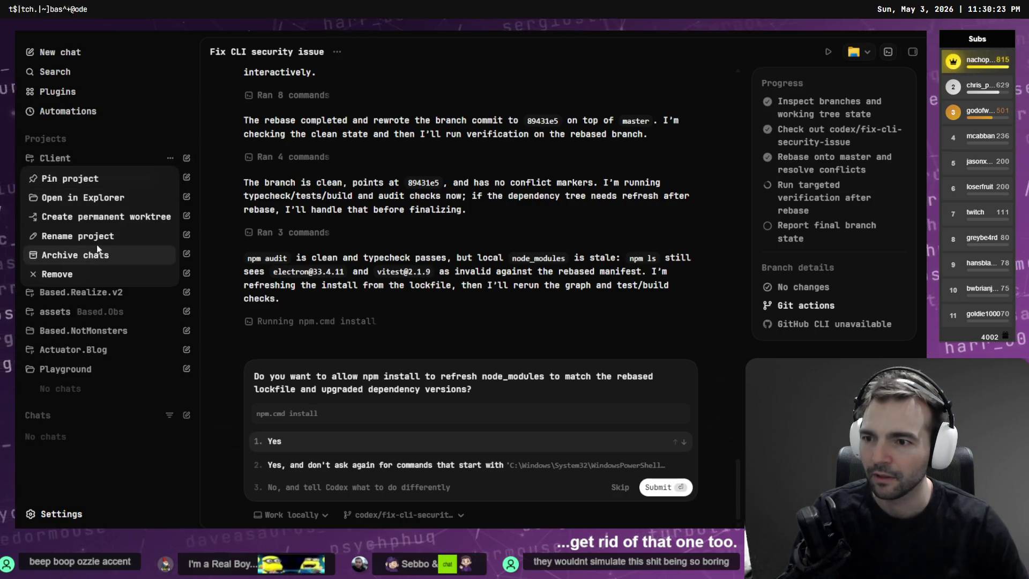
{"action": "left_click", "coordinate": [100, 239]}
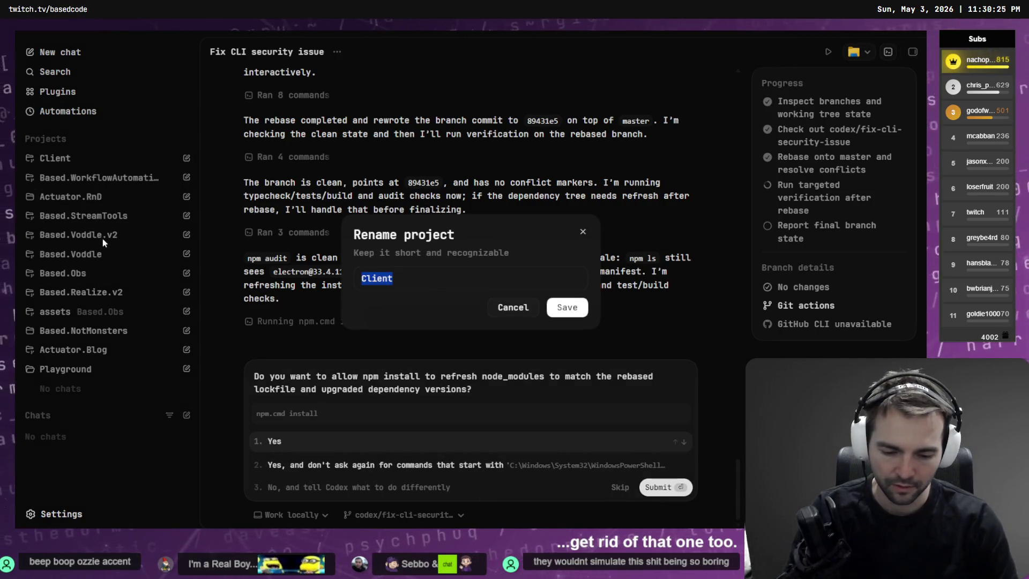
{"action": "type", "text": "Not Mo"}
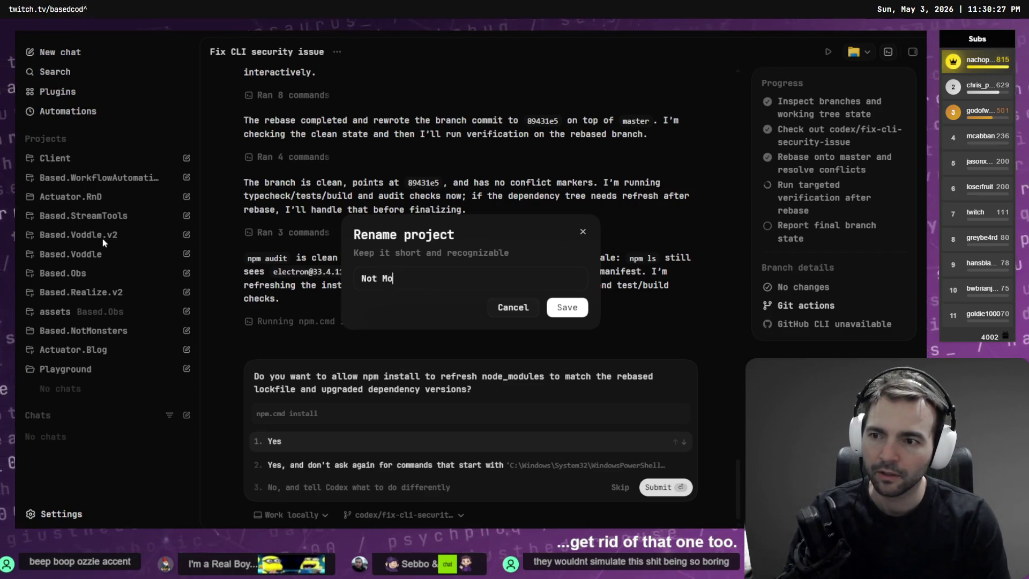
{"action": "type", "text": "nsters"}
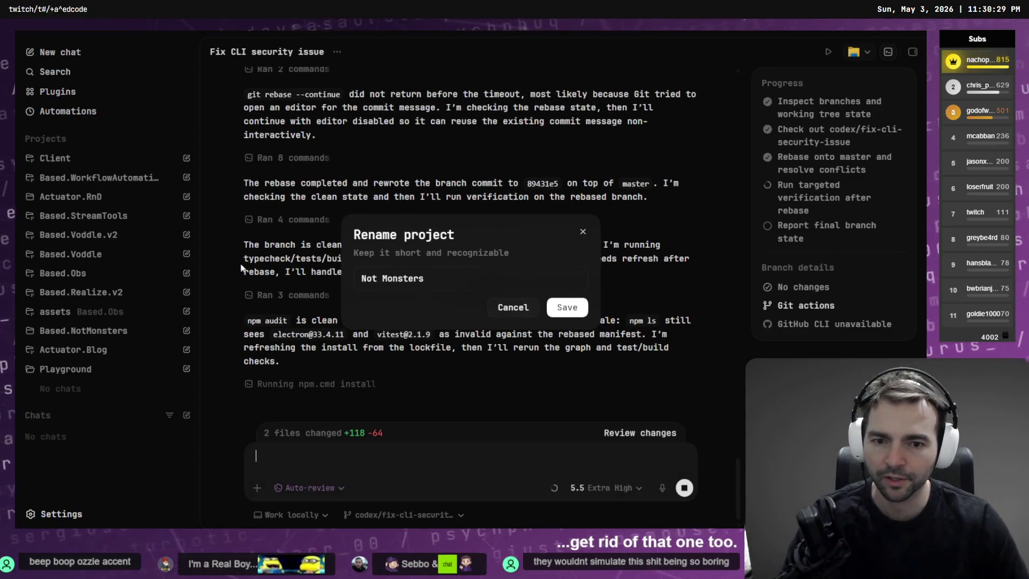
{"action": "key", "text": "ctrl+a"}
{"action": "key", "text": "Home"}
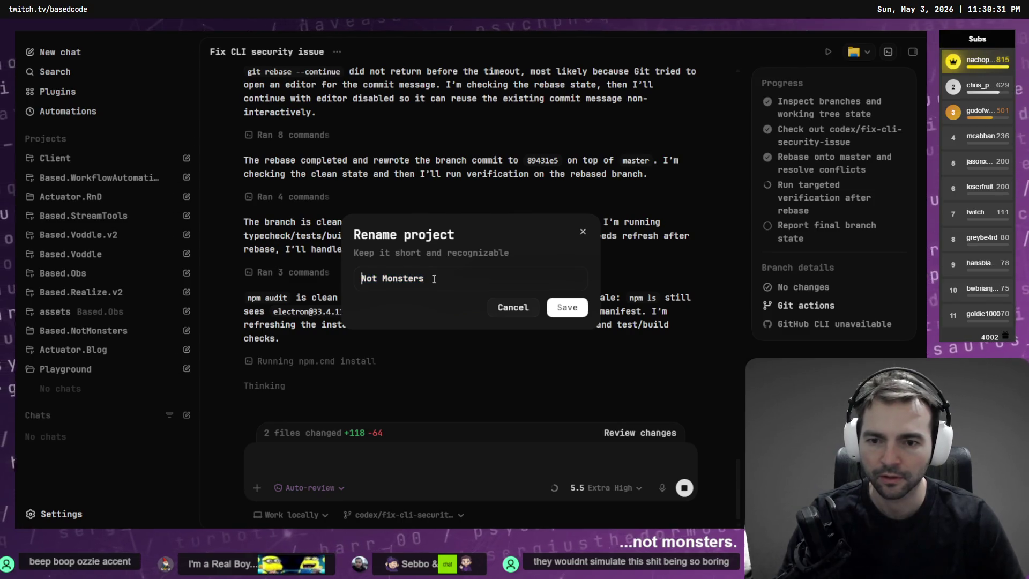
{"action": "type", "text": "Based."}
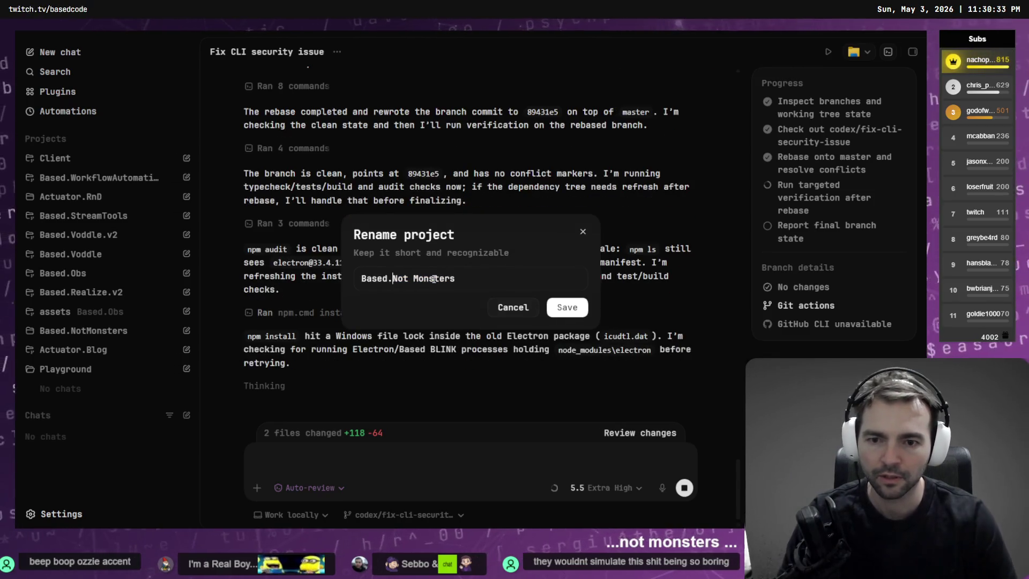
{"action": "left_click", "coordinate": [560, 307]}
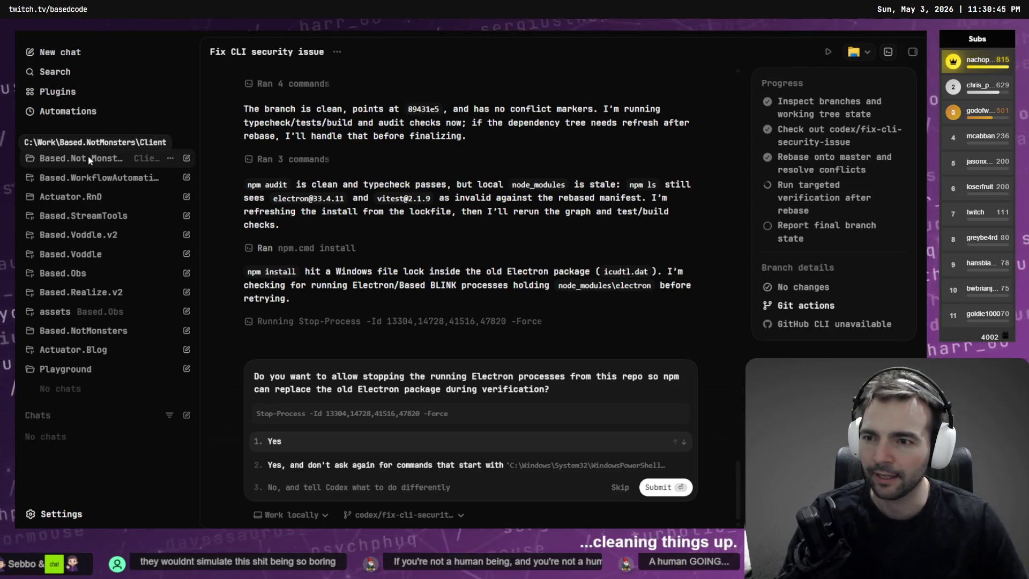
Step: Rename Based.WorkflowAutomation to 'Based.BLINK' and expand it to show its chats
{"action": "right_click", "coordinate": [111, 179]}
{"action": "left_click", "coordinate": [107, 255]}
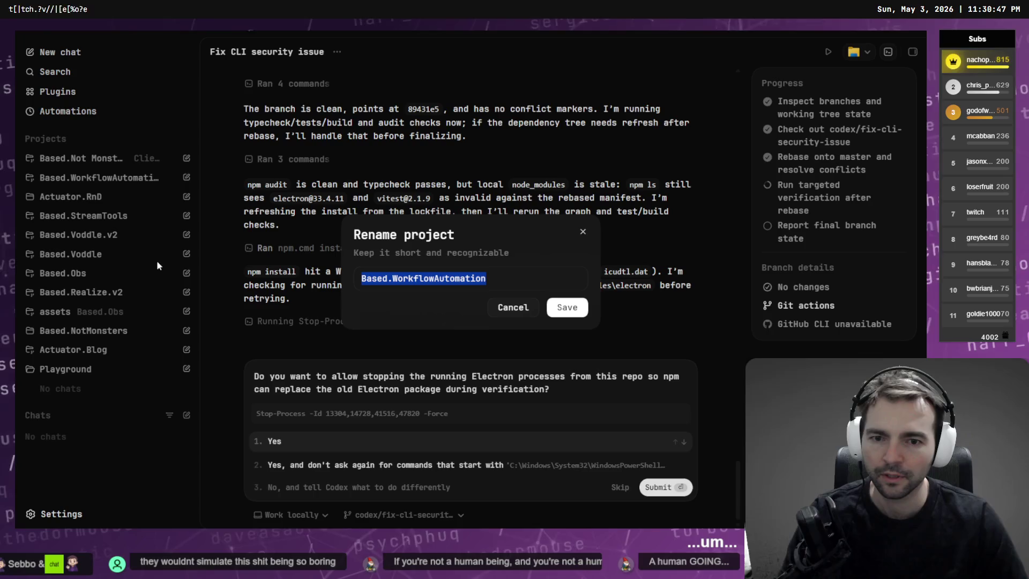
{"action": "key", "text": "End"}
{"action": "key", "text": "ctrl+shift+Left"}
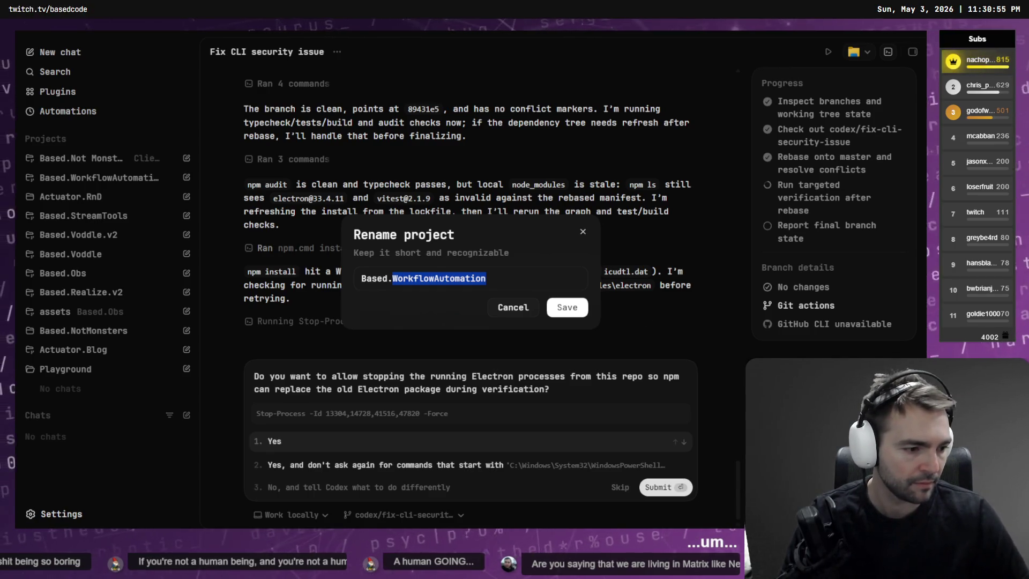
{"action": "type", "text": "BLINK"}
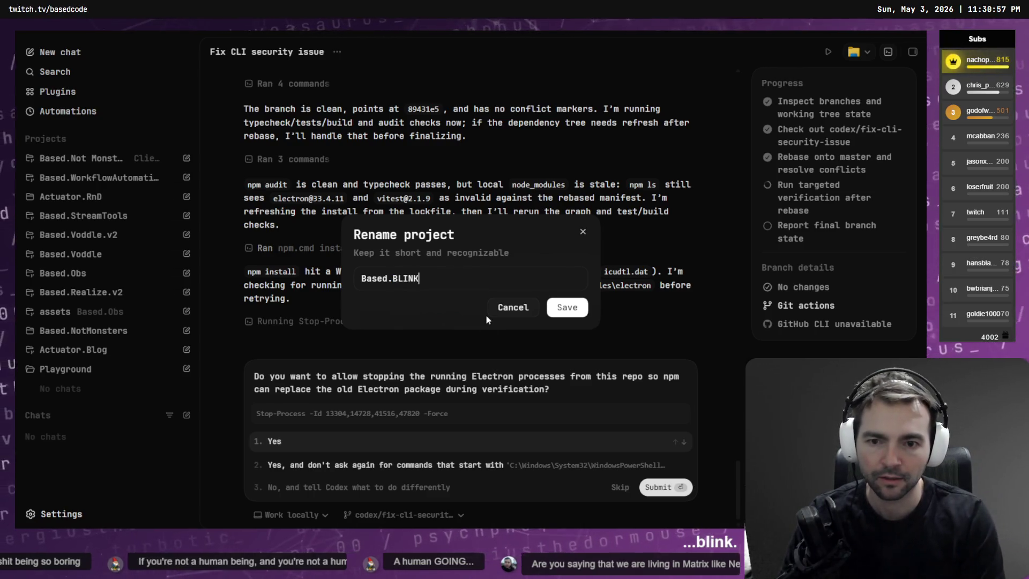
{"action": "key", "text": "Return"}
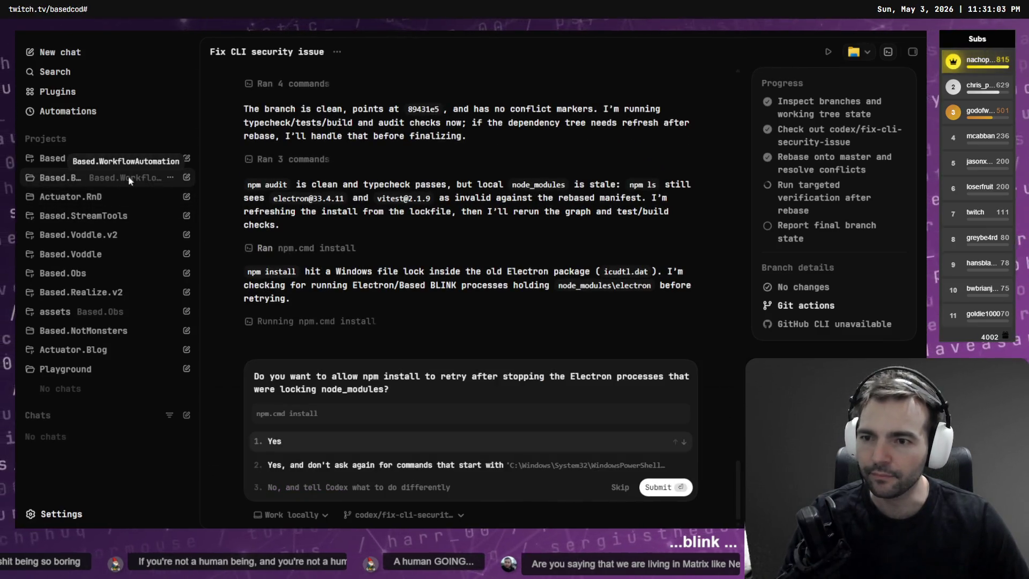
{"action": "left_click", "coordinate": [105, 181]}
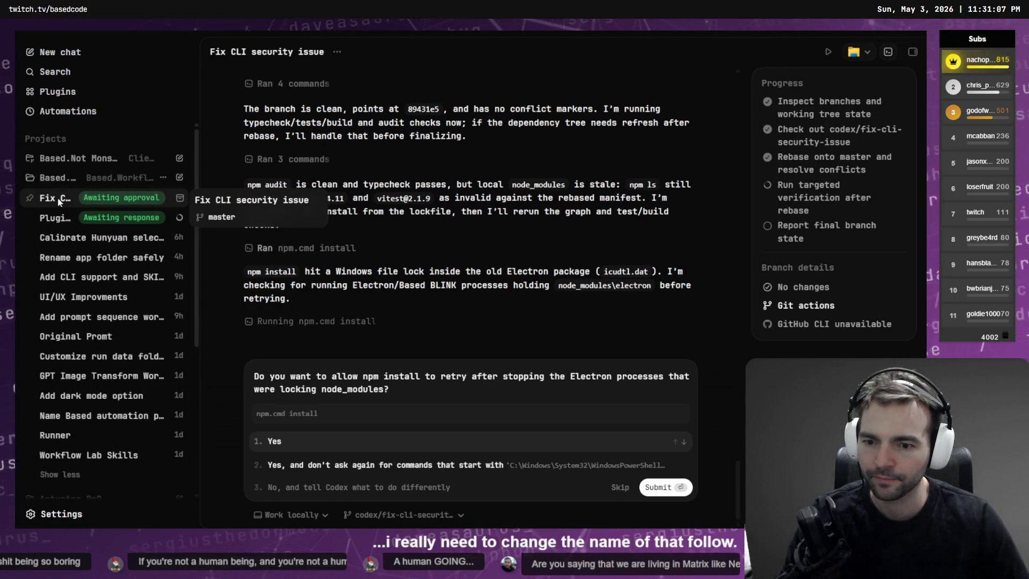
Step: Allow npm install to retry, then collapse Based.BLINK and expand Based.Not Monsters
{"action": "left_click", "coordinate": [284, 443]}
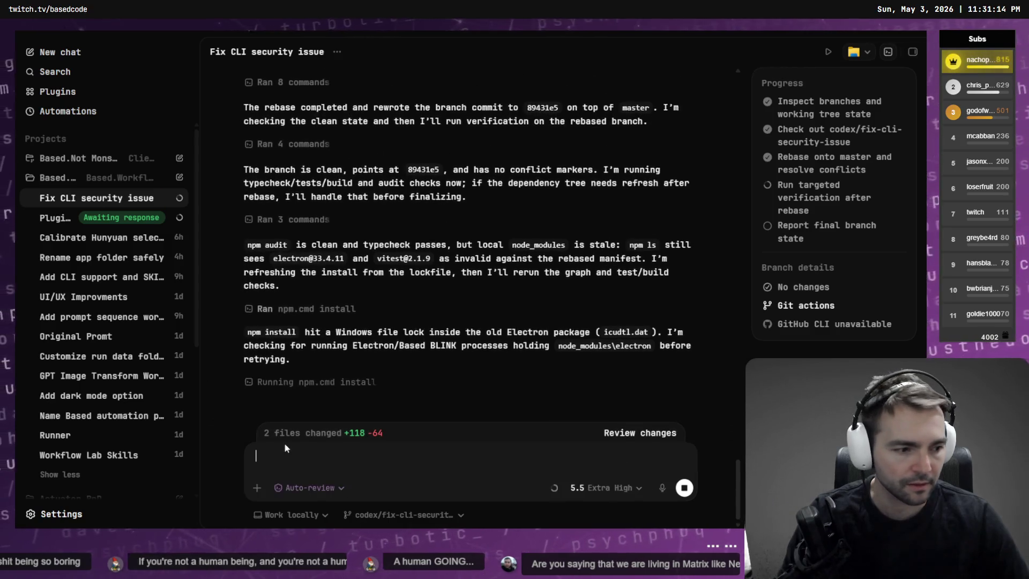
{"action": "left_click", "coordinate": [66, 177]}
{"action": "left_click", "coordinate": [89, 159]}
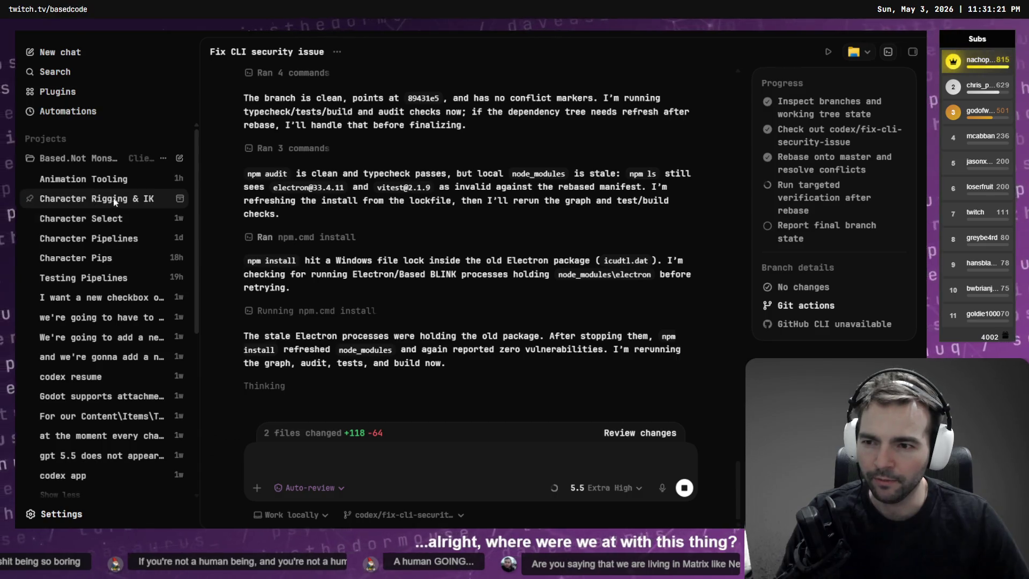
Step: Open the Animation Tooling chat, then switch to the Character Rigging & IK chat
{"action": "left_click", "coordinate": [99, 181]}
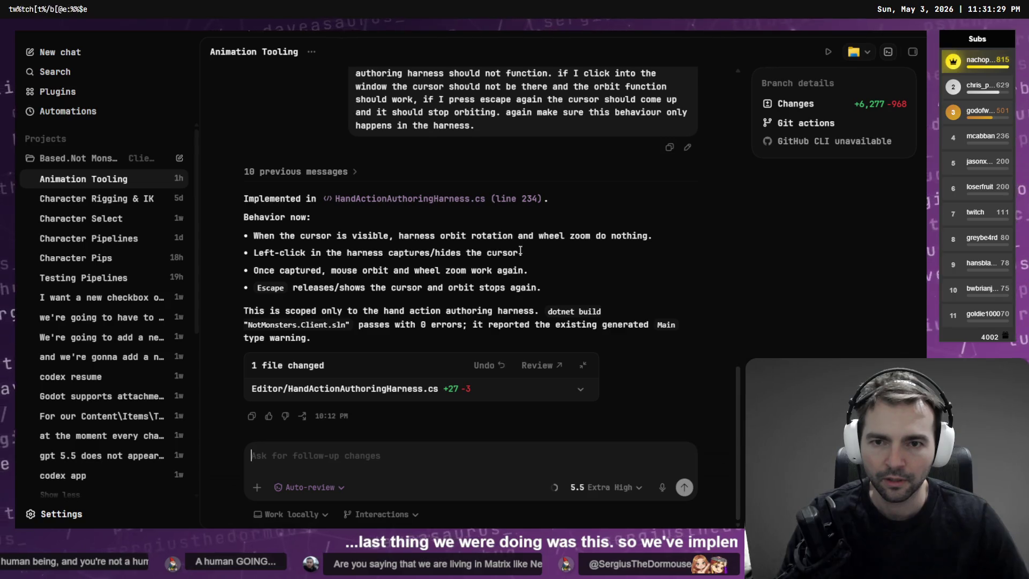
{"action": "scroll", "coordinate": [519, 250], "scroll_direction": "up", "scroll_amount": 5}
{"action": "scroll", "coordinate": [438, 247], "scroll_direction": "down", "scroll_amount": 3}
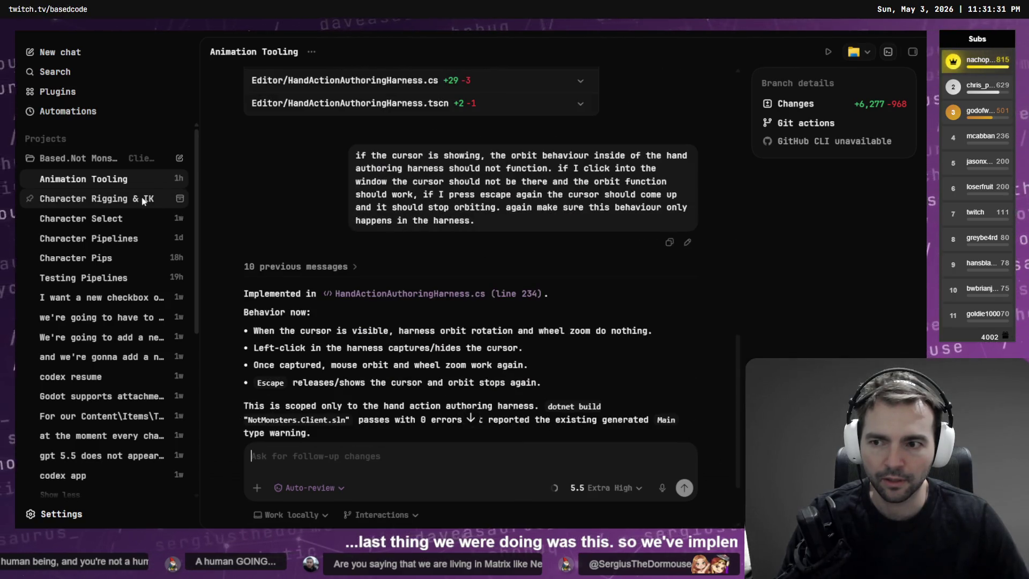
{"action": "left_click", "coordinate": [106, 199]}
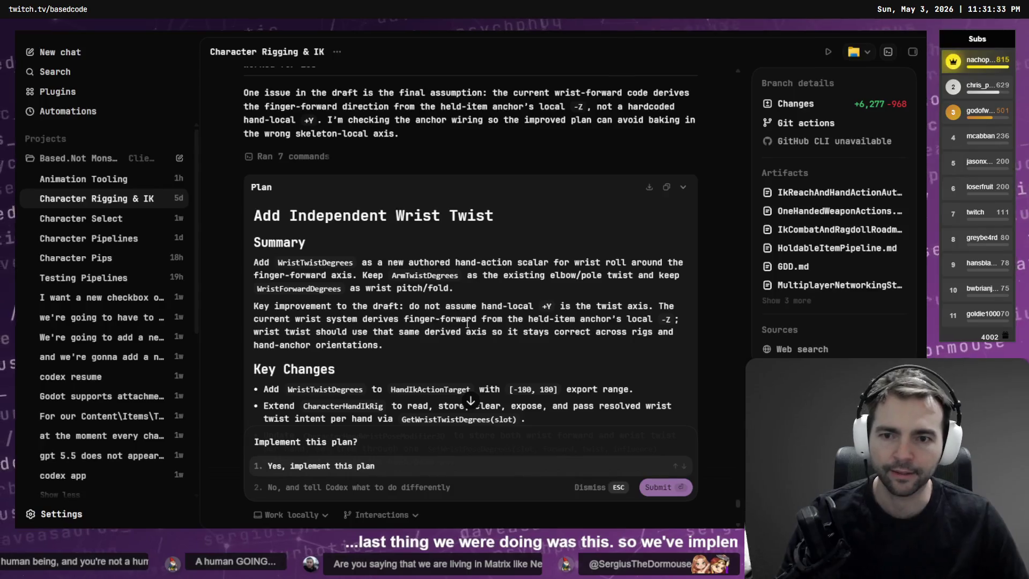
Step: Scroll through the Character Rigging & IK chat and dismiss the pending plan-implementation request
{"action": "scroll", "coordinate": [466, 320], "scroll_direction": "down", "scroll_amount": 15}
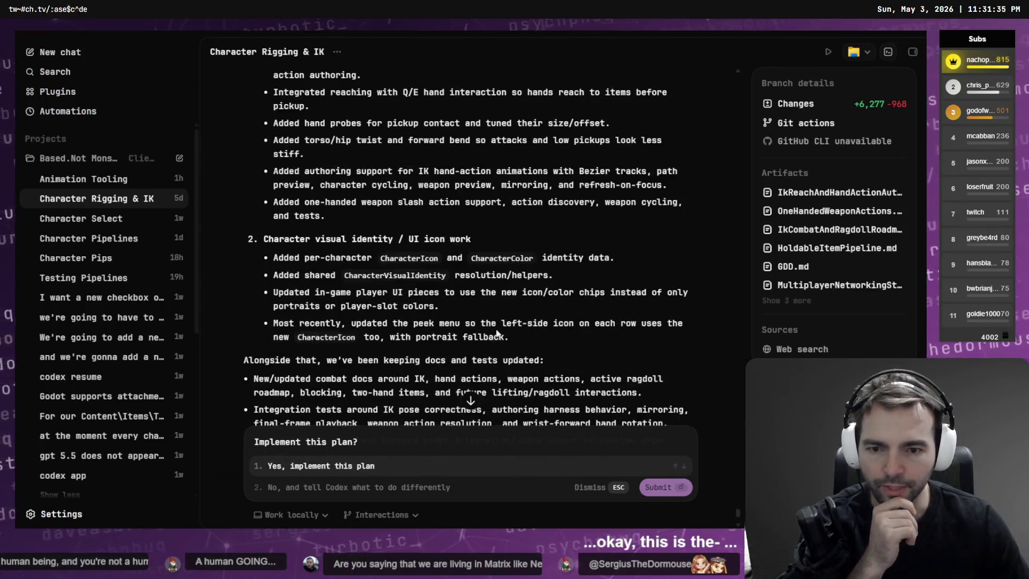
{"action": "scroll", "coordinate": [497, 332], "scroll_direction": "down", "scroll_amount": 3}
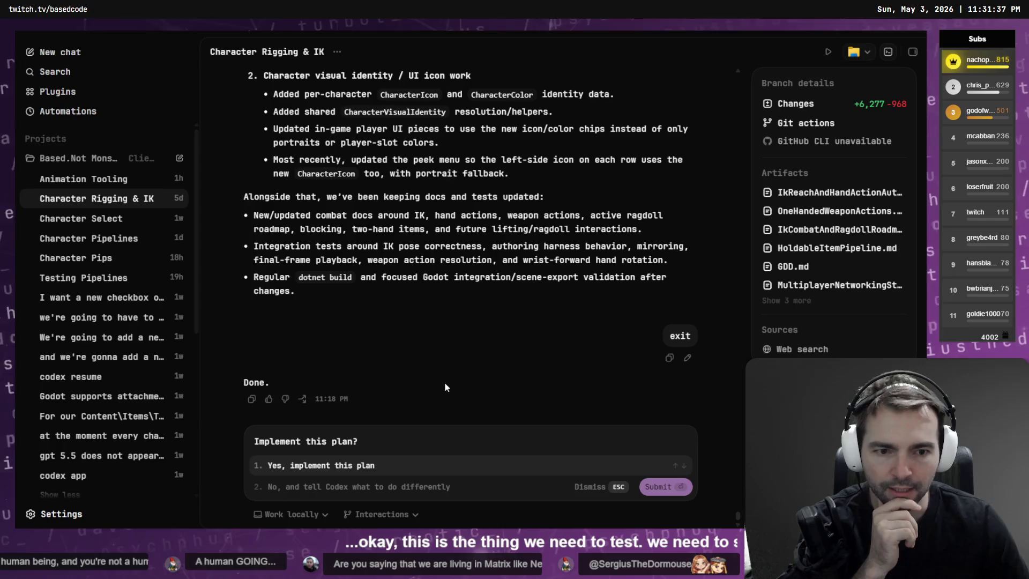
{"action": "scroll", "coordinate": [445, 381], "scroll_direction": "up", "scroll_amount": 10}
{"action": "scroll", "coordinate": [443, 372], "scroll_direction": "up", "scroll_amount": 5}
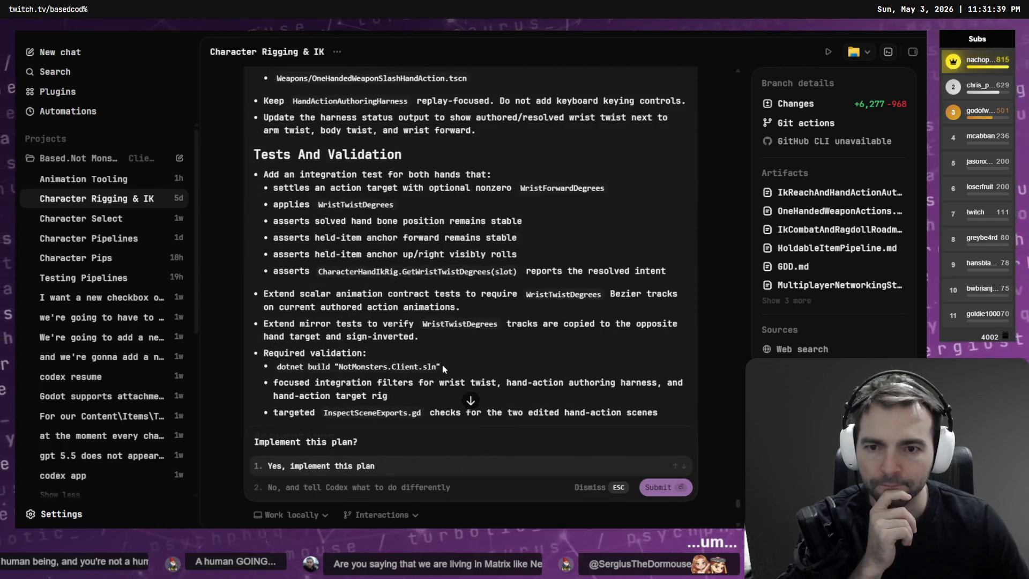
{"action": "scroll", "coordinate": [443, 365], "scroll_direction": "down", "scroll_amount": 10}
{"action": "scroll", "coordinate": [444, 364], "scroll_direction": "down", "scroll_amount": 2}
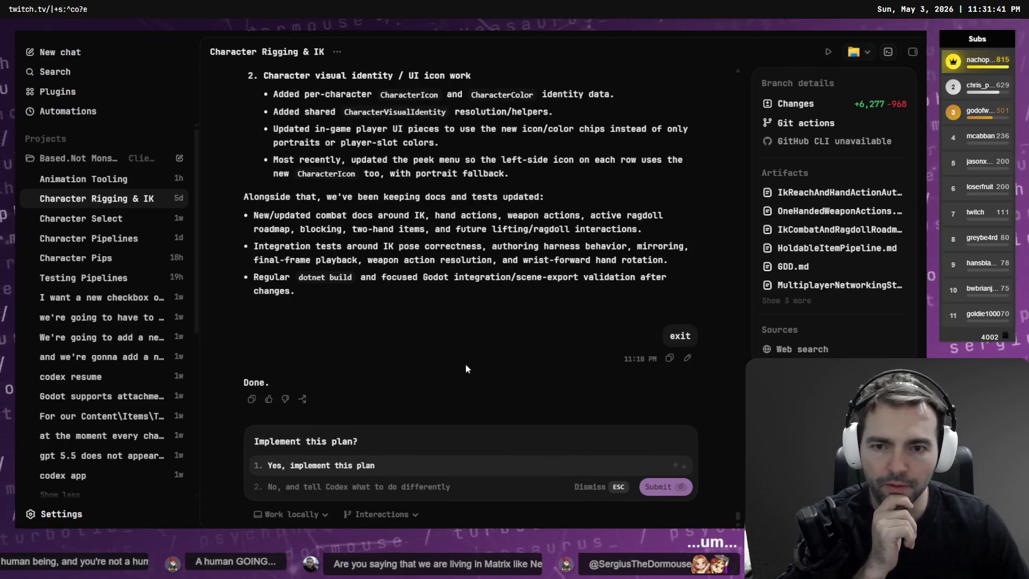
{"action": "scroll", "coordinate": [464, 358], "scroll_direction": "up", "scroll_amount": 10}
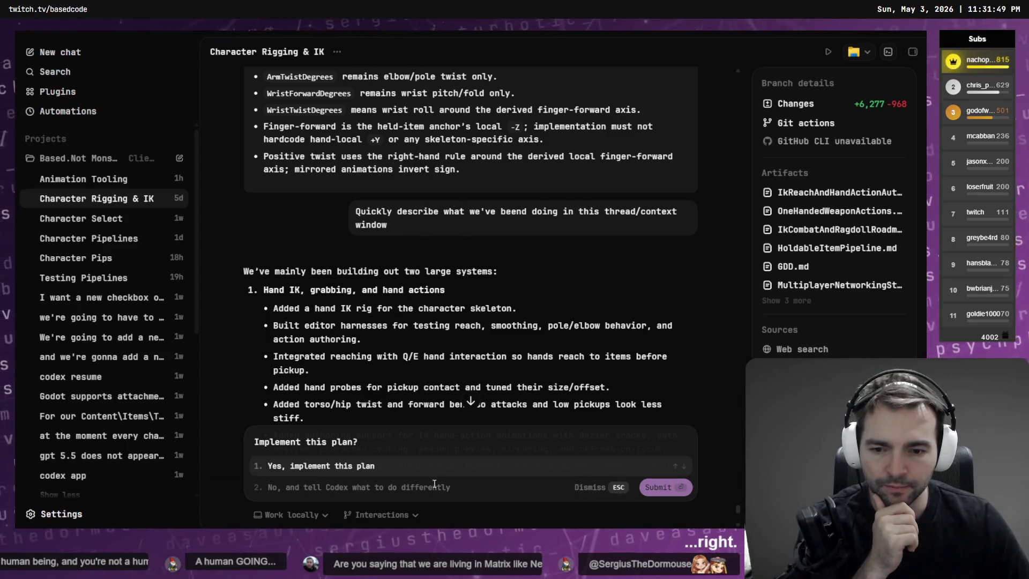
{"action": "left_click", "coordinate": [590, 487]}
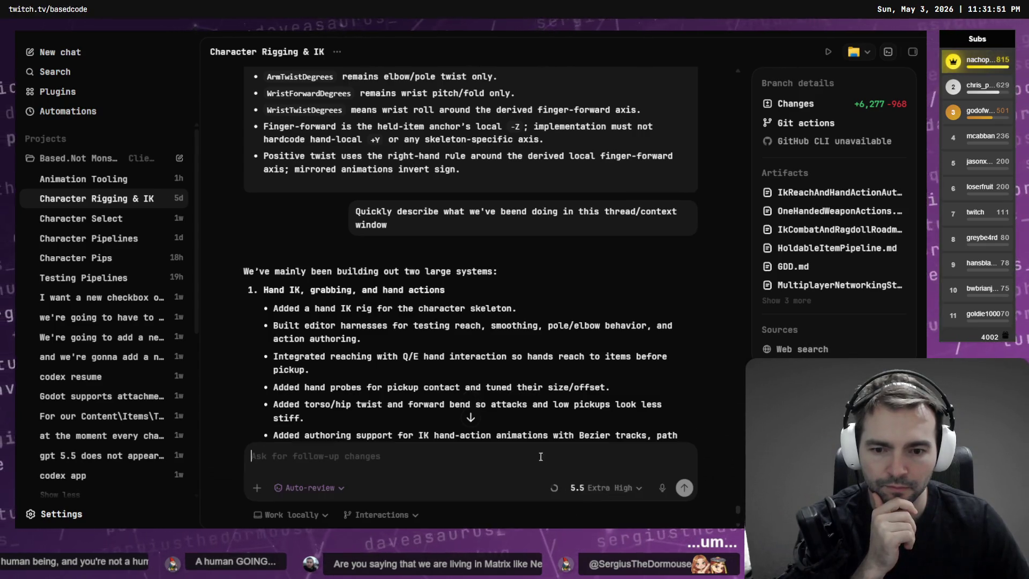
Step: Select the Add Independent Wrist Twist plan text
{"action": "scroll", "coordinate": [498, 355], "scroll_direction": "up", "scroll_amount": 7}
{"action": "scroll", "coordinate": [497, 355], "scroll_direction": "down", "scroll_amount": 5}
{"action": "mouse_move", "coordinate": [474, 277]}
{"action": "left_mouse_down"}
{"action": "mouse_move", "coordinate": [268, 182]}
{"action": "mouse_move", "coordinate": [275, 152]}
{"action": "mouse_move", "coordinate": [260, 86]}
{"action": "mouse_move", "coordinate": [256, 213]}
{"action": "left_mouse_up"}
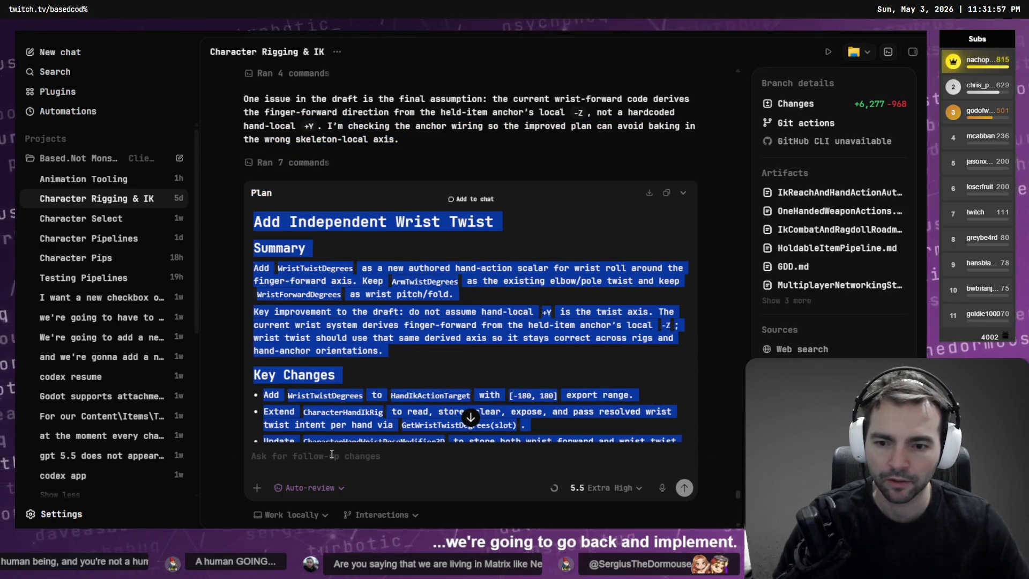
{"action": "left_click", "coordinate": [329, 455]}
{"action": "type", "text": "Re-evalu"}
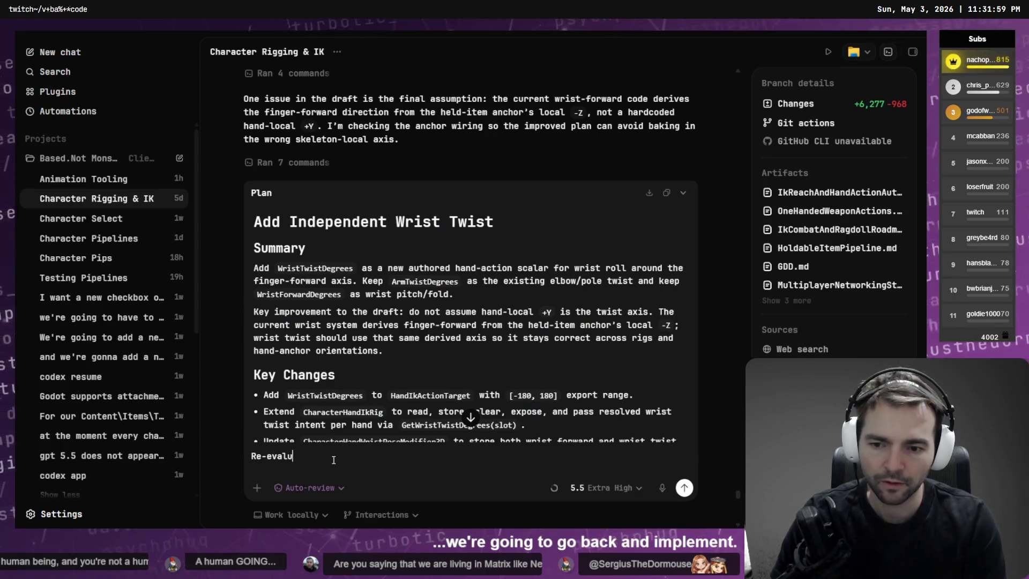
{"action": "type", "text": "lan:"}
{"action": "key", "text": "shift+Return"}
{"action": "key", "text": "shift+Return"}
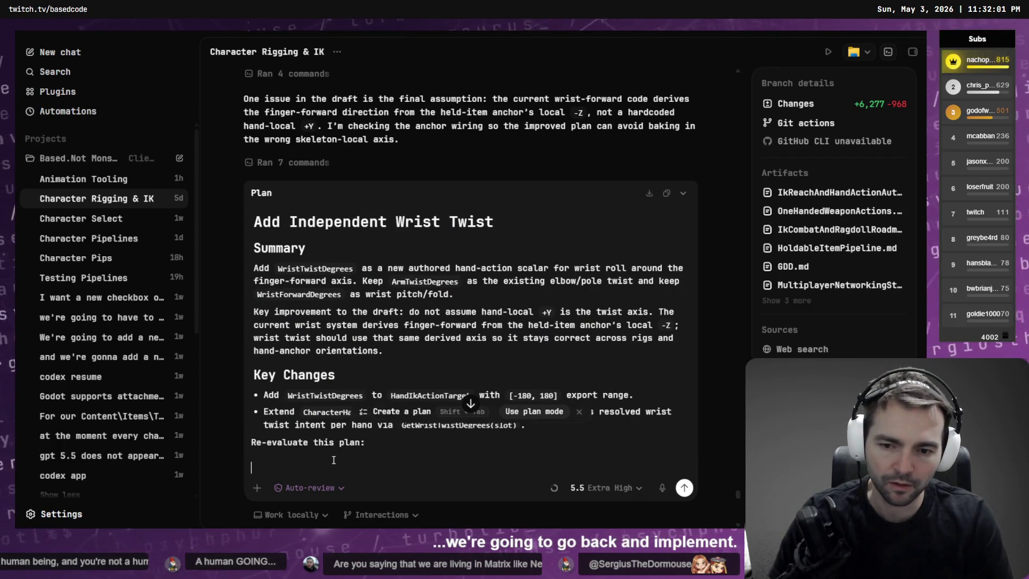
{"action": "type", "text": "```"}
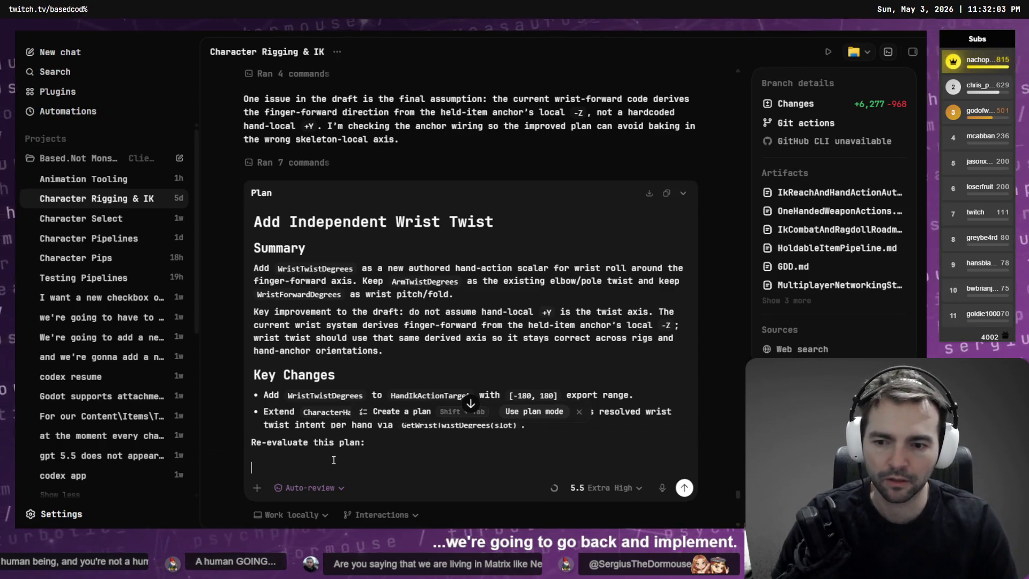
{"action": "key", "text": "ctrl+v"}
{"action": "scroll", "coordinate": [427, 343], "scroll_direction": "down", "scroll_amount": 5}
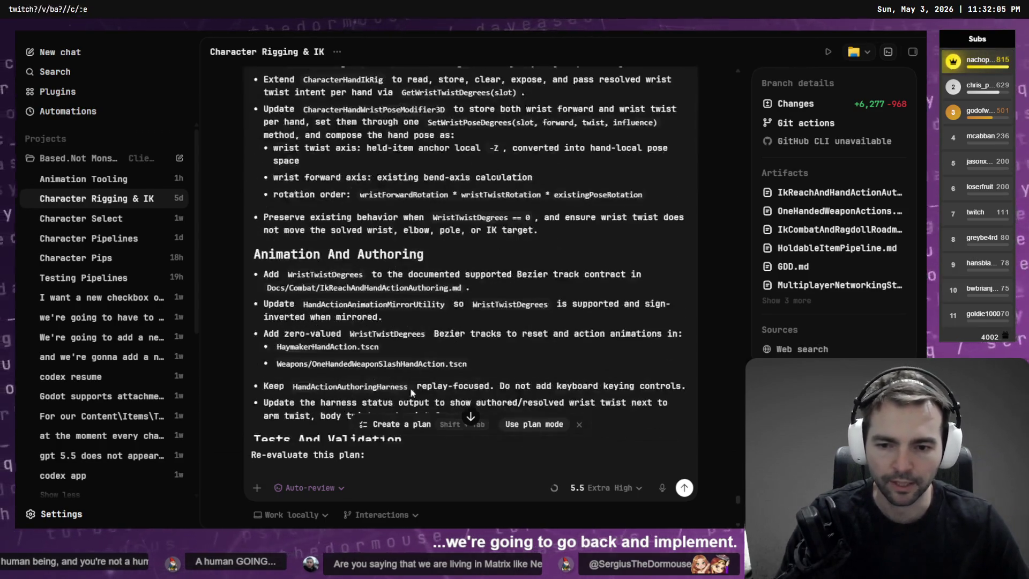
{"action": "key", "text": "ctrl+a"}
{"action": "left_click", "coordinate": [400, 469]}
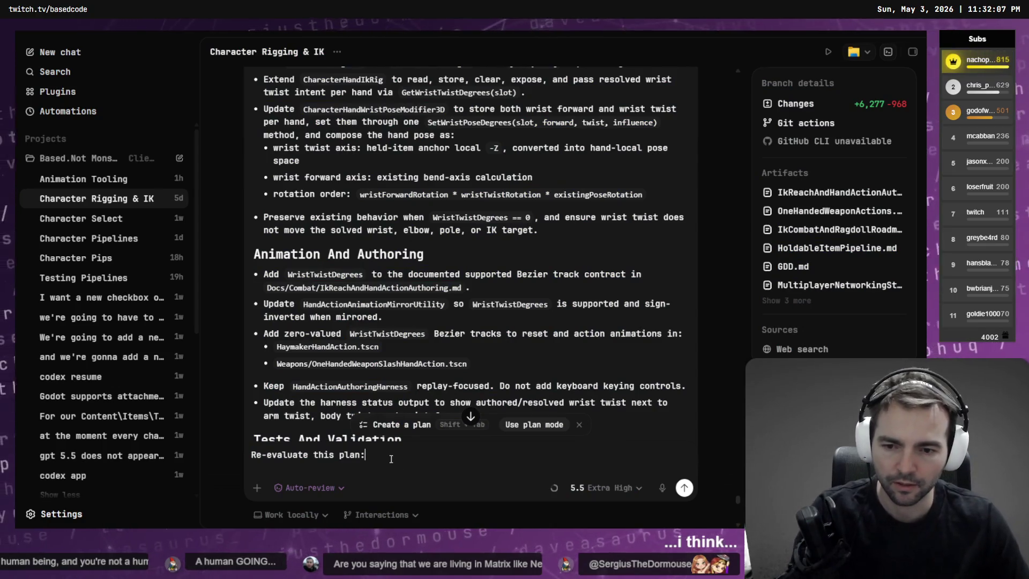
{"action": "key", "text": "Return"}
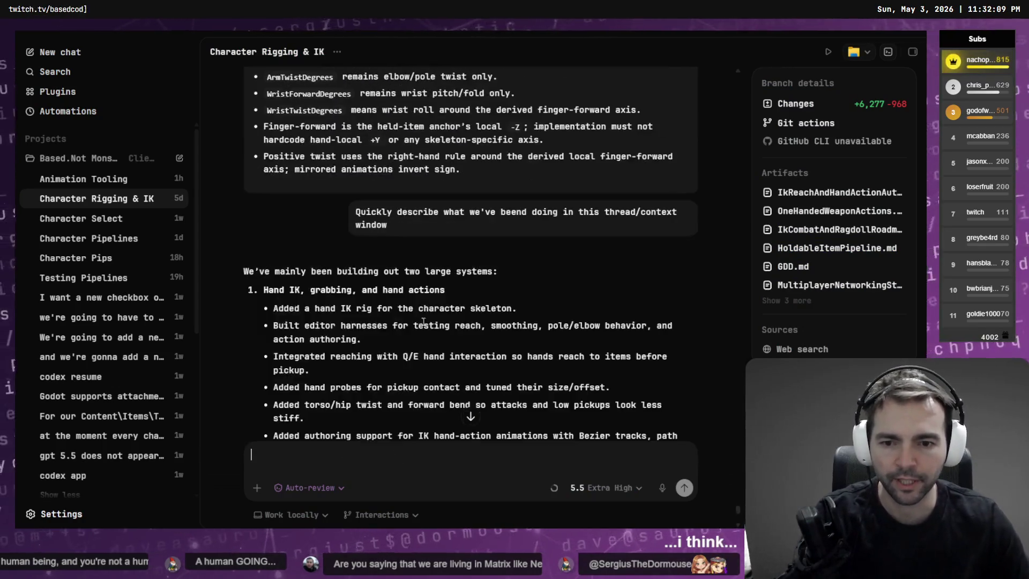
{"action": "scroll", "coordinate": [535, 262], "scroll_direction": "up", "scroll_amount": 5}
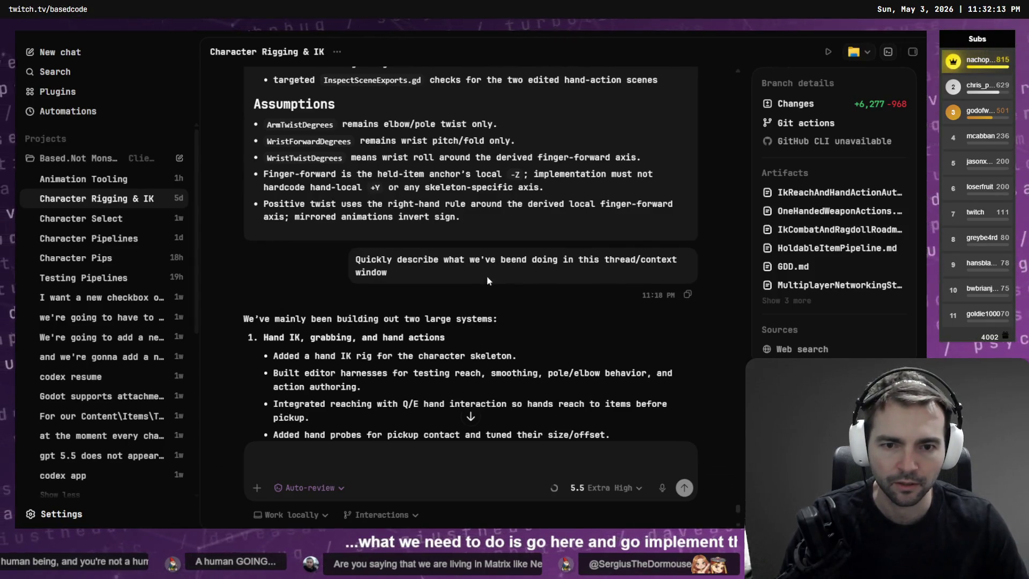
{"action": "scroll", "coordinate": [611, 306], "scroll_direction": "down", "scroll_amount": 10}
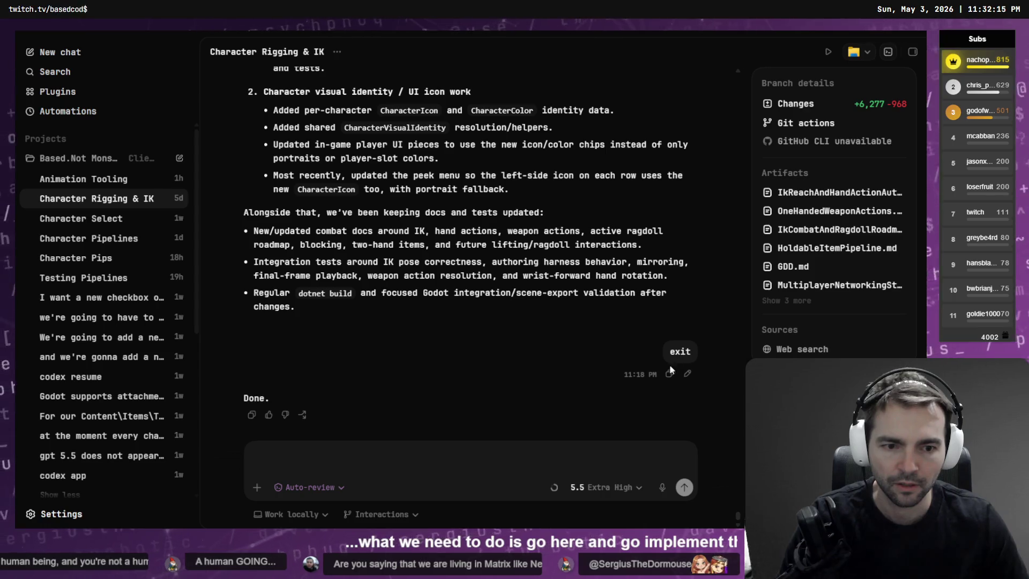
{"action": "left_click", "coordinate": [687, 373]}
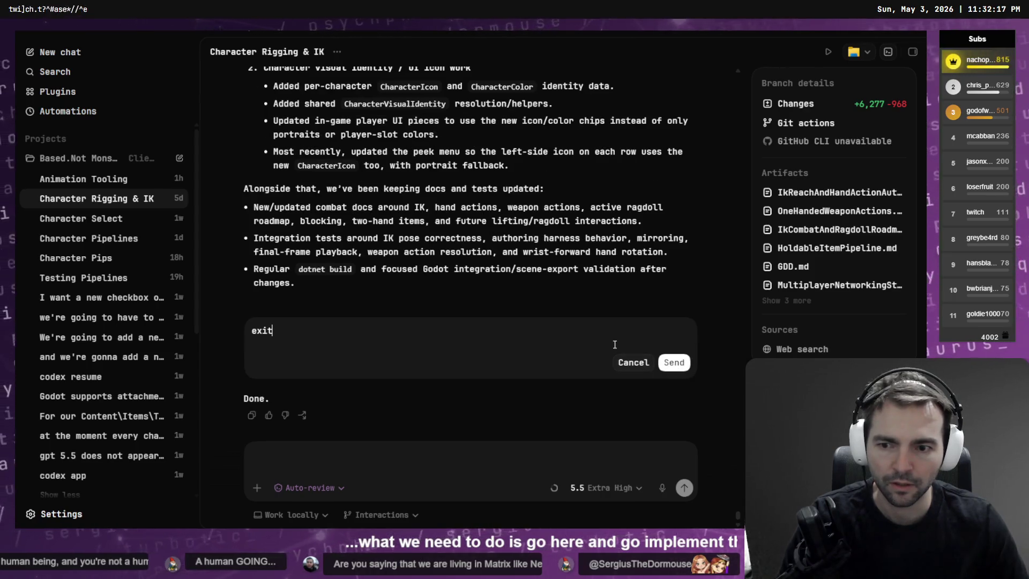
Step: Start rewording the earlier exit message as 'Re-hash', then abandon that edit
{"action": "key", "text": "ctrl+a"}
{"action": "key", "text": "BackSpace"}
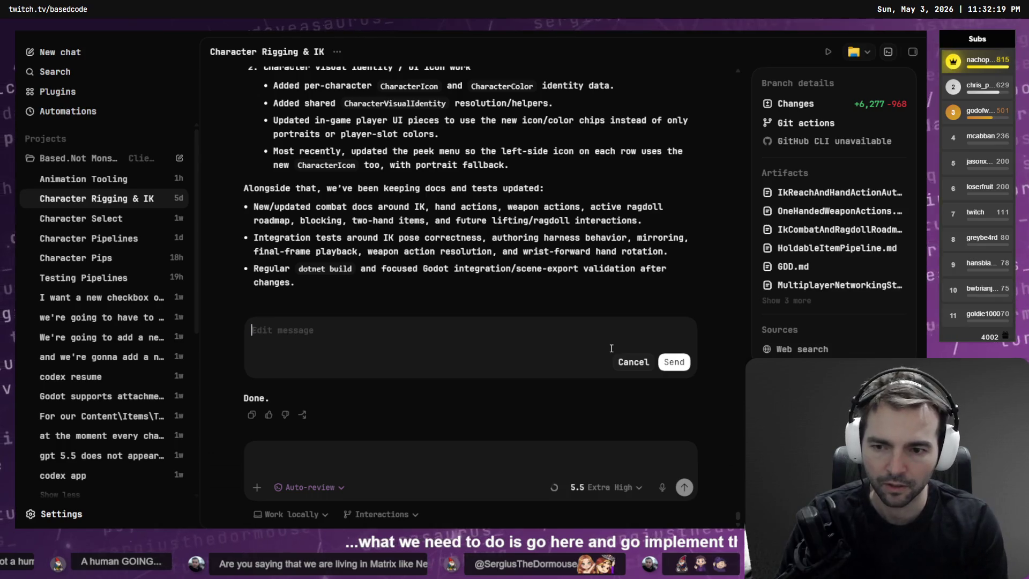
{"action": "type", "text": "Re-has"}
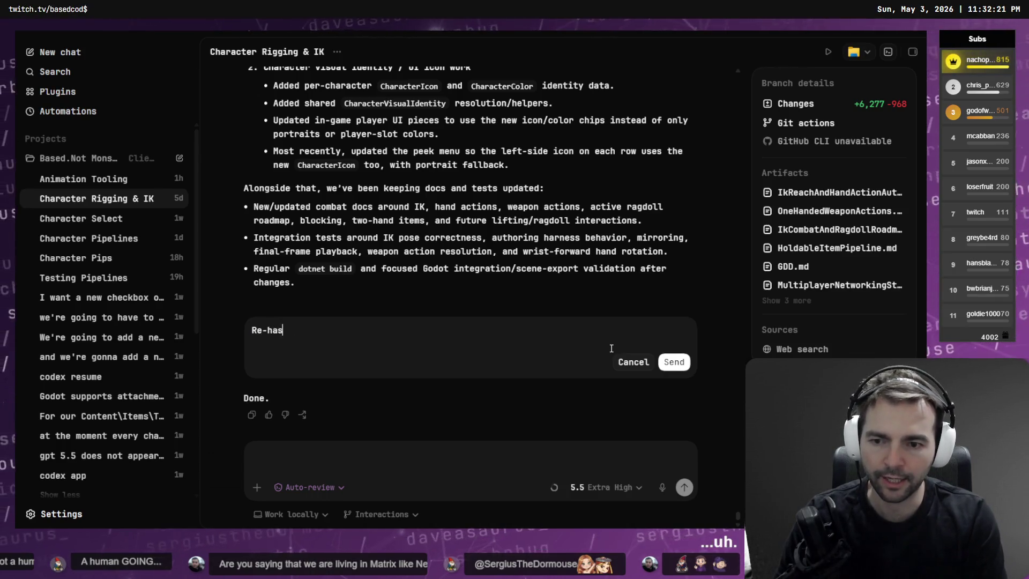
{"action": "type", "text": "h"}
{"action": "key", "text": "BackSpace"}
{"action": "key", "text": "BackSpace"}
{"action": "key", "text": "BackSpace"}
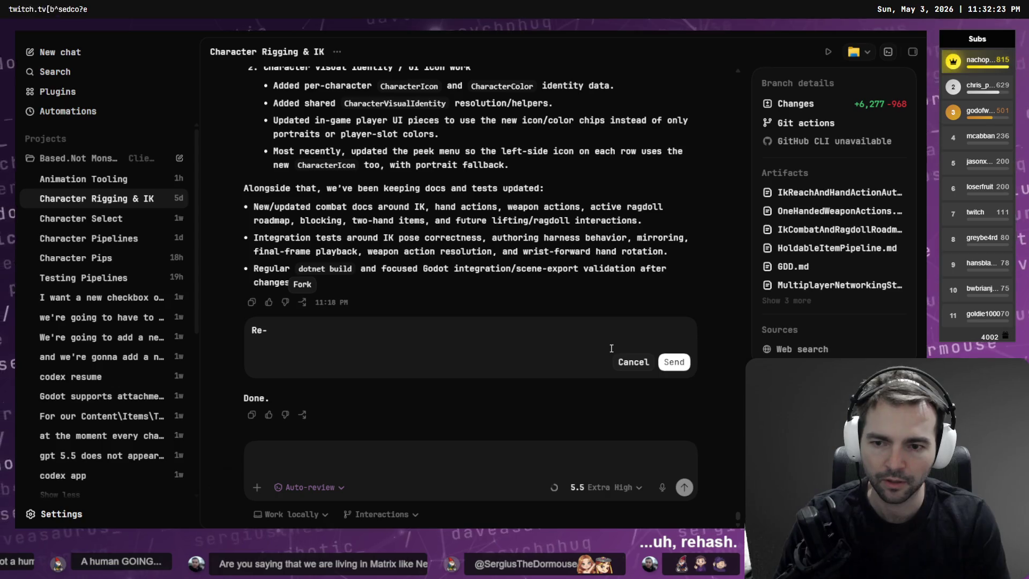
{"action": "key", "text": "shift+Tab"}
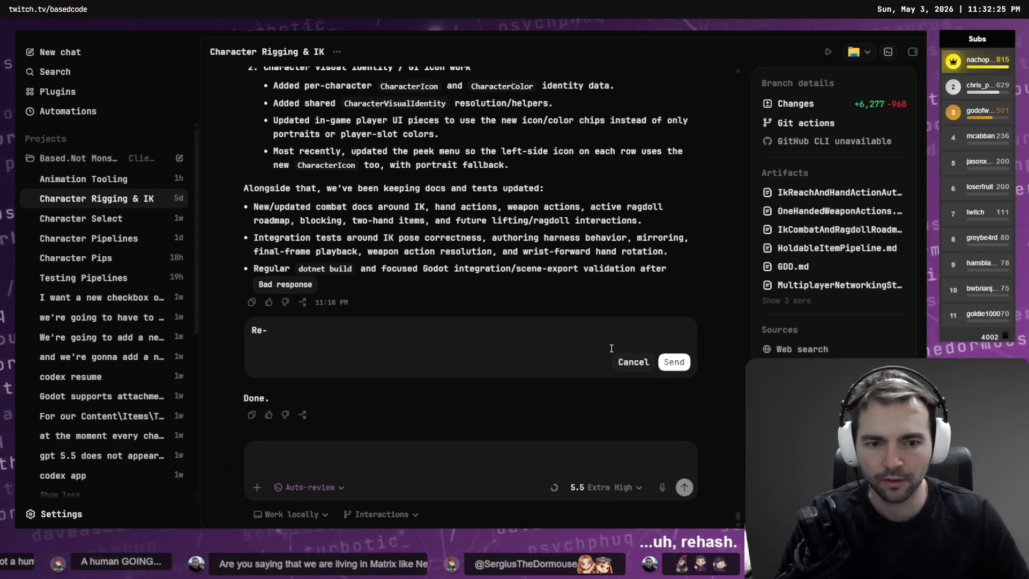
{"action": "left_click", "coordinate": [633, 362]}
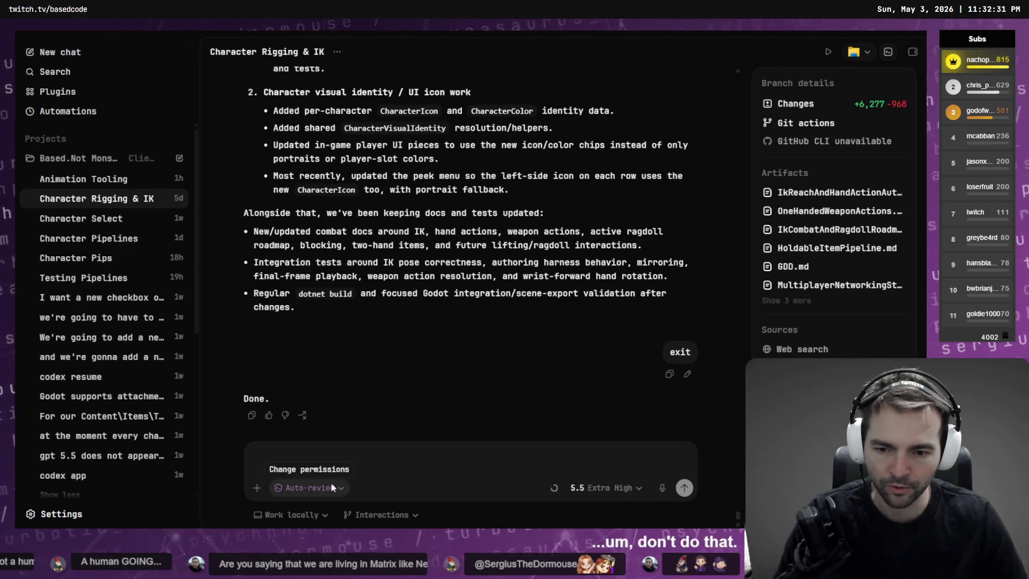
Step: With plan mode on, resend the message as 'rehash the plan from before and propose it again as something to implement.'
{"action": "scroll", "coordinate": [415, 475], "scroll_direction": "up", "scroll_amount": 5}
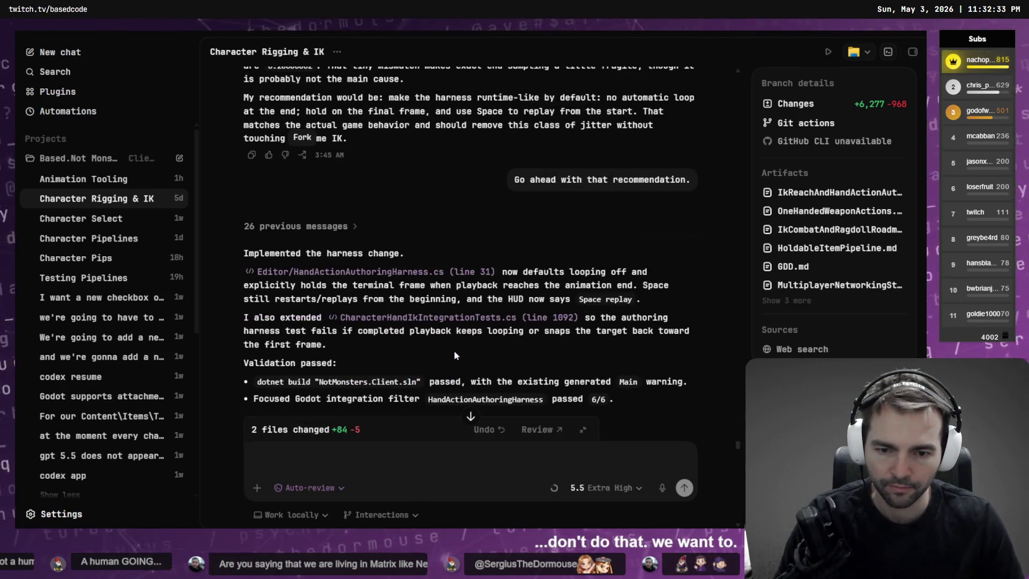
{"action": "scroll", "coordinate": [455, 356], "scroll_direction": "down", "scroll_amount": 10}
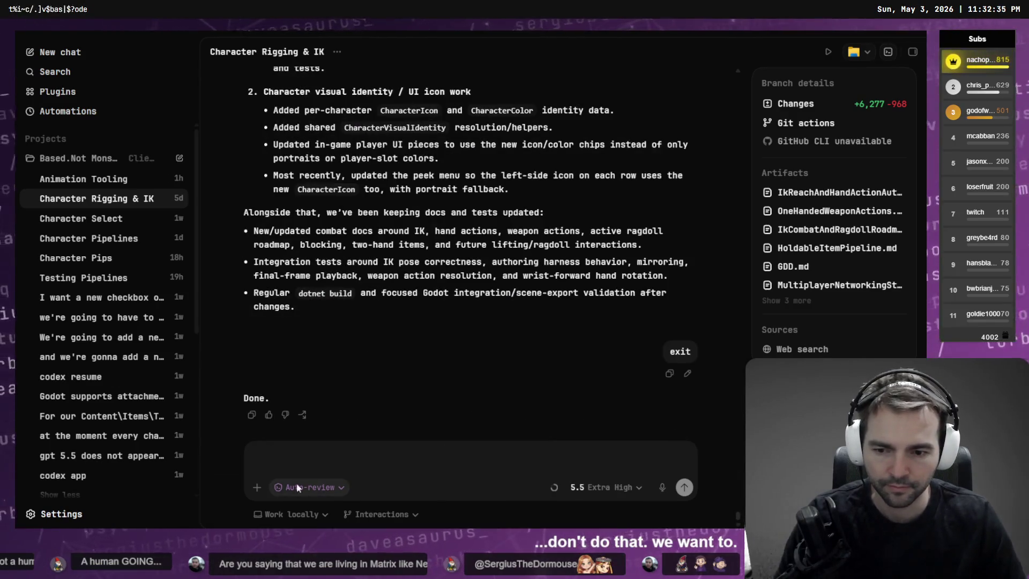
{"action": "left_click", "coordinate": [257, 486]}
{"action": "left_click", "coordinate": [340, 440]}
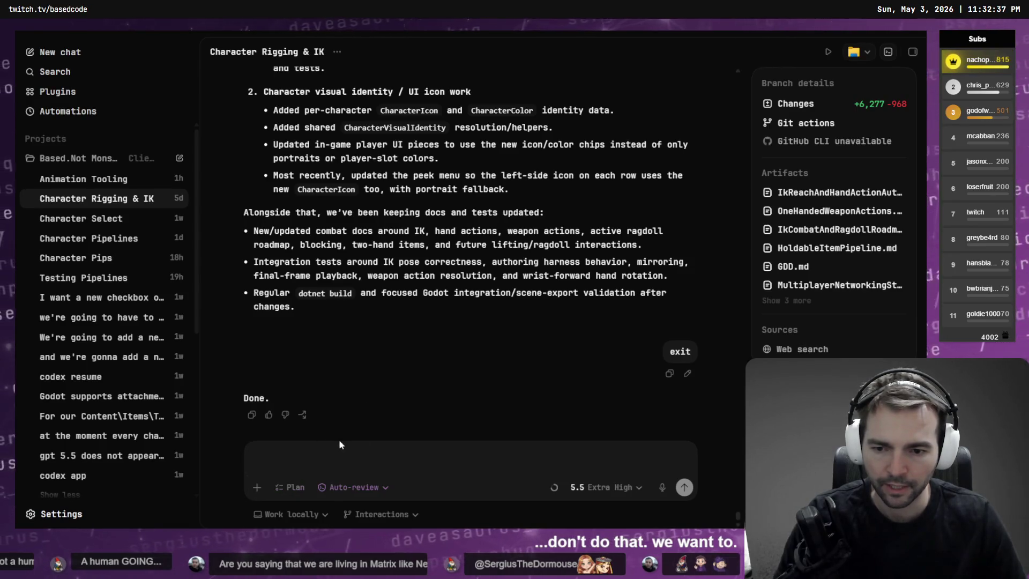
{"action": "left_click", "coordinate": [687, 373]}
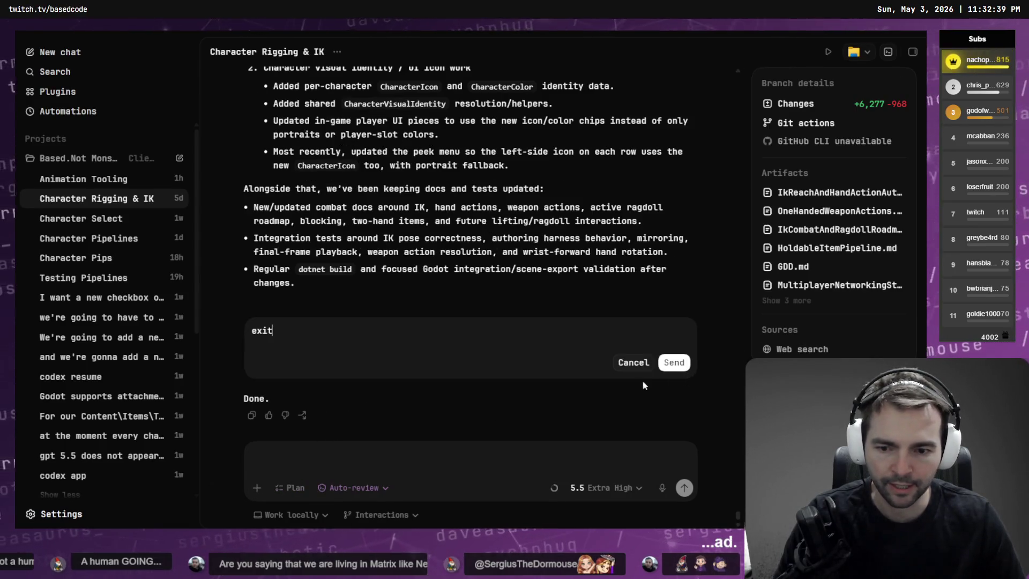
{"action": "key", "text": "BackSpace"}
{"action": "key", "text": "BackSpace"}
{"action": "key", "text": "BackSpace"}
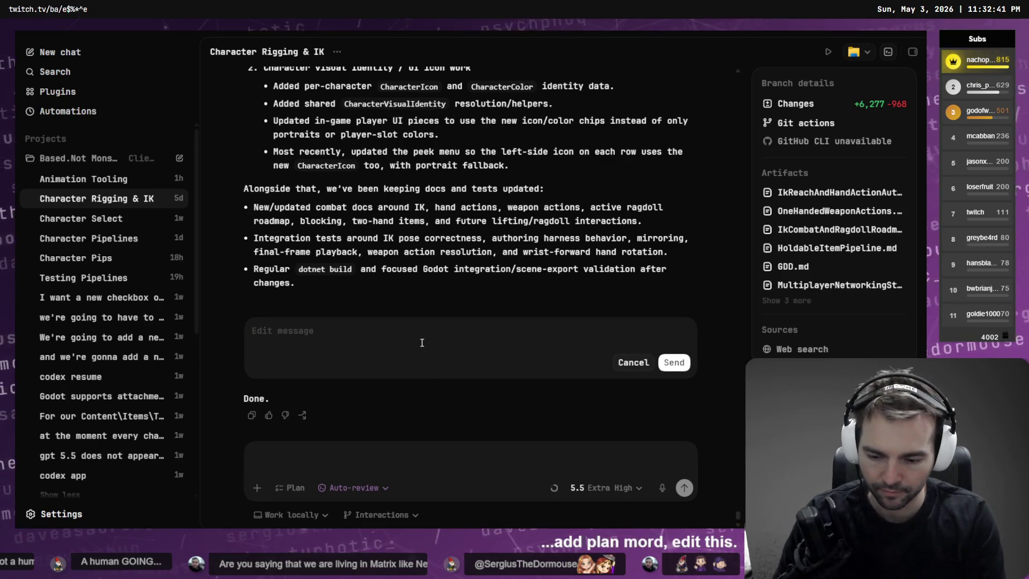
{"action": "type", "text": "rehash the"}
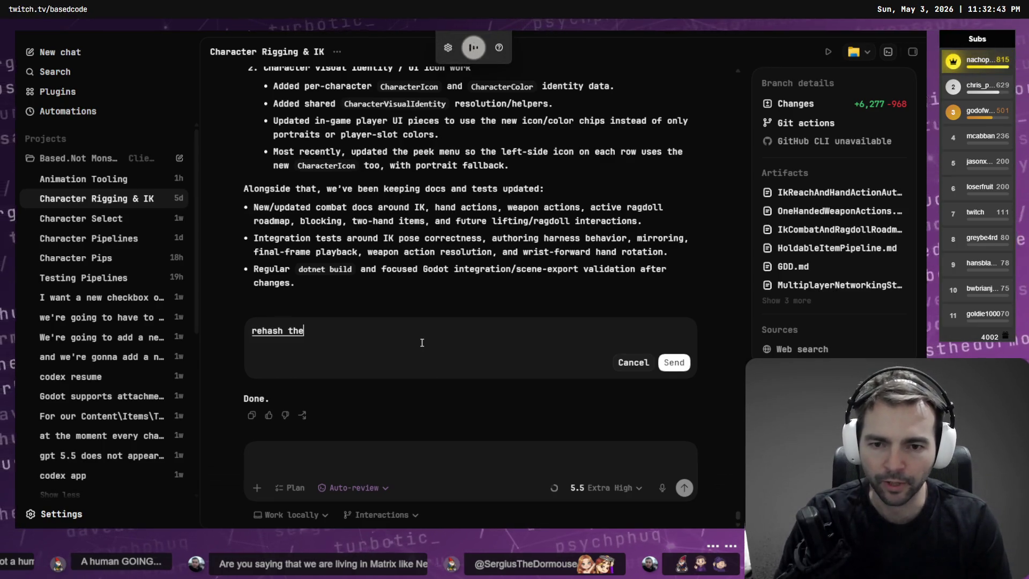
{"action": "type", "text": " plan from before and propose it again as something to"}
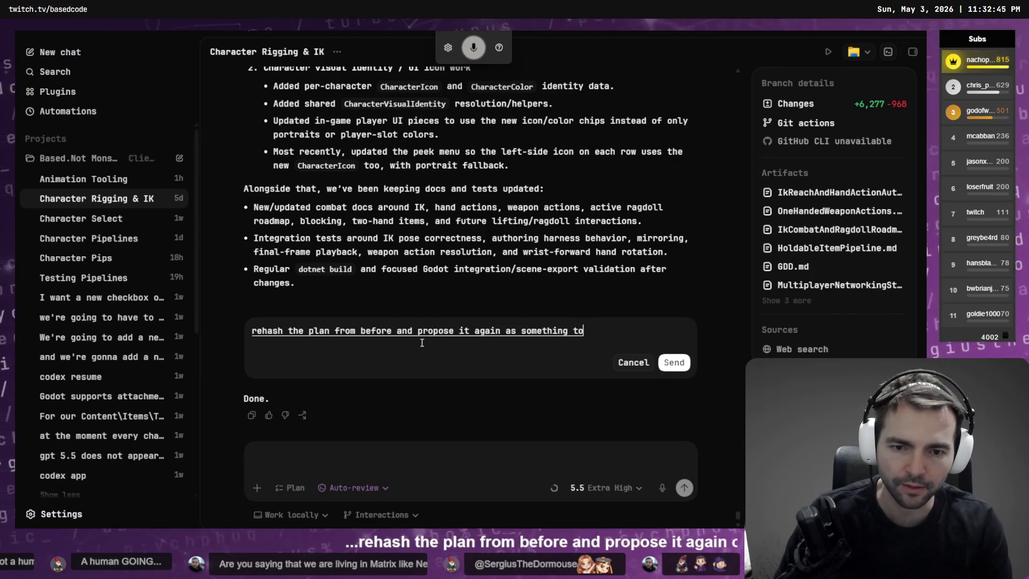
{"action": "type", "text": " implement."}
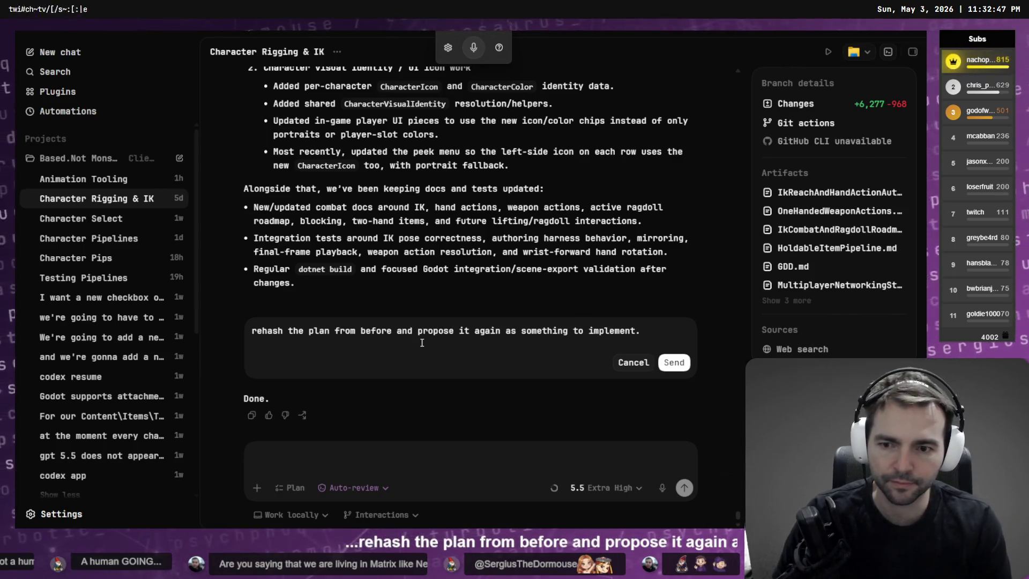
{"action": "key", "text": "Return"}
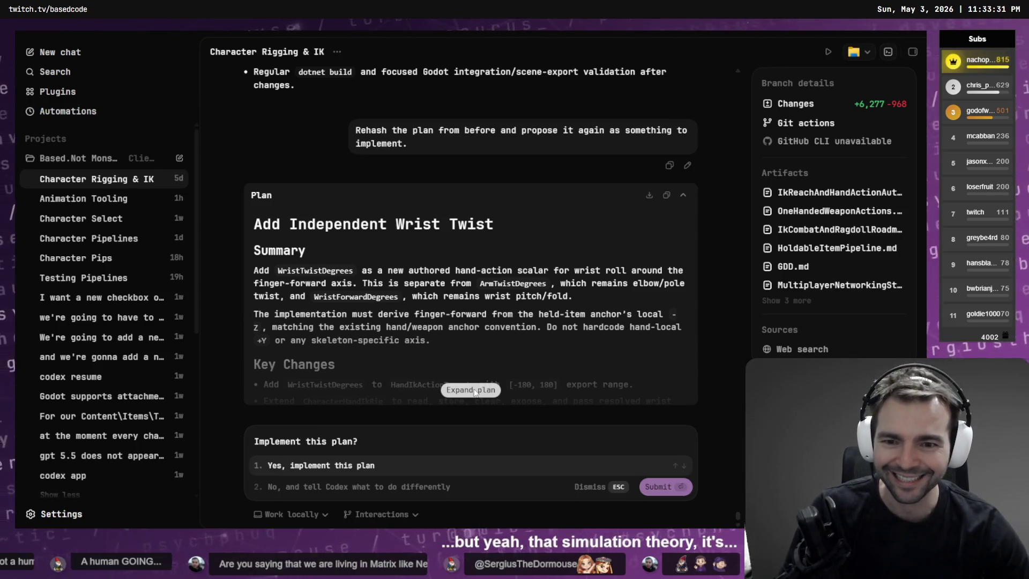
Step: Expand the proposed plan and highlight the WristTwistDegrees, ArmTwistDegrees and finger-forward derivation passages
{"action": "left_click", "coordinate": [475, 392]}
{"action": "scroll", "coordinate": [474, 375], "scroll_direction": "up", "scroll_amount": 15}
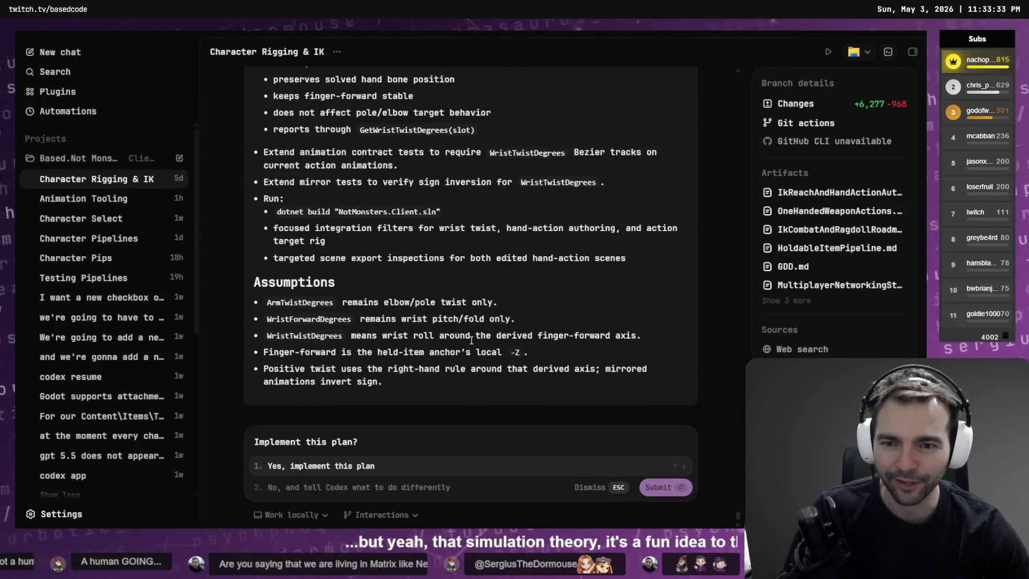
{"action": "scroll", "coordinate": [470, 338], "scroll_direction": "down", "scroll_amount": 5}
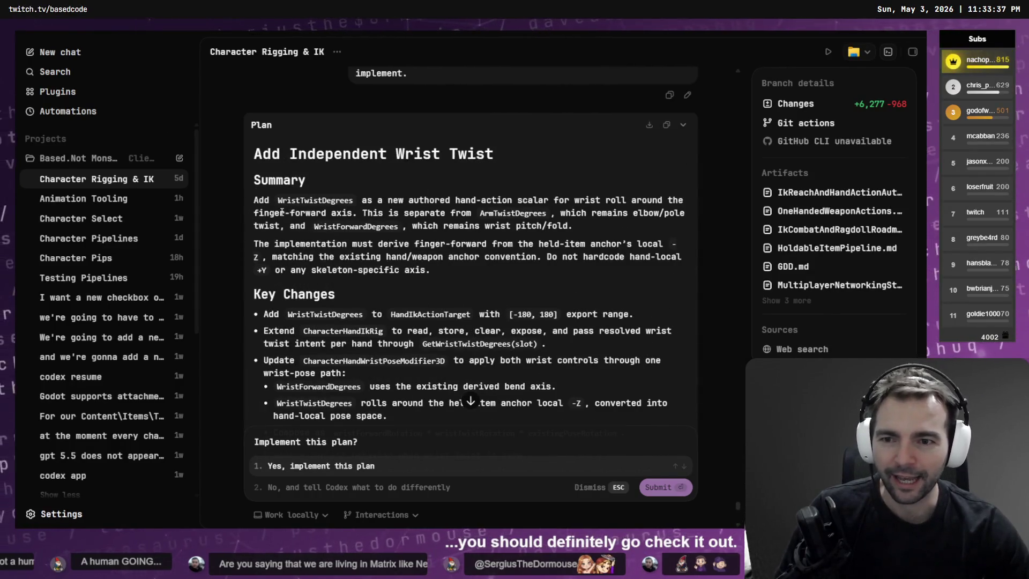
{"action": "left_click_drag", "start_coordinate": [276, 203], "coordinate": [355, 200]}
{"action": "left_click", "coordinate": [360, 200]}
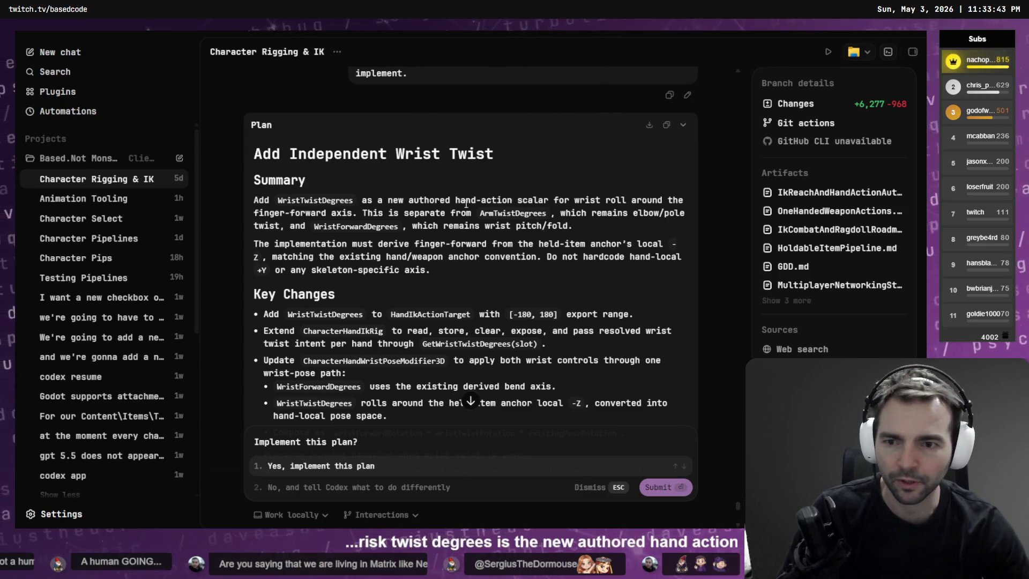
{"action": "left_click_drag", "start_coordinate": [353, 213], "coordinate": [548, 214]}
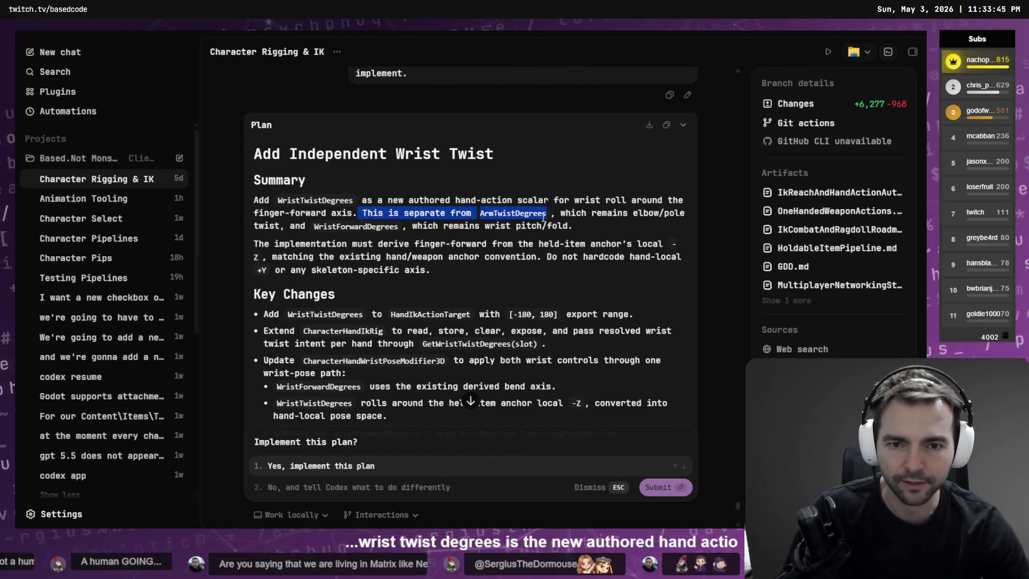
{"action": "left_click", "coordinate": [550, 225]}
{"action": "left_click_drag", "start_coordinate": [255, 244], "coordinate": [669, 256]}
{"action": "left_click", "coordinate": [472, 263]}
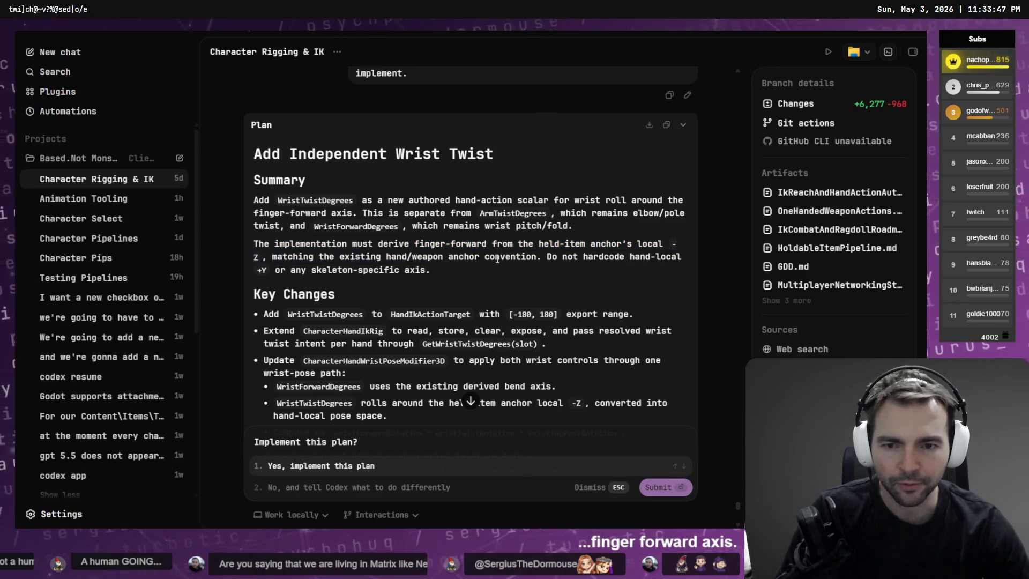
Step: Review the Summary section and [-180, 180] export range, then choose to give Codex different instructions
{"action": "mouse_move", "coordinate": [472, 263]}
{"action": "left_mouse_down"}
{"action": "mouse_move", "coordinate": [257, 200]}
{"action": "mouse_move", "coordinate": [252, 178]}
{"action": "left_mouse_up"}
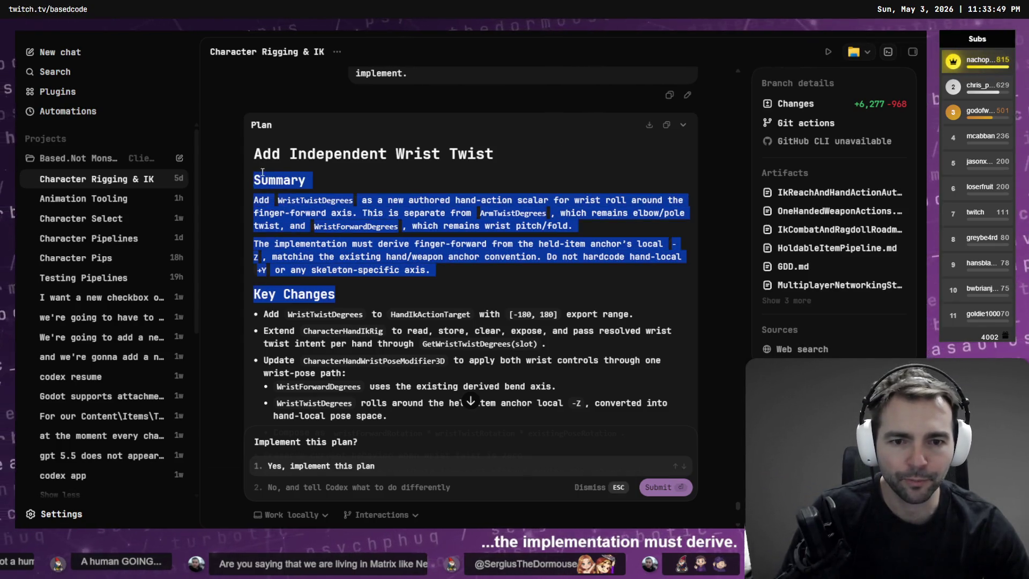
{"action": "left_click", "coordinate": [441, 273]}
{"action": "left_click_drag", "start_coordinate": [442, 273], "coordinate": [254, 198]}
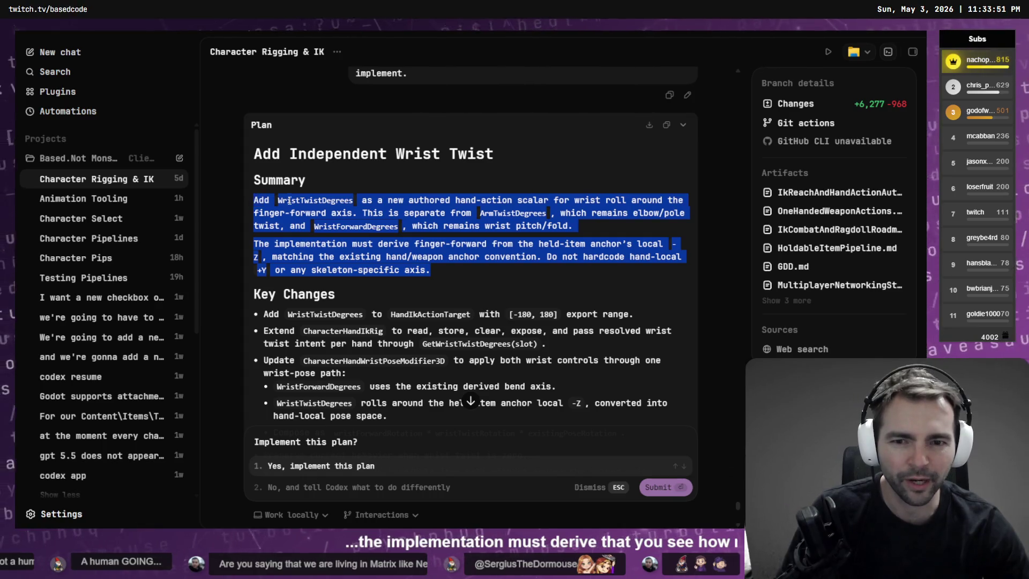
{"action": "left_click", "coordinate": [374, 213]}
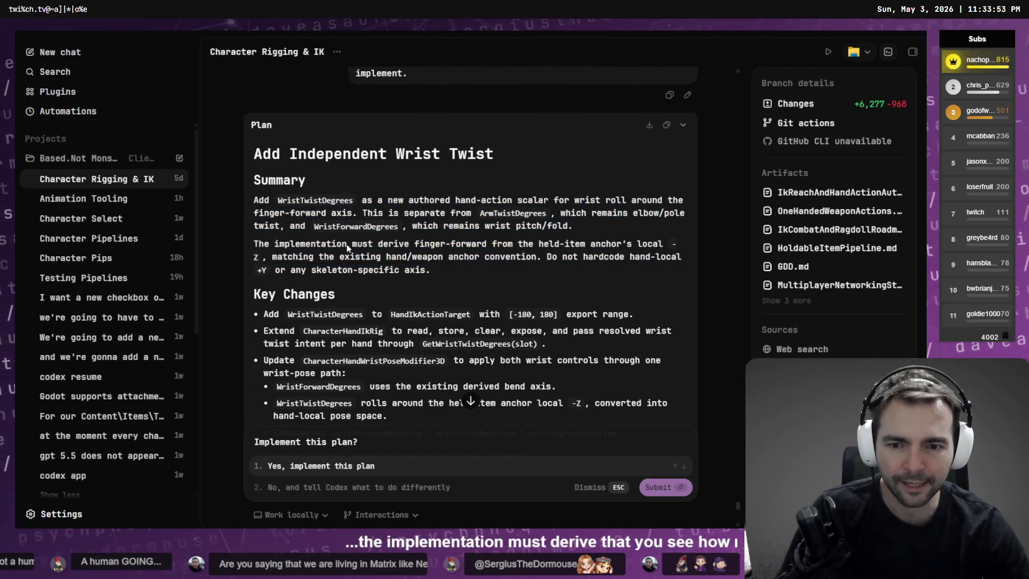
{"action": "scroll", "coordinate": [378, 217], "scroll_direction": "down", "scroll_amount": 1}
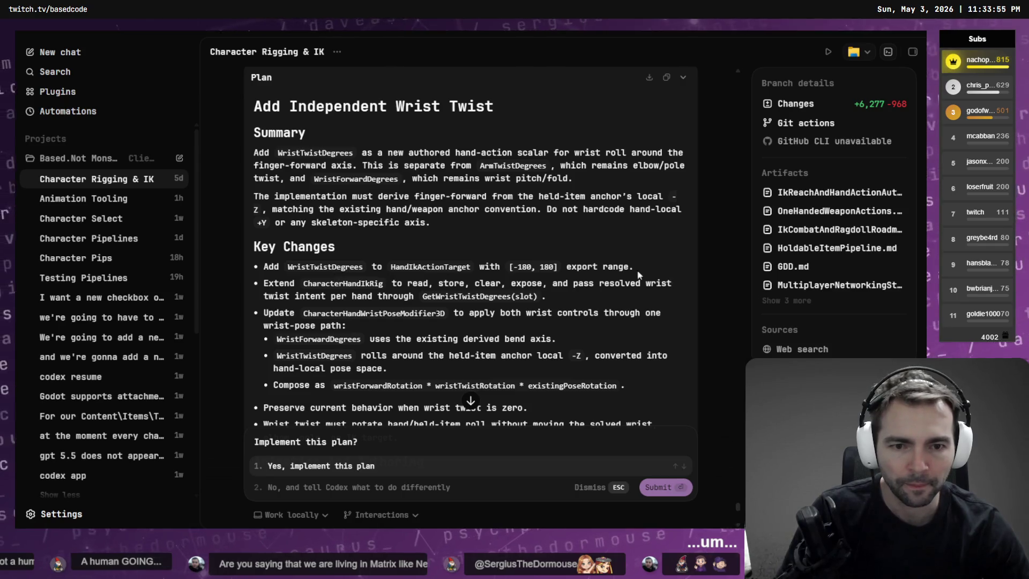
{"action": "scroll", "coordinate": [535, 136], "scroll_direction": "down", "scroll_amount": 3}
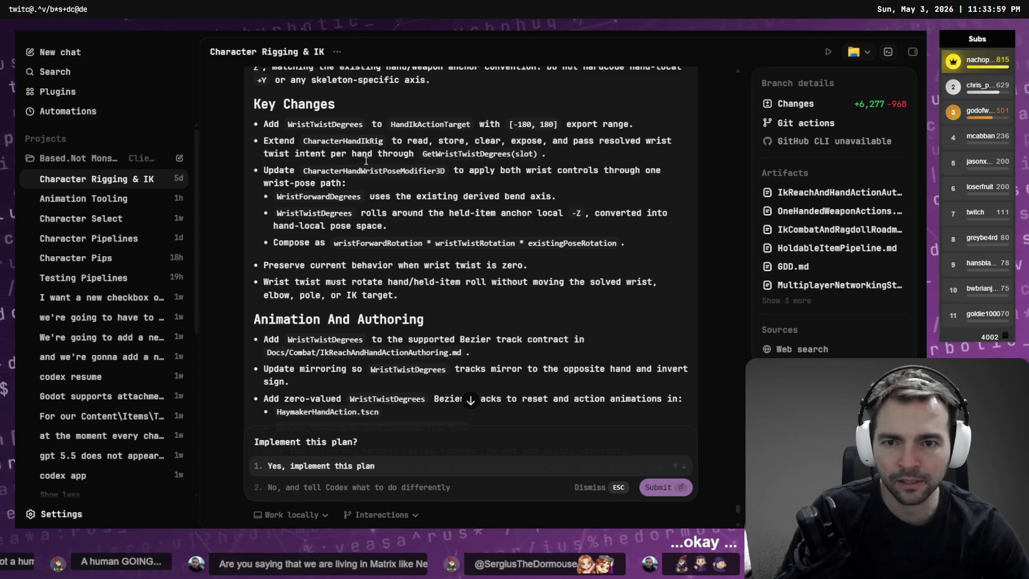
{"action": "left_click_drag", "start_coordinate": [558, 124], "coordinate": [479, 124]}
{"action": "left_click", "coordinate": [343, 450]}
{"action": "left_click", "coordinate": [340, 488]}
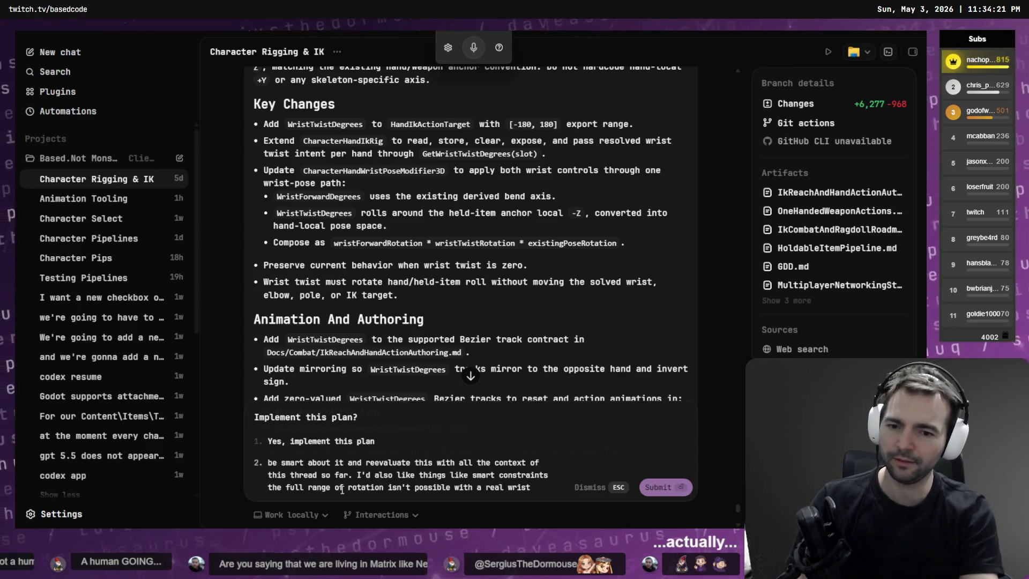
Step: Erase the drafted reply, trimming its ending and then clearing the whole text
{"action": "key", "text": "BackSpace"}
{"action": "key", "text": "BackSpace"}
{"action": "key", "text": "BackSpace"}
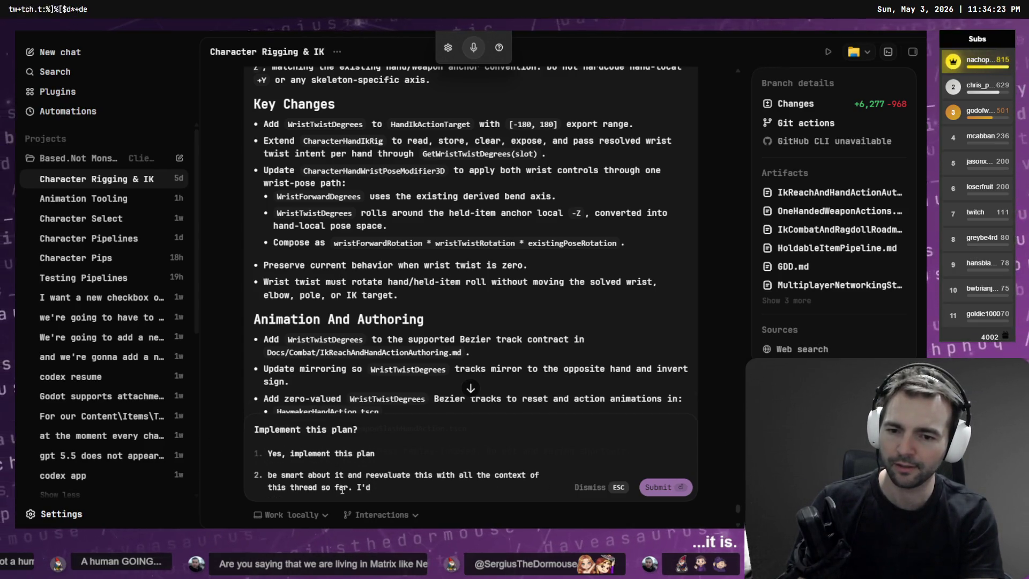
{"action": "key", "text": "ctrl+a"}
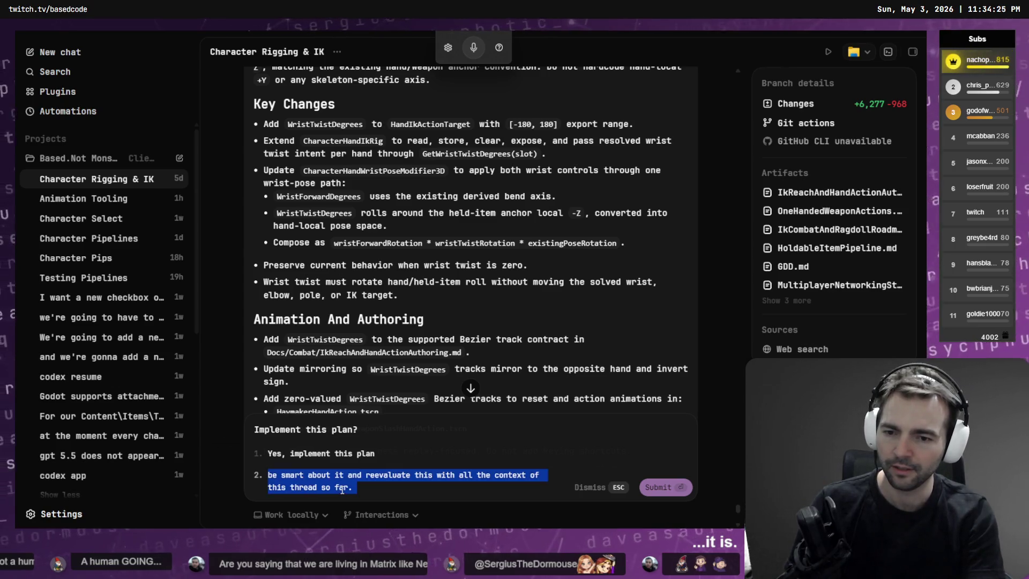
{"action": "key", "text": "BackSpace"}
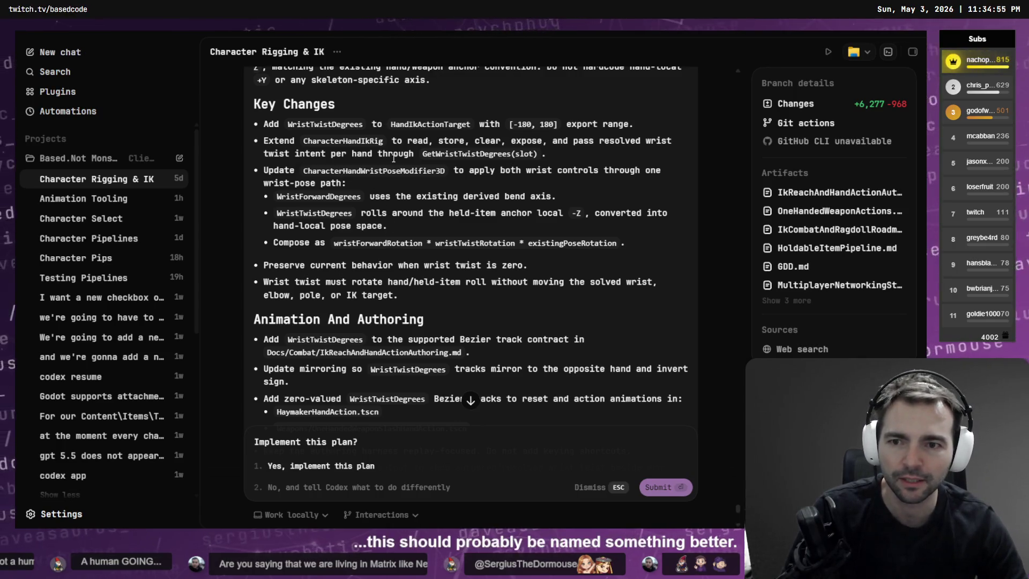
{"action": "scroll", "coordinate": [360, 172], "scroll_direction": "down", "scroll_amount": 3}
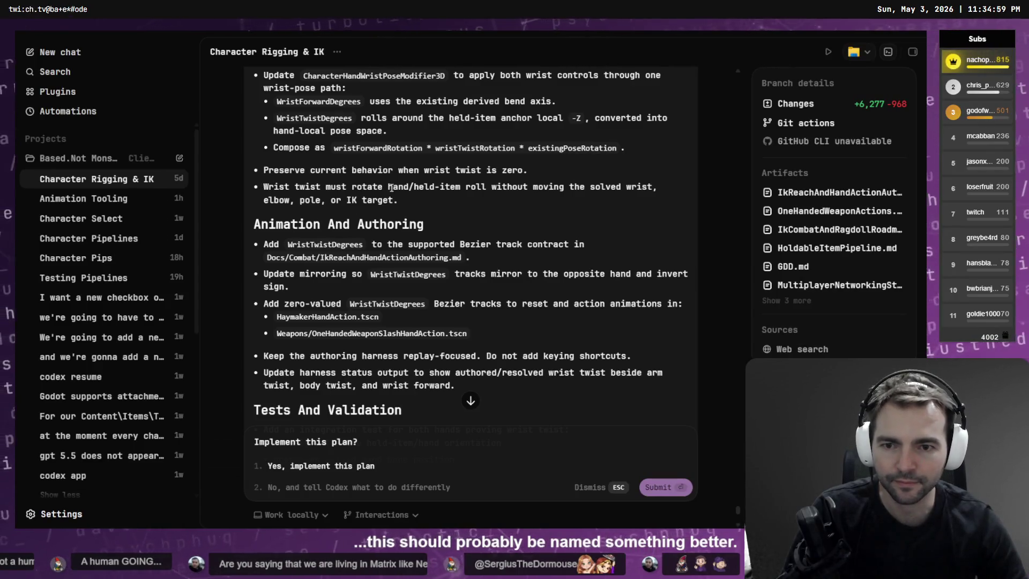
{"action": "scroll", "coordinate": [391, 187], "scroll_direction": "down", "scroll_amount": 4}
{"action": "scroll", "coordinate": [327, 225], "scroll_direction": "down", "scroll_amount": 6}
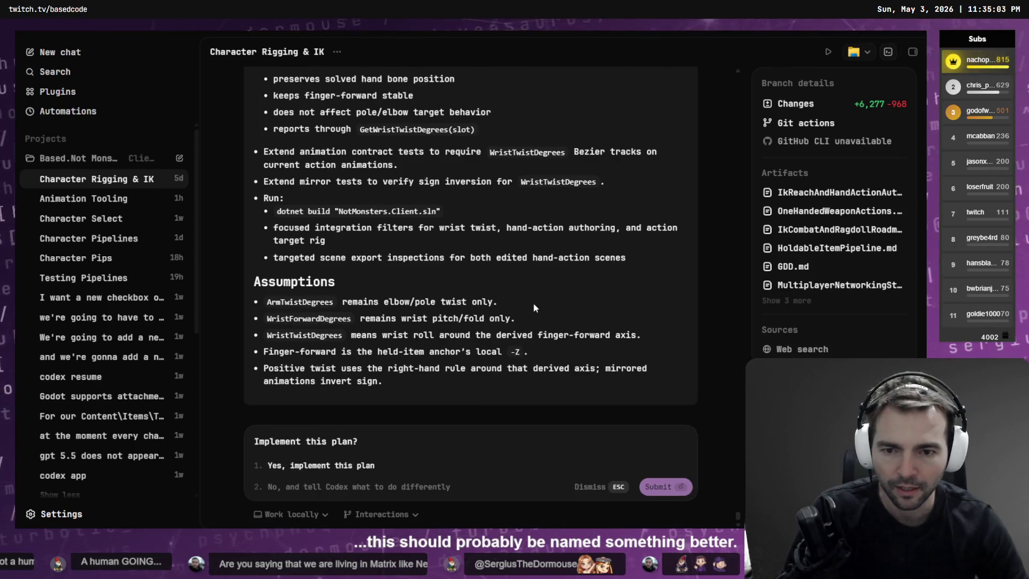
{"action": "left_click_drag", "start_coordinate": [534, 307], "coordinate": [275, 302]}
{"action": "left_click", "coordinate": [269, 303]}
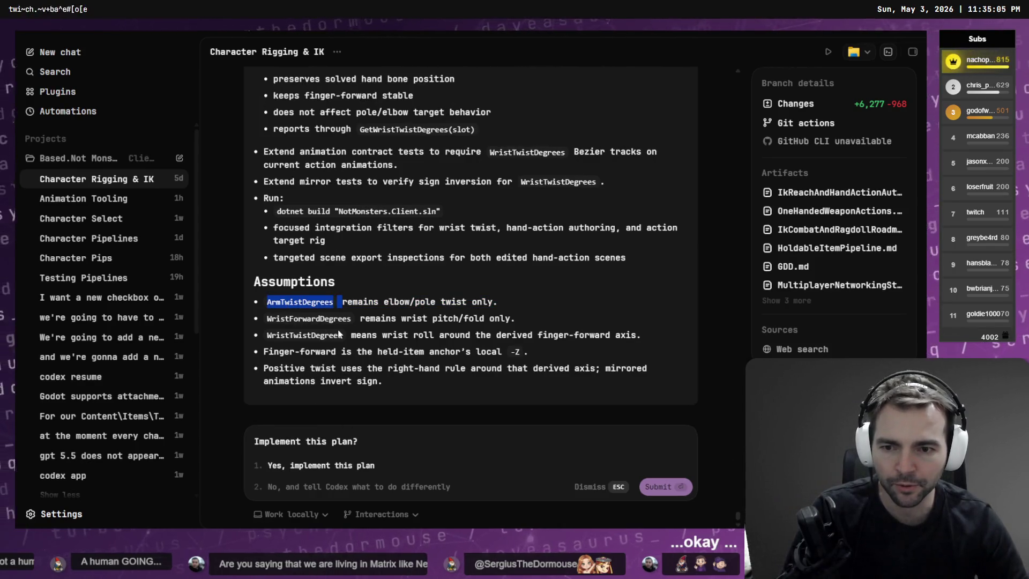
{"action": "left_click_drag", "start_coordinate": [346, 303], "coordinate": [518, 307]}
{"action": "left_click", "coordinate": [518, 311]}
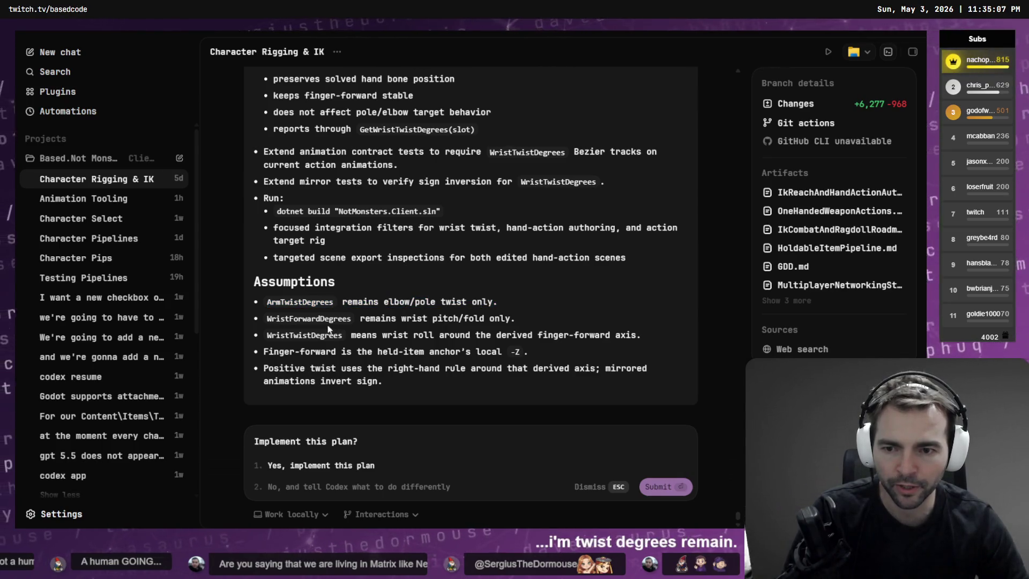
{"action": "double_click", "coordinate": [297, 319]}
{"action": "left_click", "coordinate": [374, 320]}
{"action": "left_click_drag", "start_coordinate": [360, 318], "coordinate": [516, 320]}
{"action": "left_click", "coordinate": [539, 325]}
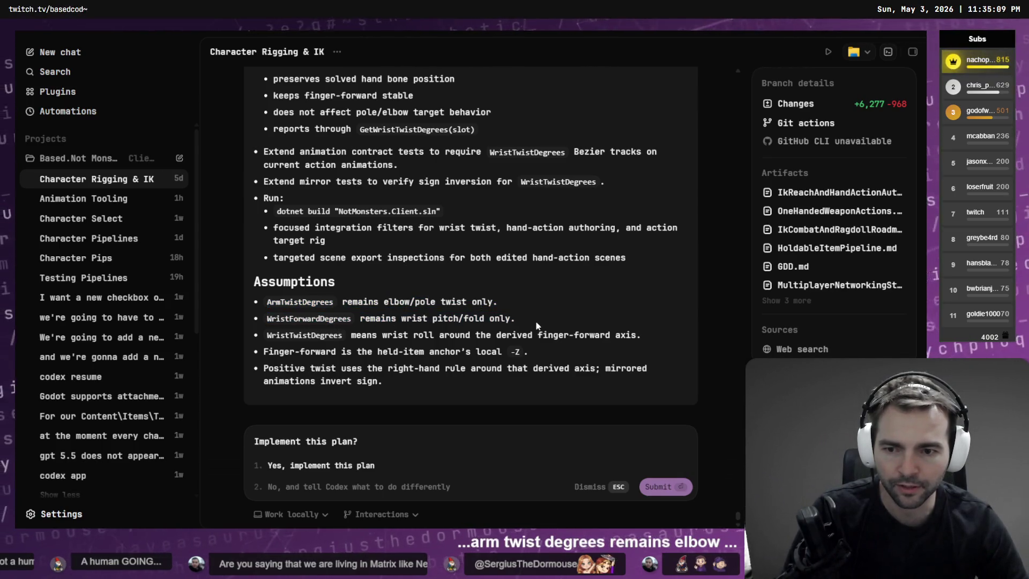
{"action": "double_click", "coordinate": [304, 337]}
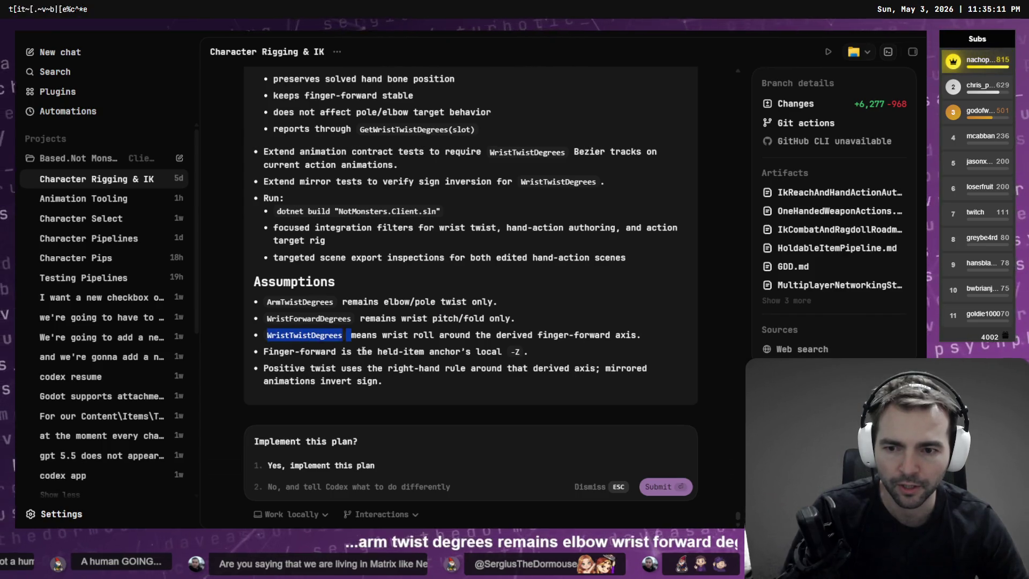
{"action": "left_click", "coordinate": [382, 337]}
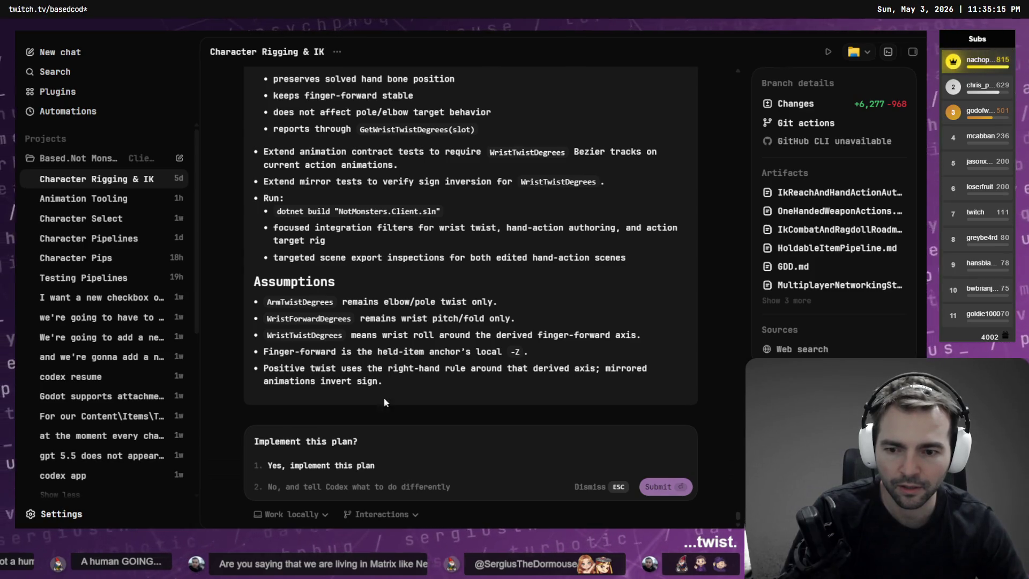
Step: Approve 'Yes, implement this plan', cycle windows back to Codex, and expand the second project's chats
{"action": "key", "text": "Return"}
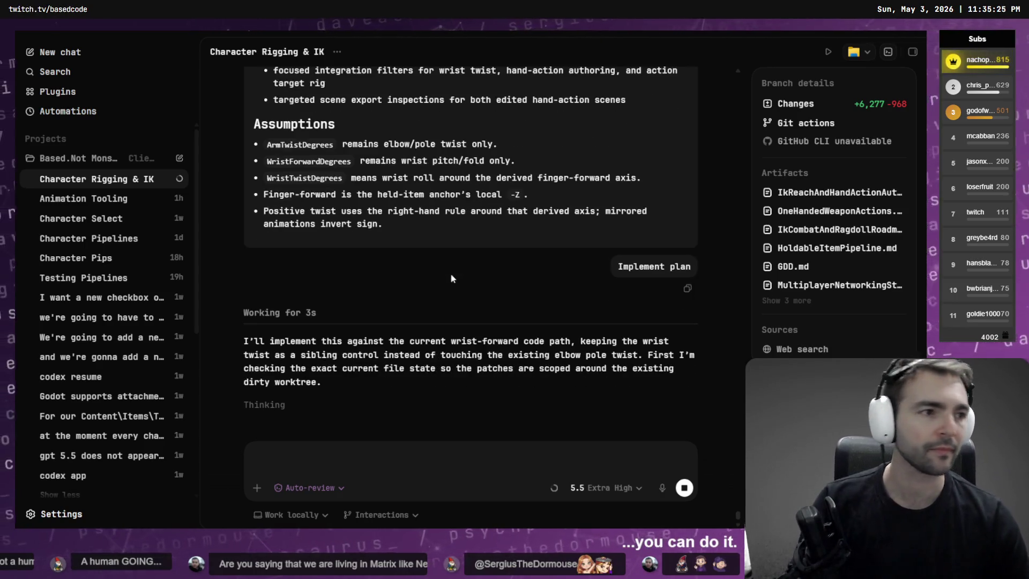
{"action": "key", "text": "alt+Tab"}
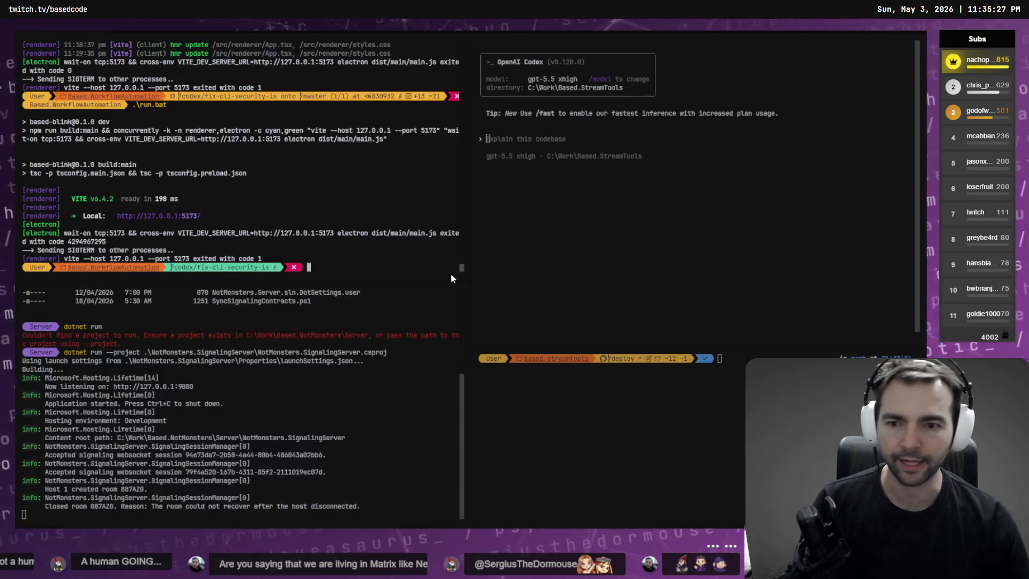
{"action": "key", "text": "alt+Tab"}
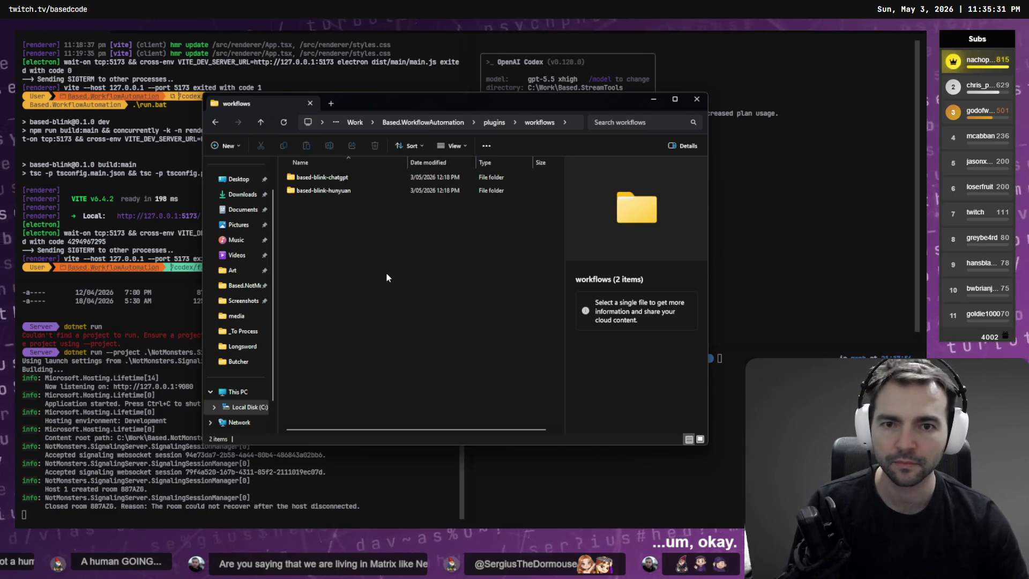
{"action": "key", "text": "alt+Tab"}
{"action": "key", "text": "alt+Tab"}
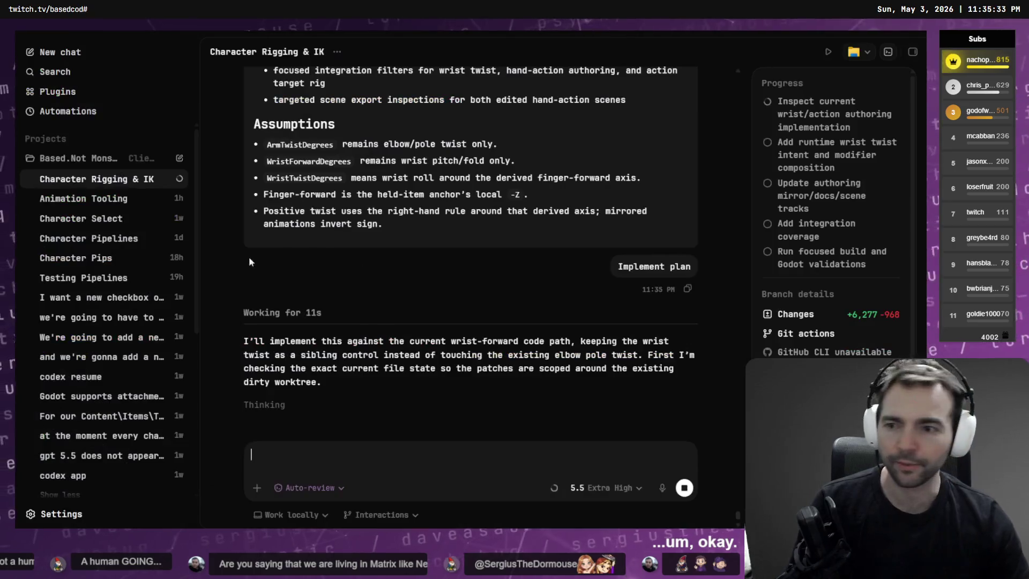
{"action": "left_click", "coordinate": [89, 178]}
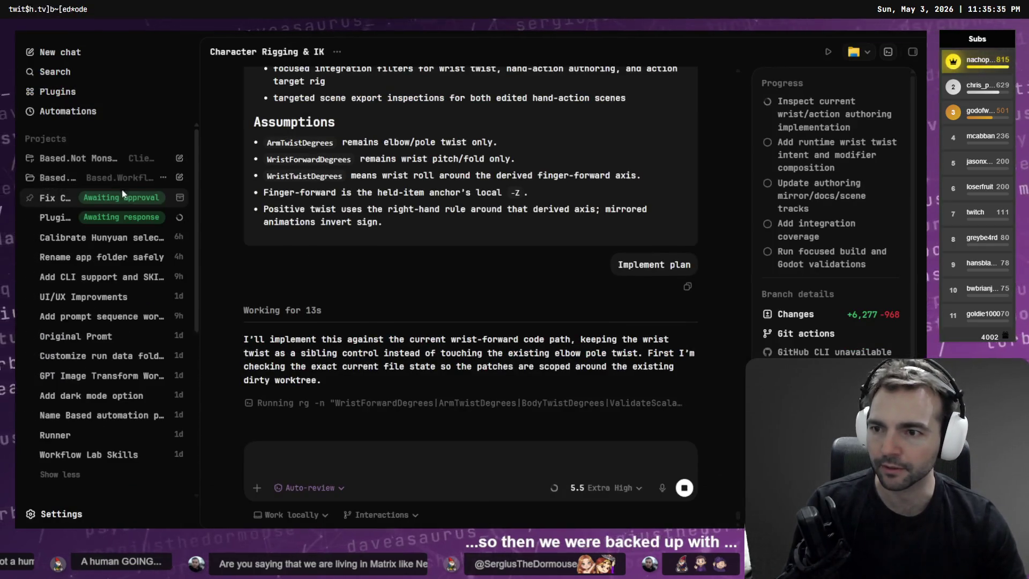
Step: In the Fix CLI security issue chat, approve the npm test and npm run build commands
{"action": "left_click", "coordinate": [67, 203]}
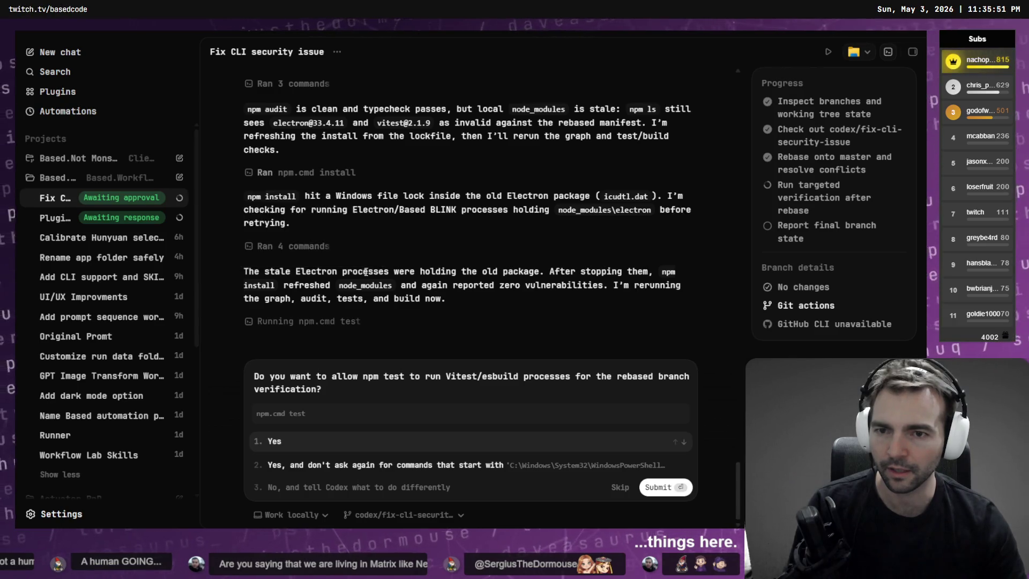
{"action": "scroll", "coordinate": [450, 268], "scroll_direction": "up", "scroll_amount": 15}
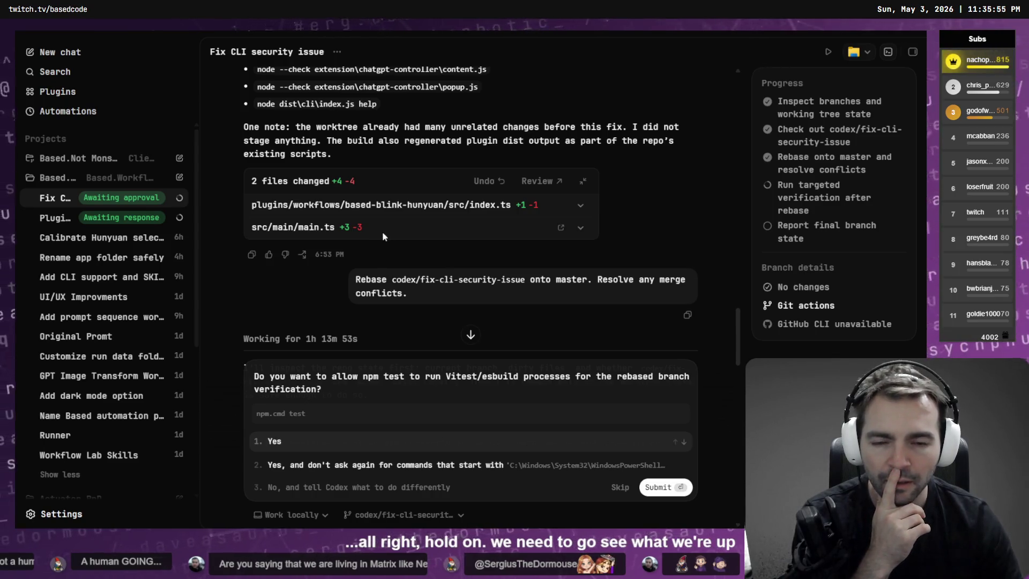
{"action": "left_click", "coordinate": [285, 440]}
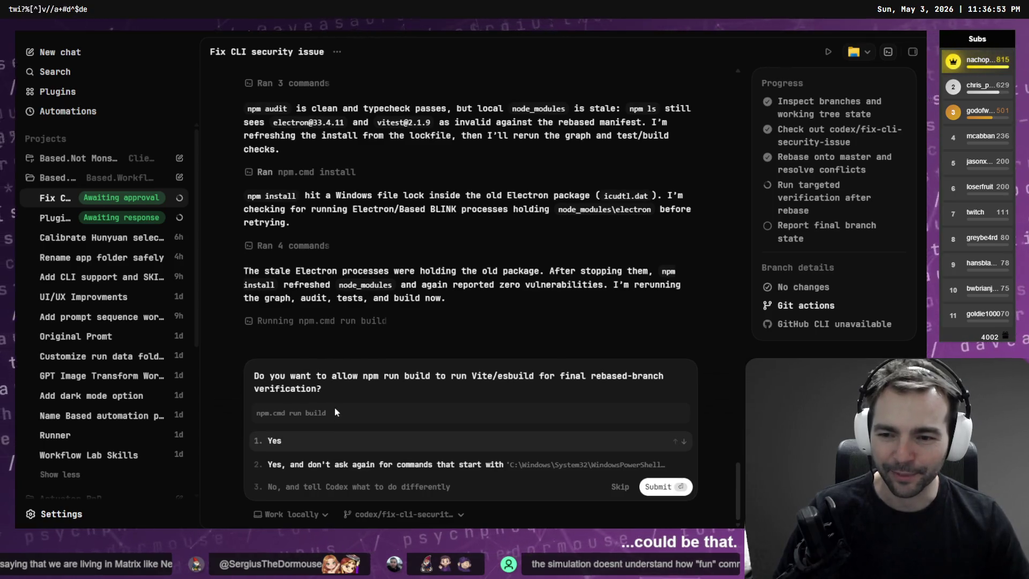
{"action": "left_click", "coordinate": [298, 437]}
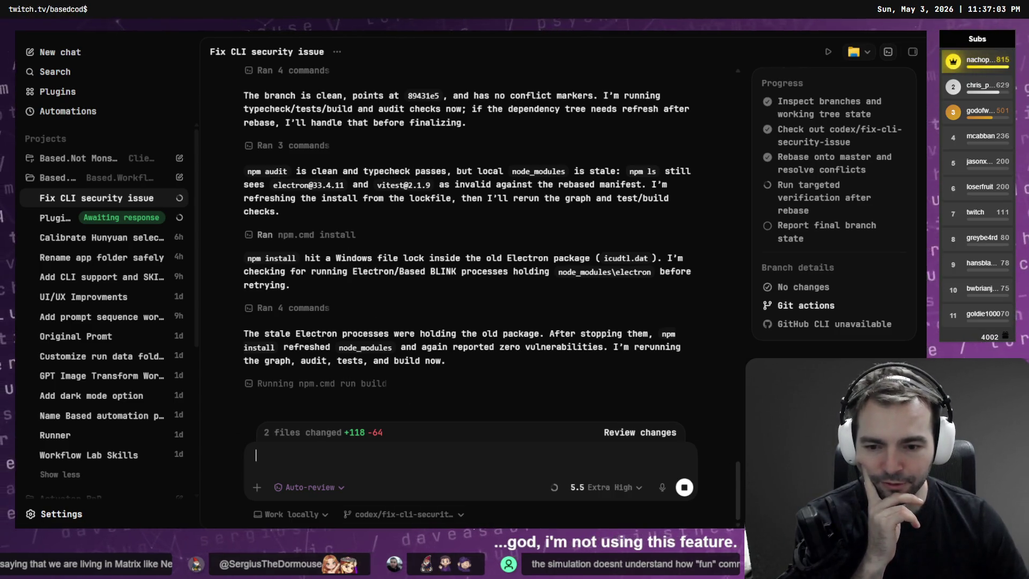
Step: Check the branch list without switching, toggle the game project's chats, and switch to Godot
{"action": "left_click", "coordinate": [464, 513]}
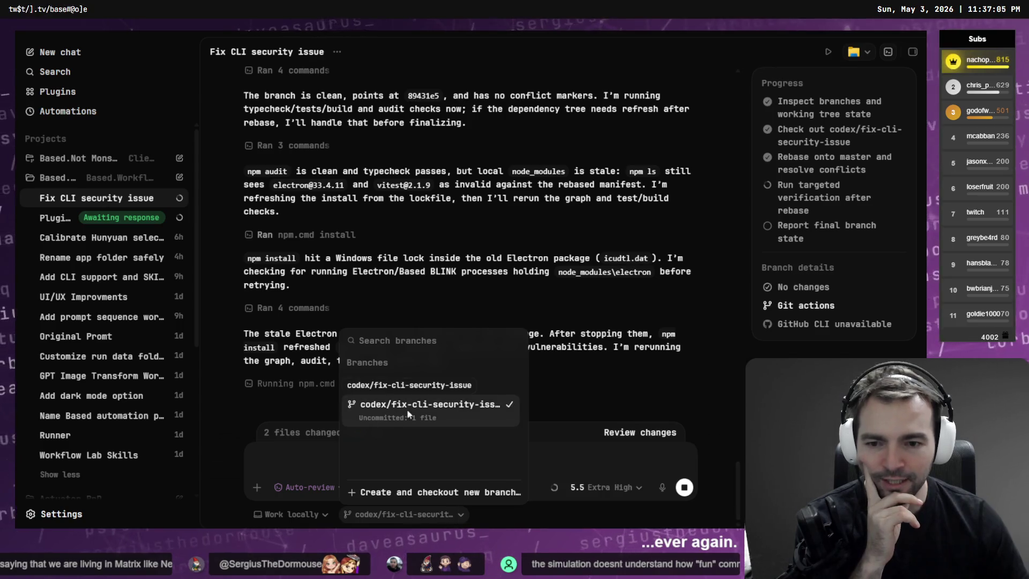
{"action": "left_click", "coordinate": [520, 525]}
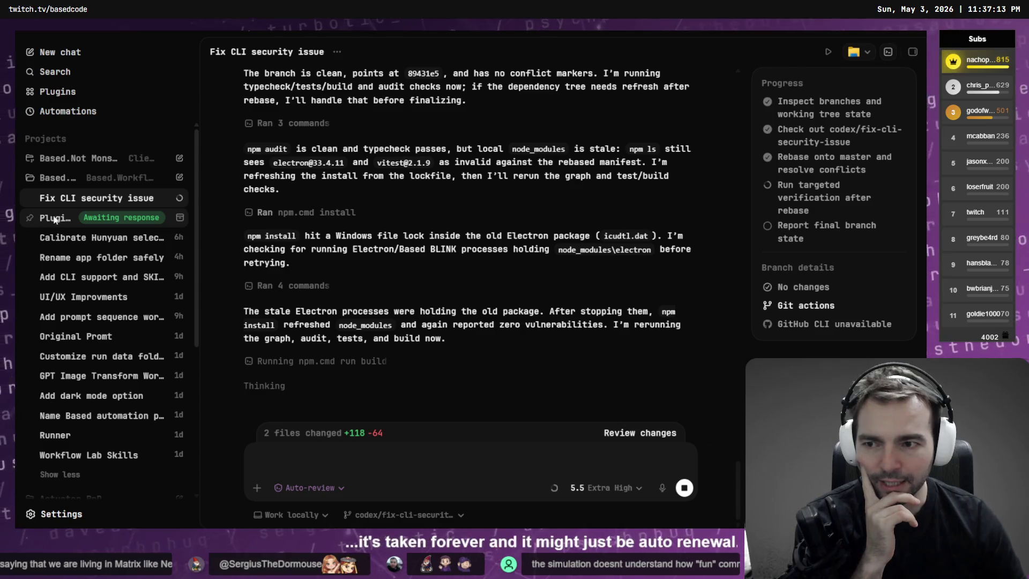
{"action": "mouse_move", "coordinate": [55, 219]}
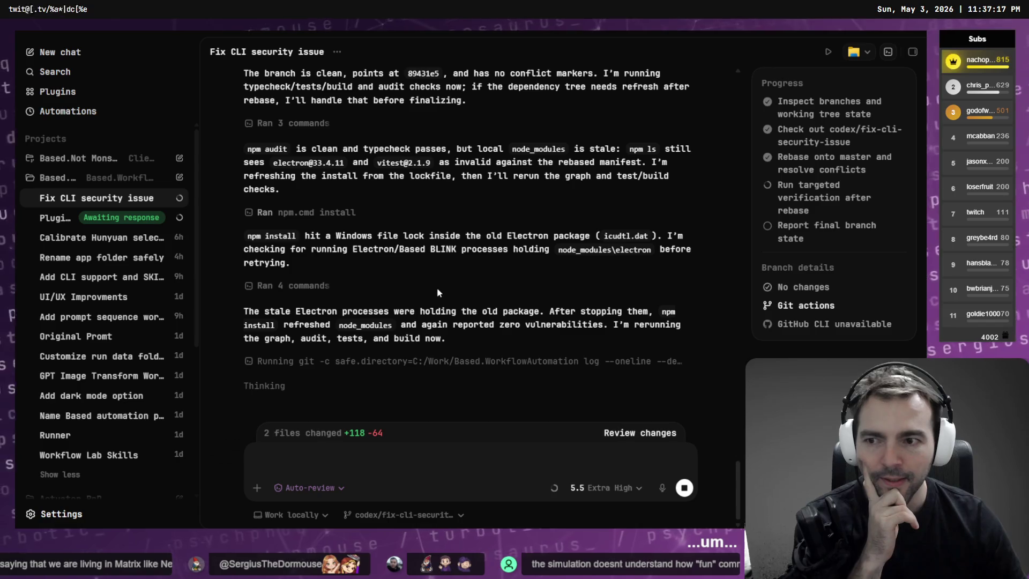
{"action": "left_click", "coordinate": [85, 159]}
{"action": "left_click", "coordinate": [86, 158]}
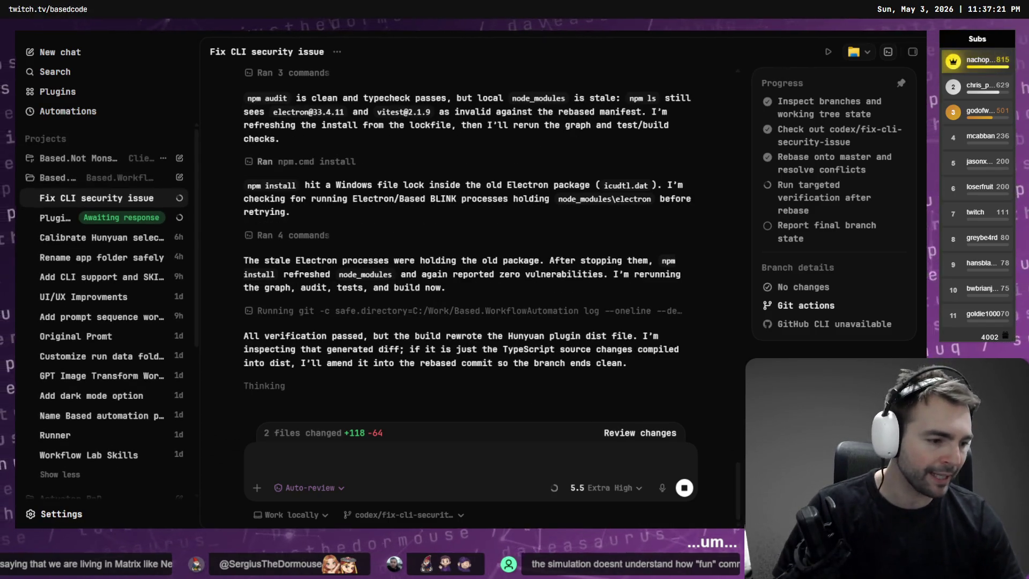
{"action": "key", "text": "alt+Tab"}
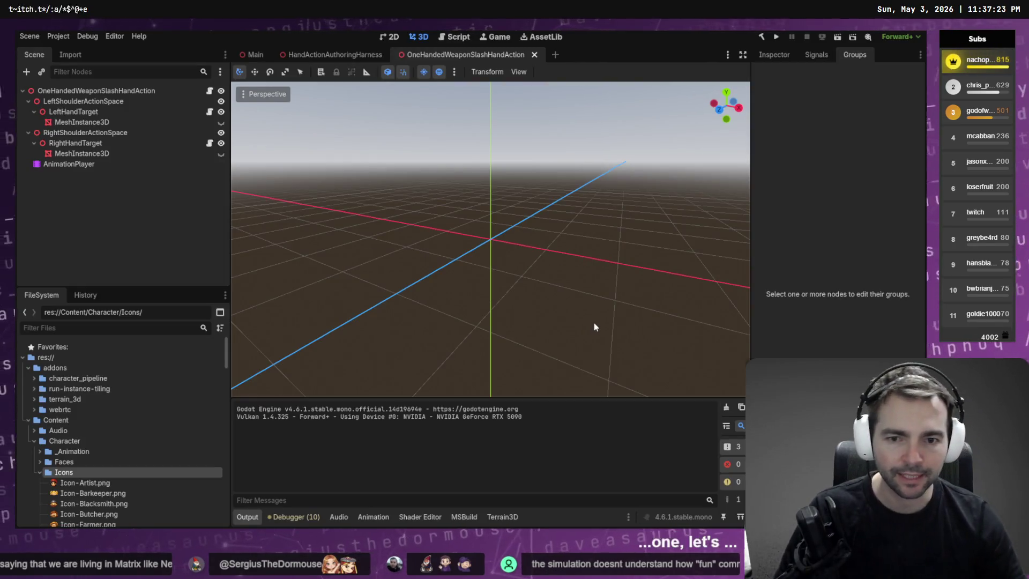
Step: Snap Godot aside, open HandActionAuthoringHarness and run it to preview the dwarf, then return to Codex
{"action": "key", "text": "super+Left"}
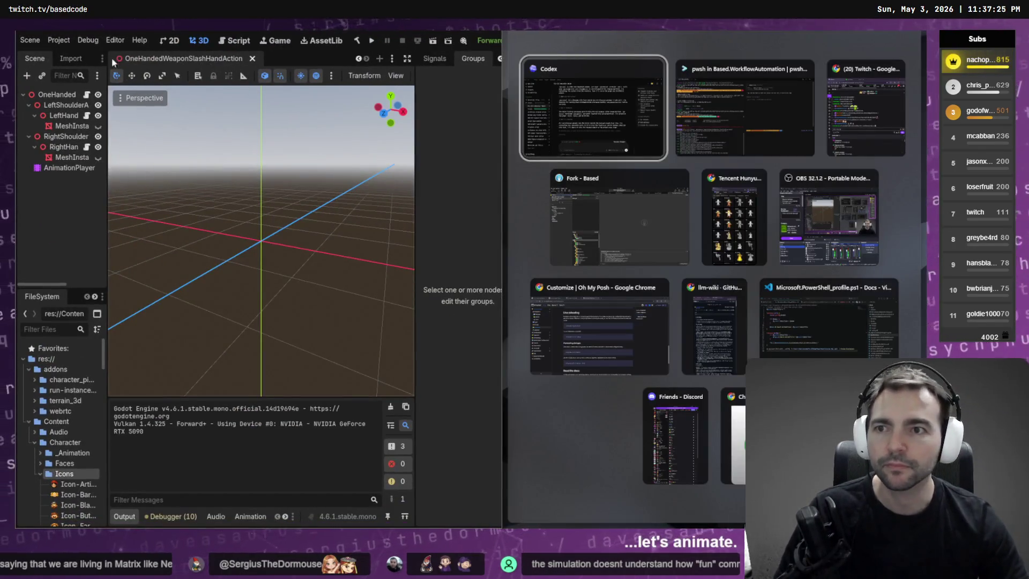
{"action": "scroll", "coordinate": [166, 59], "scroll_direction": "up", "scroll_amount": 2}
{"action": "left_click", "coordinate": [166, 60]}
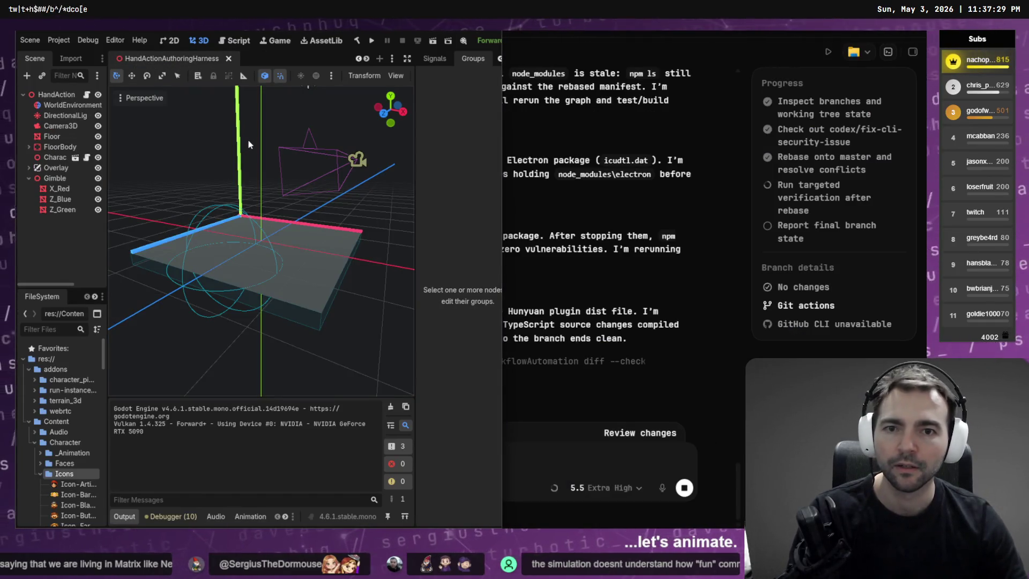
{"action": "key", "text": "super+Right"}
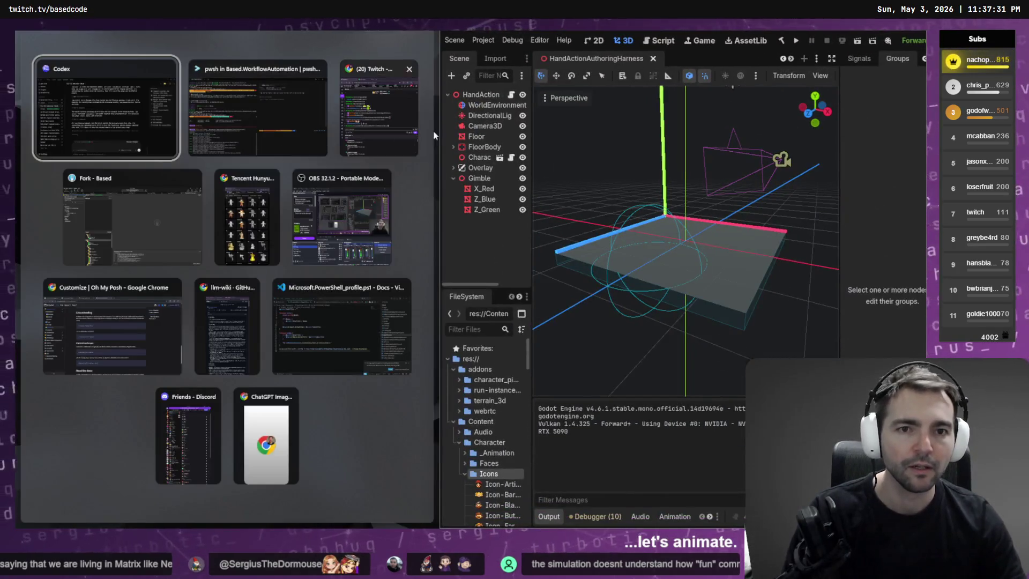
{"action": "key", "text": "Escape"}
{"action": "key", "text": "F6"}
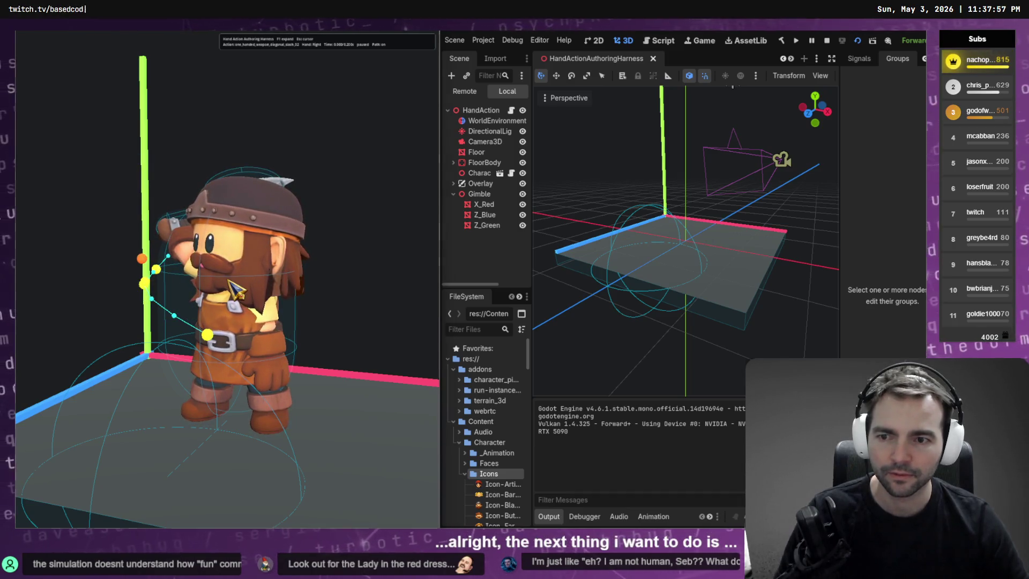
{"action": "key", "text": "alt+Tab"}
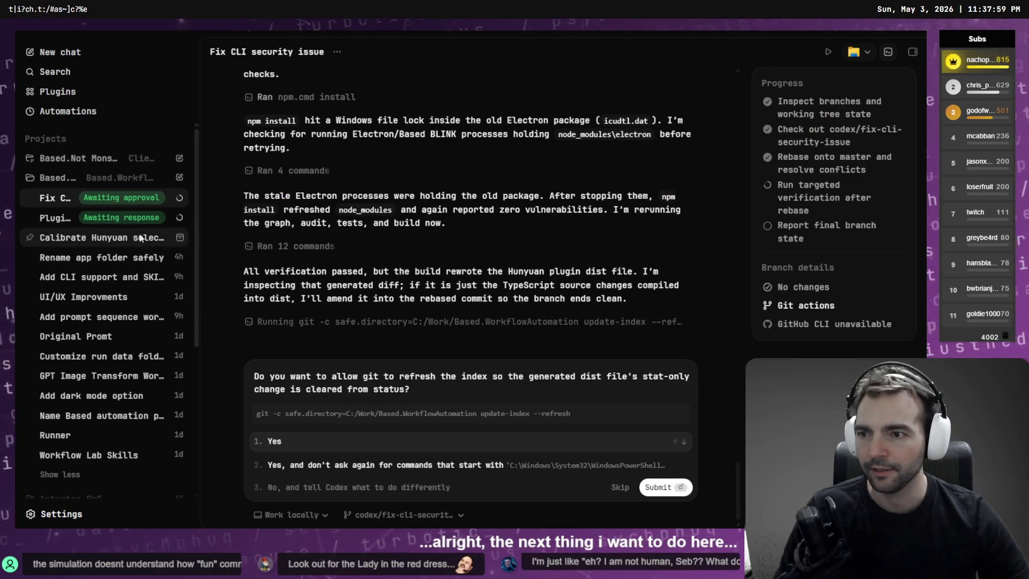
Step: Approve the git index refresh, then in Character Rigging & IK dictate 'we currently have an animation that works quite well for our slashing'
{"action": "left_click", "coordinate": [289, 445]}
{"action": "left_click", "coordinate": [75, 159]}
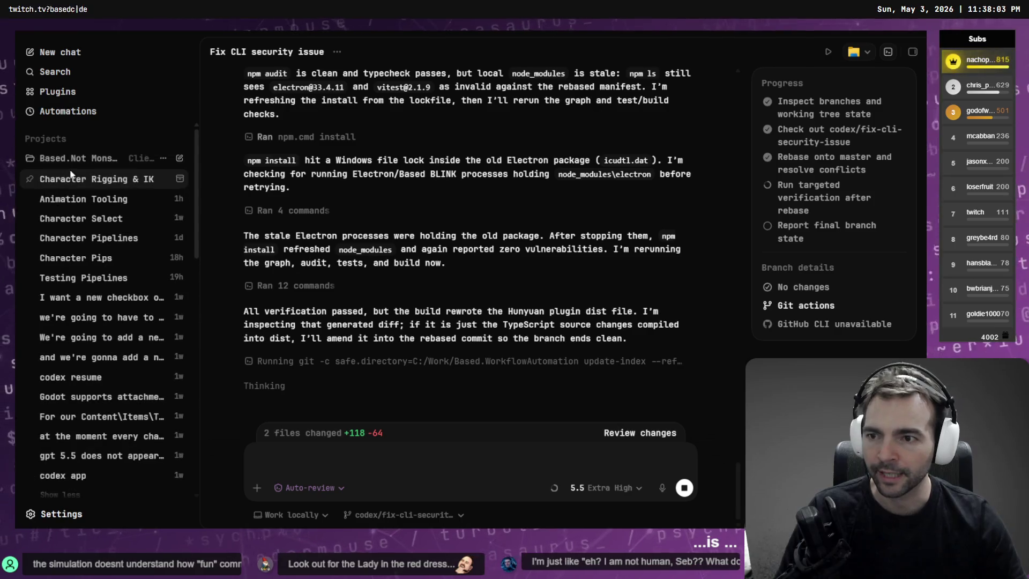
{"action": "left_click", "coordinate": [105, 181]}
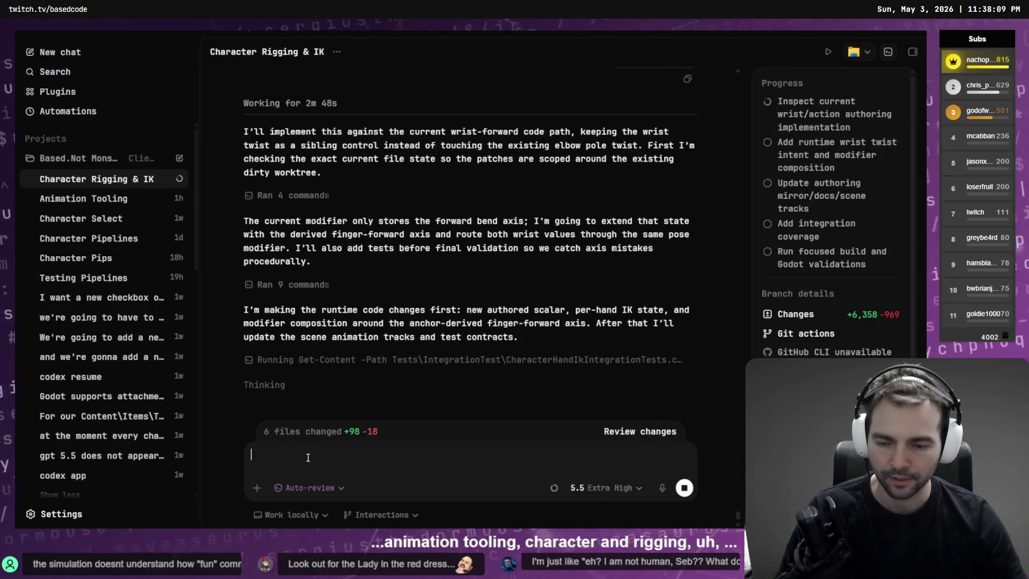
{"action": "key", "text": "ctrl+super"}
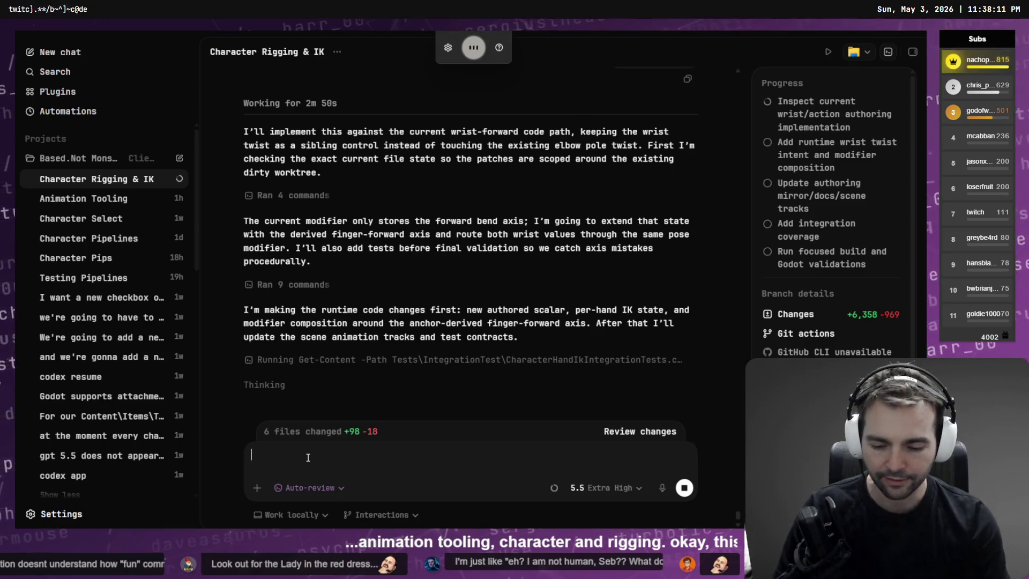
{"action": "type", "text": "we currently have an animation that works quite well"}
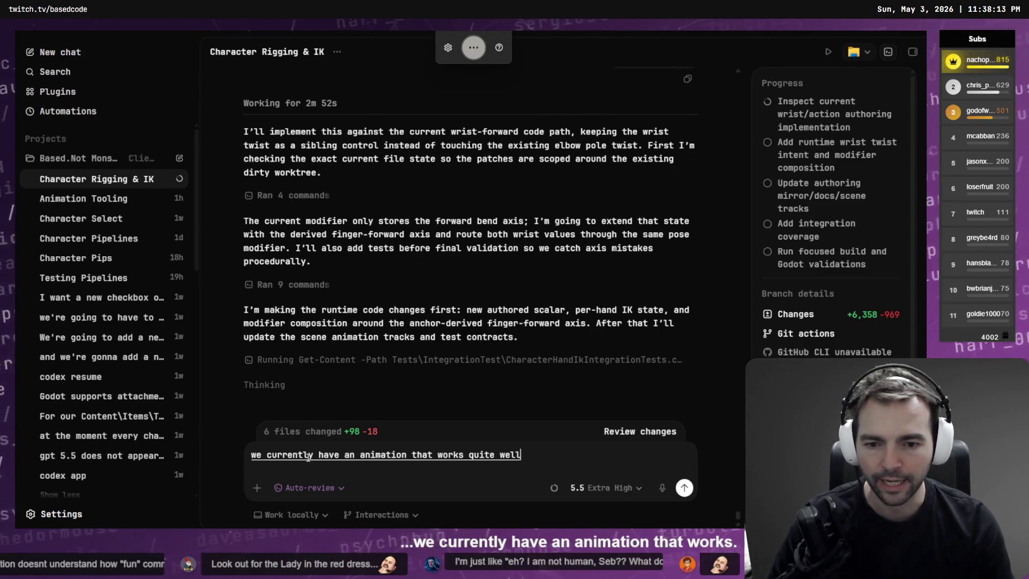
{"action": "type", "text": " for our slashing on"}
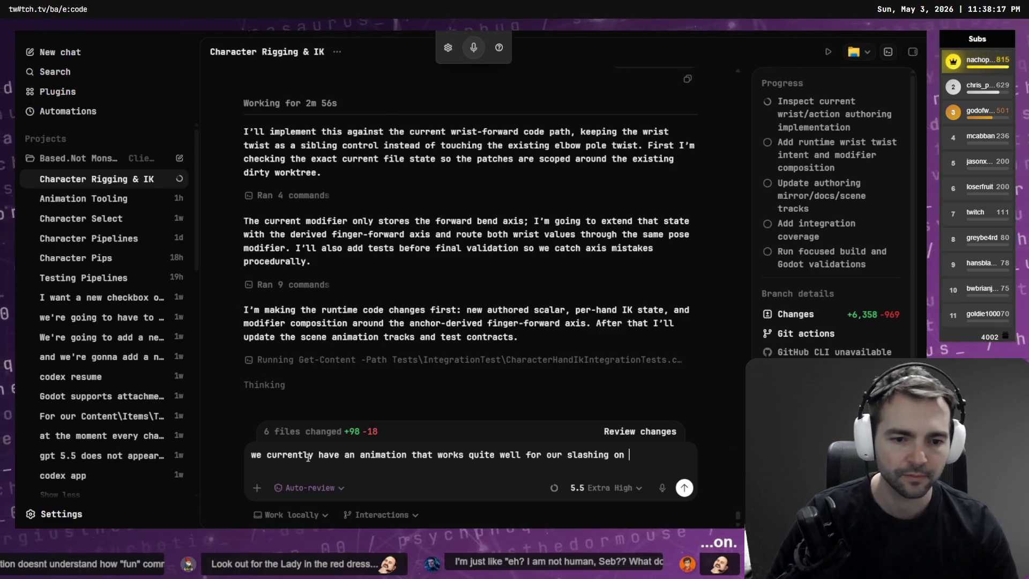
{"action": "key", "text": "alt+Tab"}
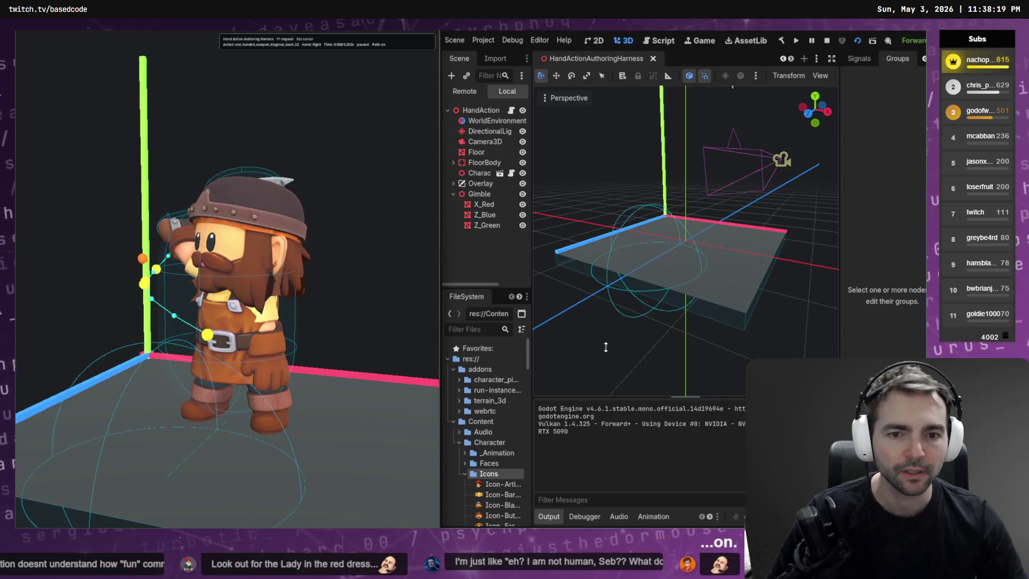
Step: Screenshot the OneHandedWeaponSlashHandAction AnimationPlayer's slash animation list and paste it into the Codex draft
{"action": "left_click", "coordinate": [651, 517]}
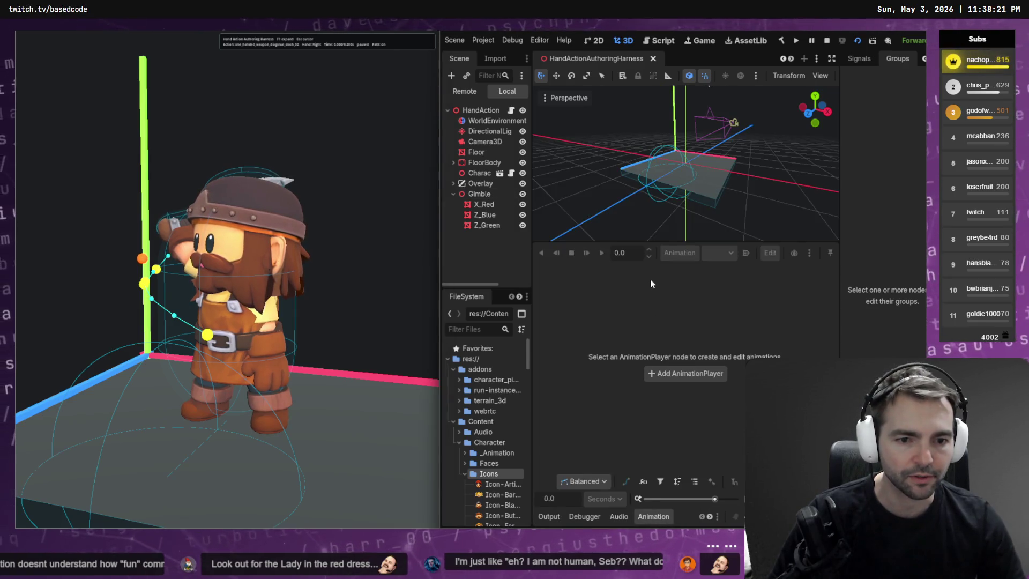
{"action": "left_click", "coordinate": [554, 60]}
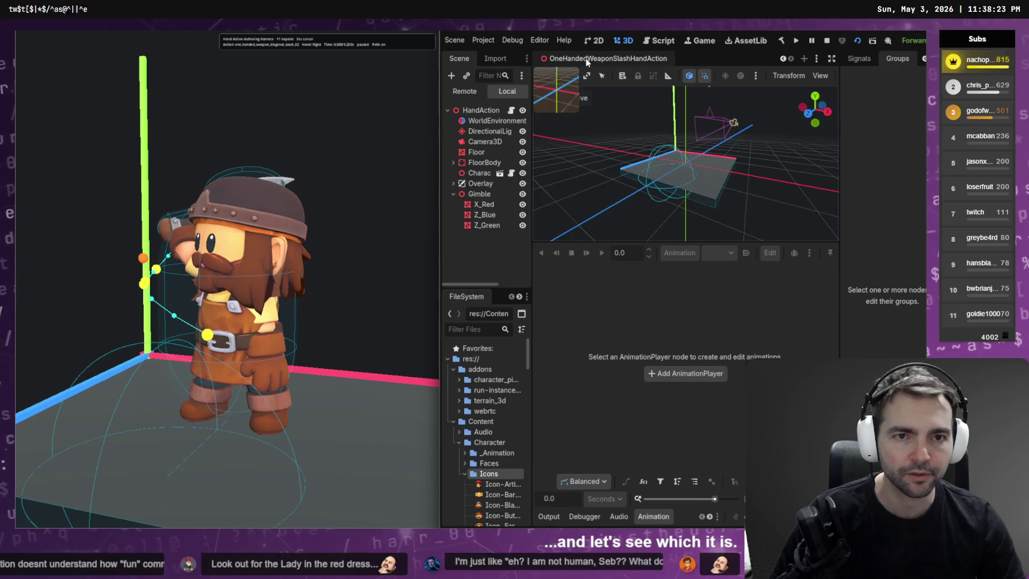
{"action": "left_click", "coordinate": [487, 184]}
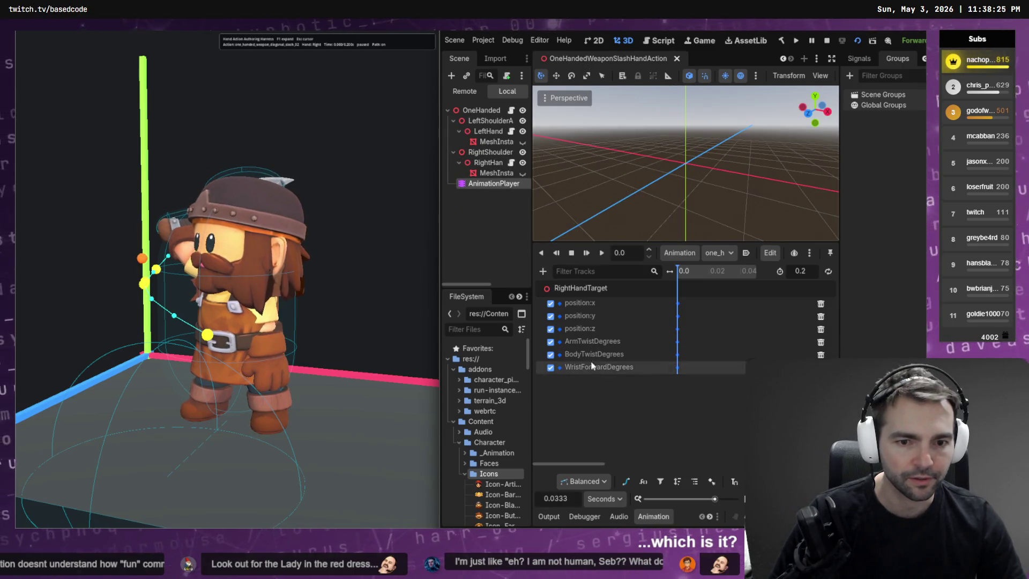
{"action": "left_click", "coordinate": [719, 252]}
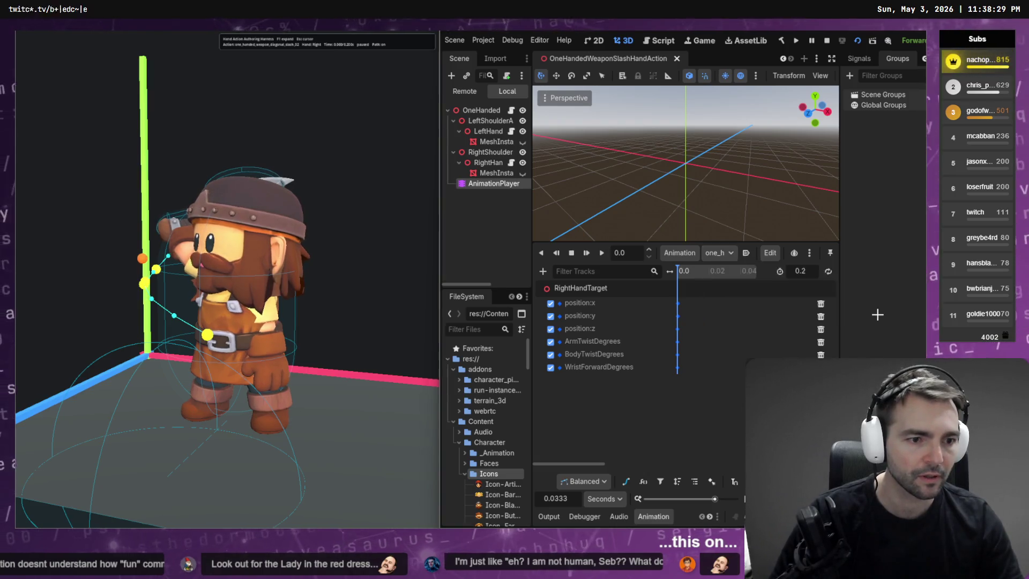
{"action": "key", "text": "Print"}
{"action": "left_click_drag", "start_coordinate": [890, 267], "coordinate": [705, 319]}
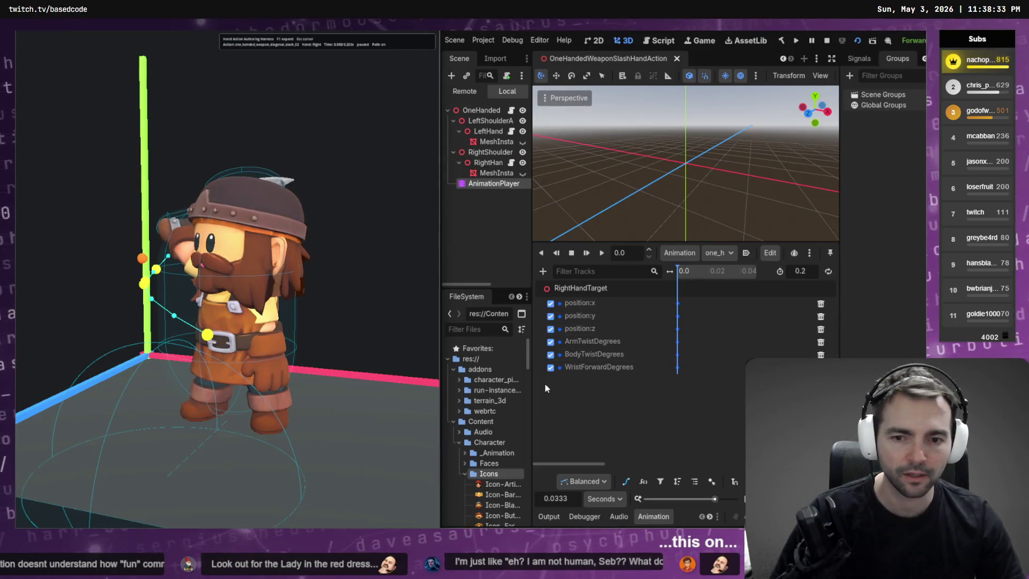
{"action": "key", "text": "alt+Tab"}
{"action": "key", "text": "ctrl+v"}
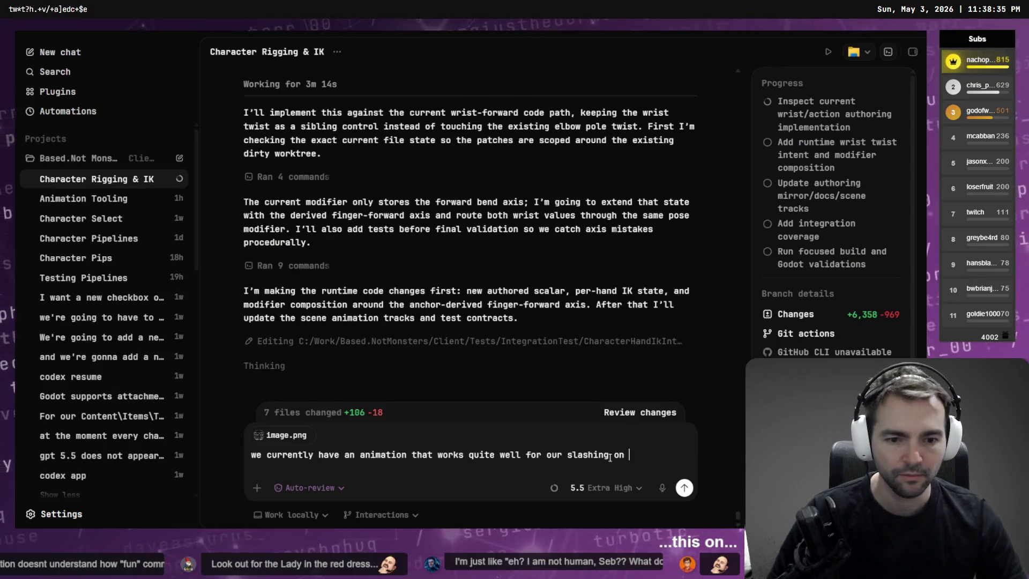
Step: Check Godot's slash animation list, then correct the draft's name to one_hand_diagonal_slash_2_right with underscores
{"action": "key", "text": "alt+Tab"}
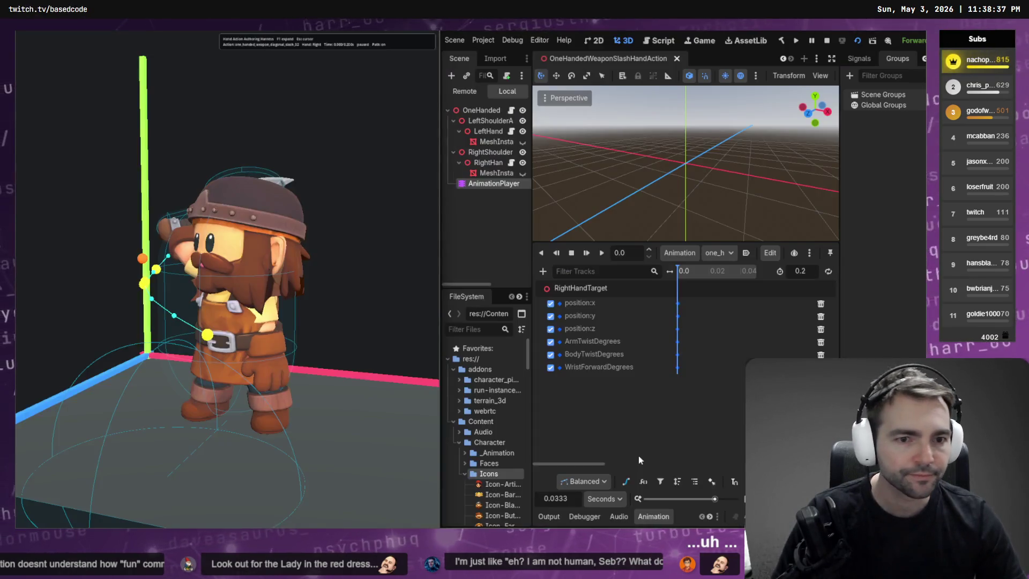
{"action": "left_click", "coordinate": [719, 253]}
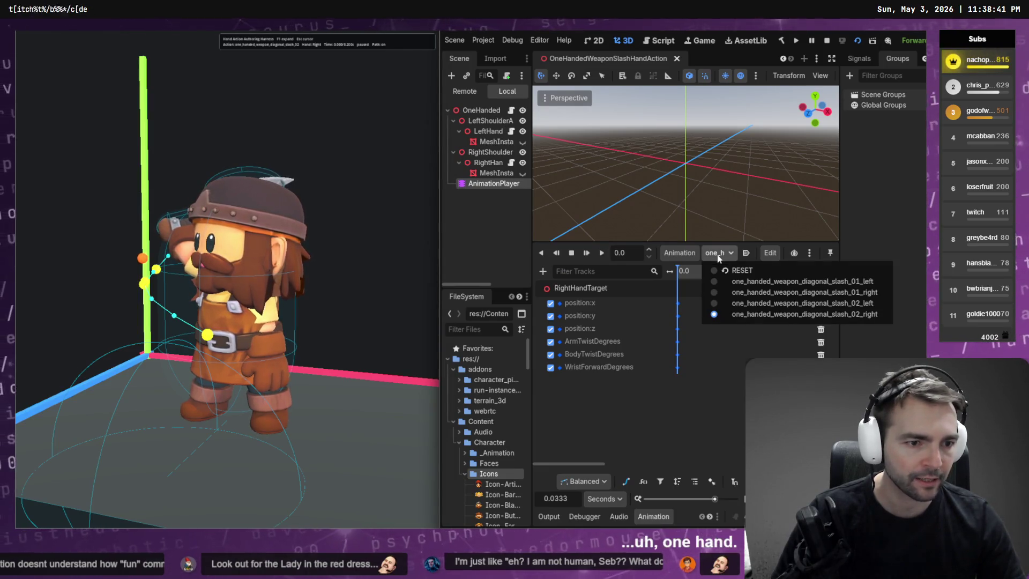
{"action": "key", "text": "Escape"}
{"action": "key", "text": "alt+Tab"}
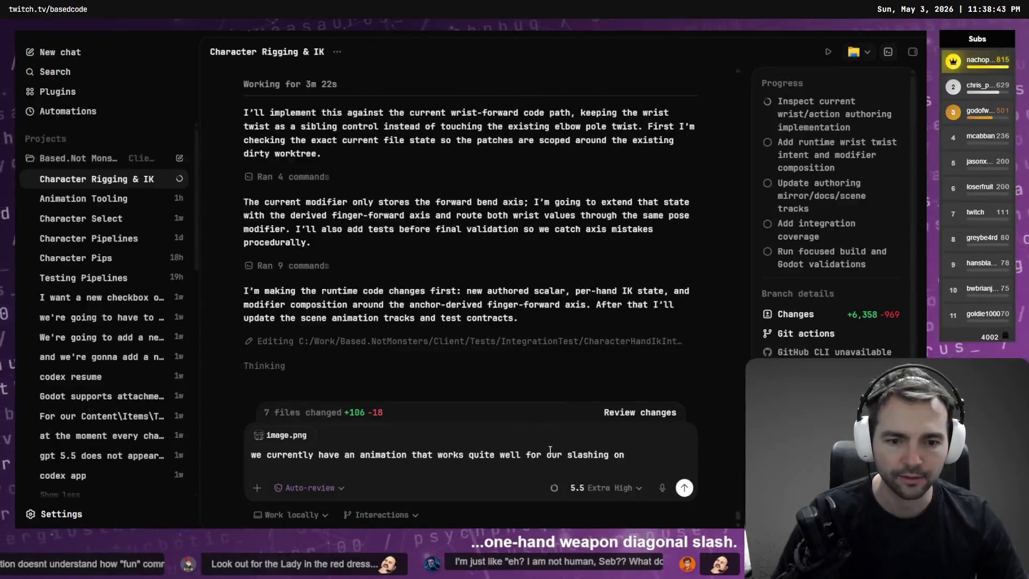
{"action": "key", "text": "shift+Return"}
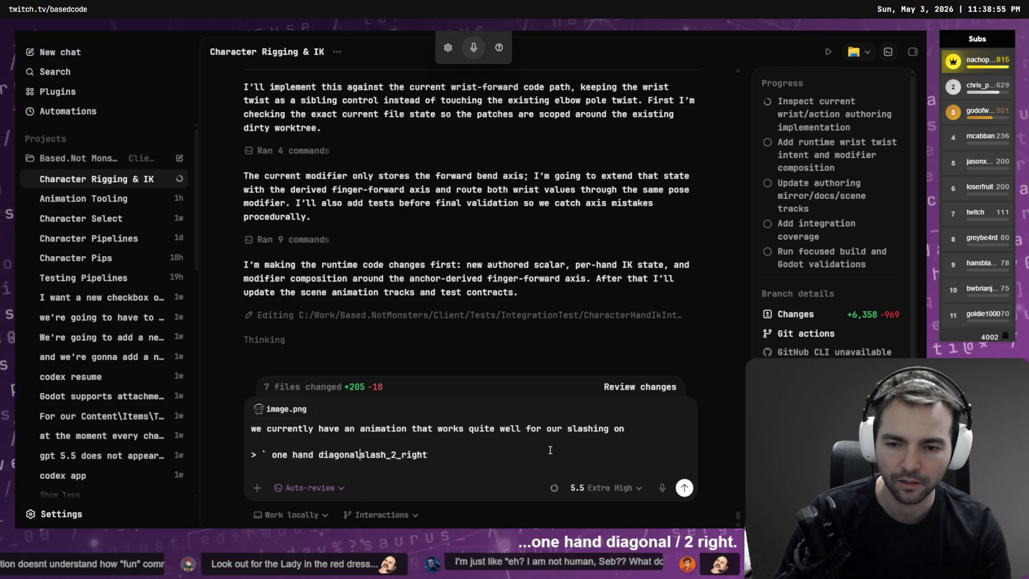
{"action": "key", "text": "BackSpace"}
{"action": "type", "text": "_"}
{"action": "key", "text": "Left"}
{"action": "key", "text": "Left"}
{"action": "key", "text": "Left"}
{"action": "key", "text": "BackSpace"}
{"action": "type", "text": "_"}
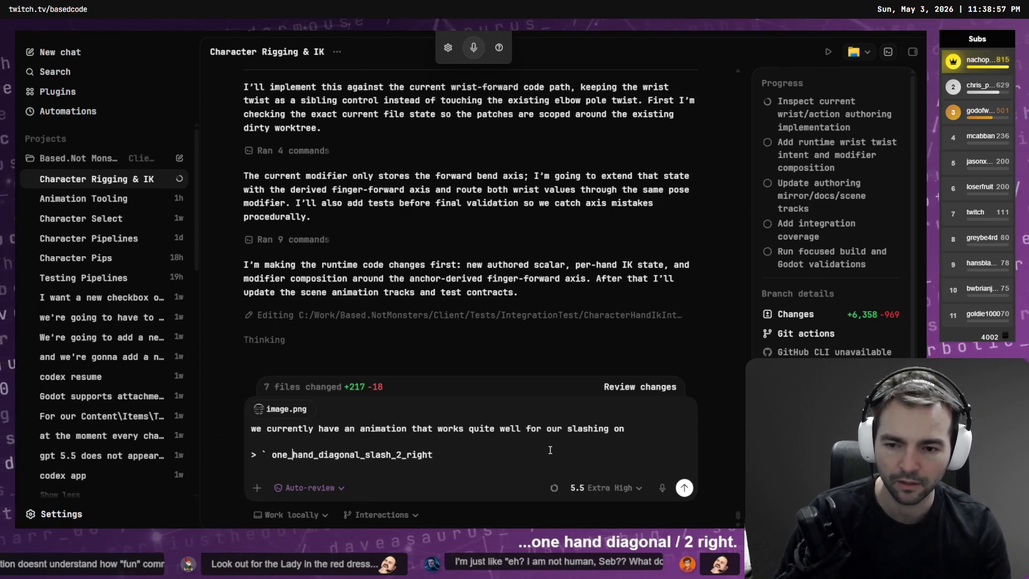
{"action": "key", "text": "Left"}
{"action": "key", "text": "Left"}
{"action": "key", "text": "Left"}
{"action": "key", "text": "BackSpace"}
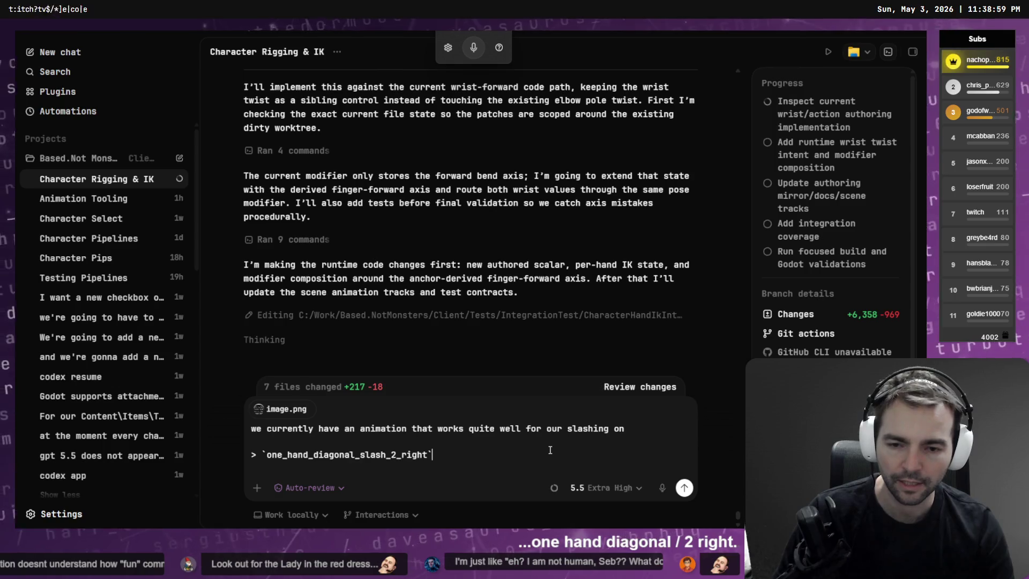
Step: Add the line "It's been married to the opposite of" below the animation name
{"action": "key", "text": "shift+Return"}
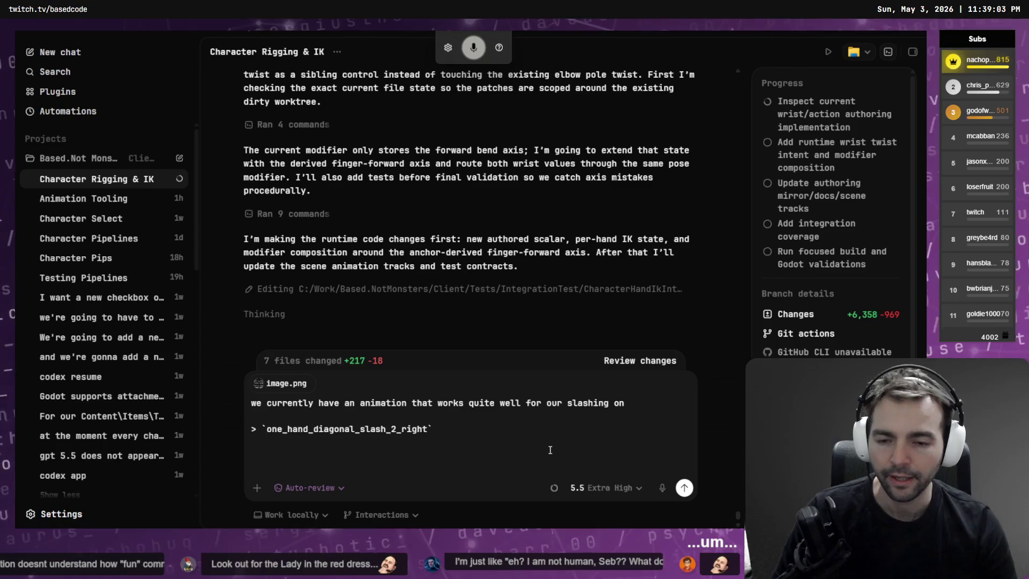
{"action": "type", "text": "it's been married to the opposite of the same animation."}
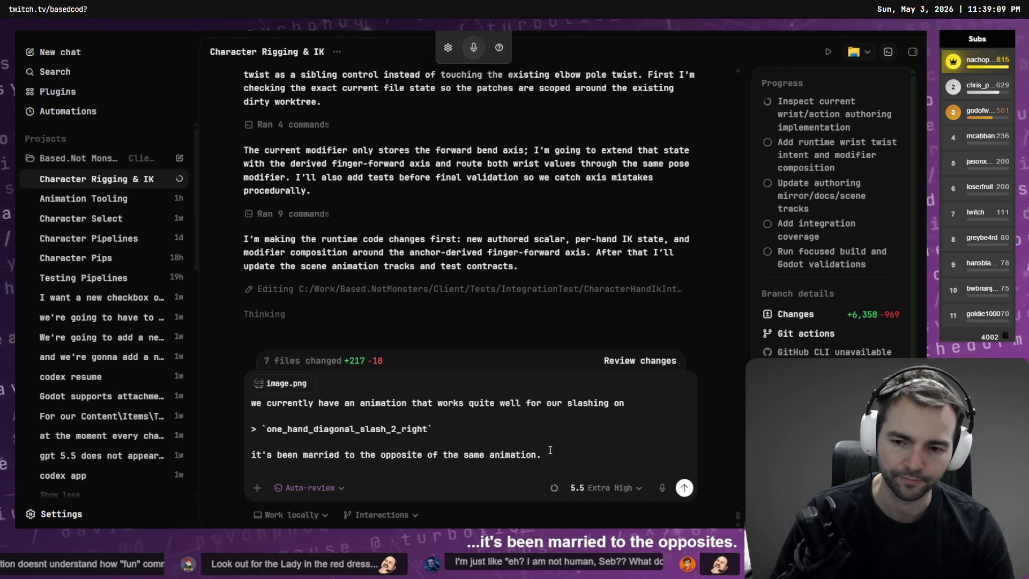
{"action": "key", "text": "shift+Right"}
{"action": "type", "text": "I"}
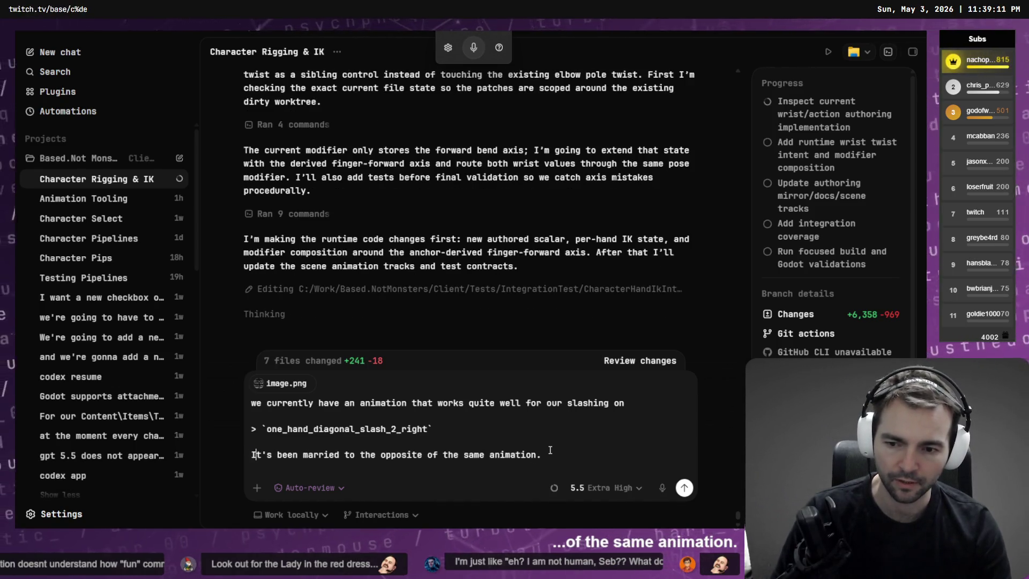
{"action": "key", "text": "shift+Return"}
Step: Recheck Godot's animation dropdown, paste the quoted name on a new line, and begin "the other animations including"
{"action": "key", "text": "alt+Tab"}
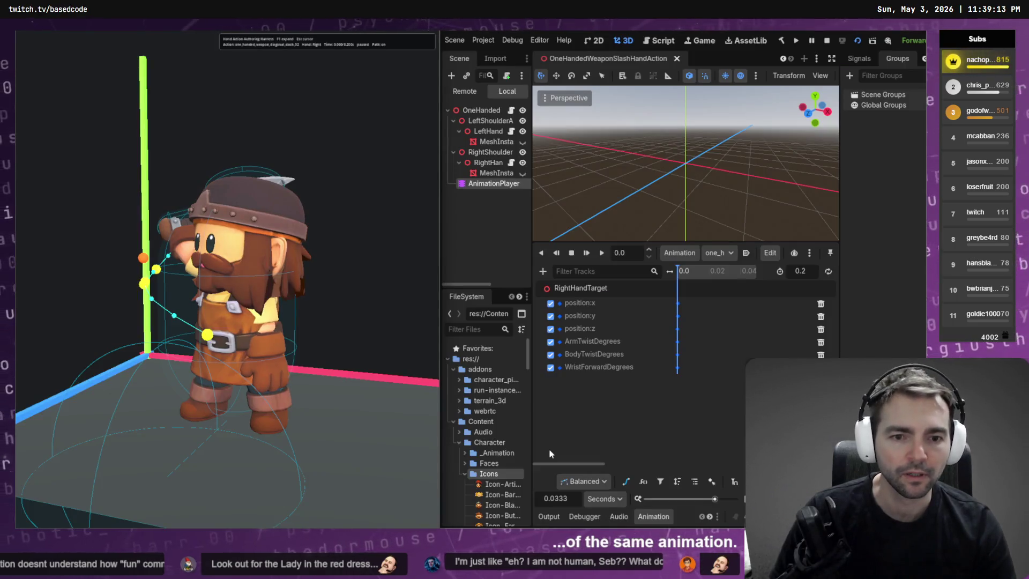
{"action": "left_click", "coordinate": [724, 255]}
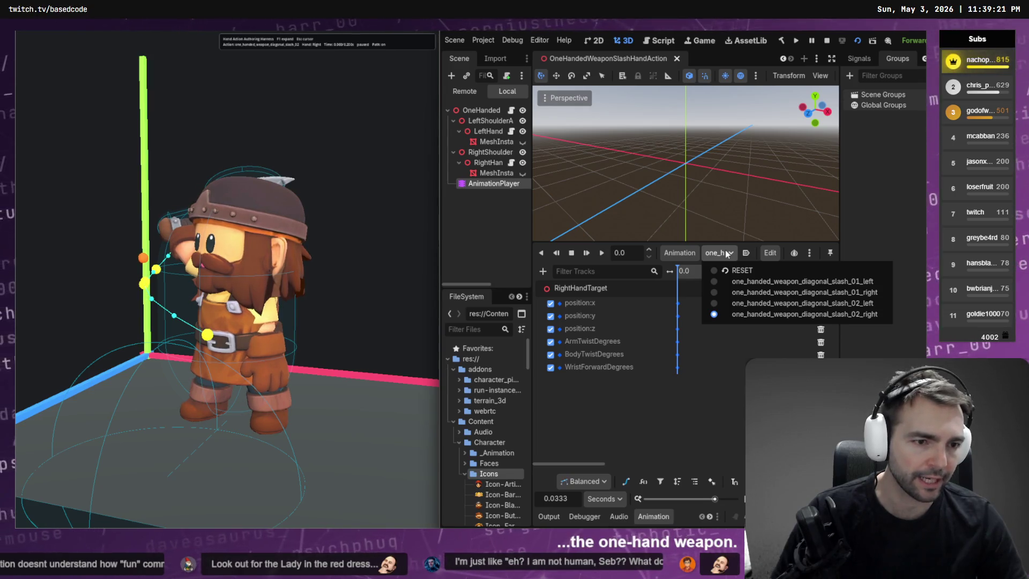
{"action": "left_click", "coordinate": [727, 254]}
{"action": "key", "text": "alt+Tab"}
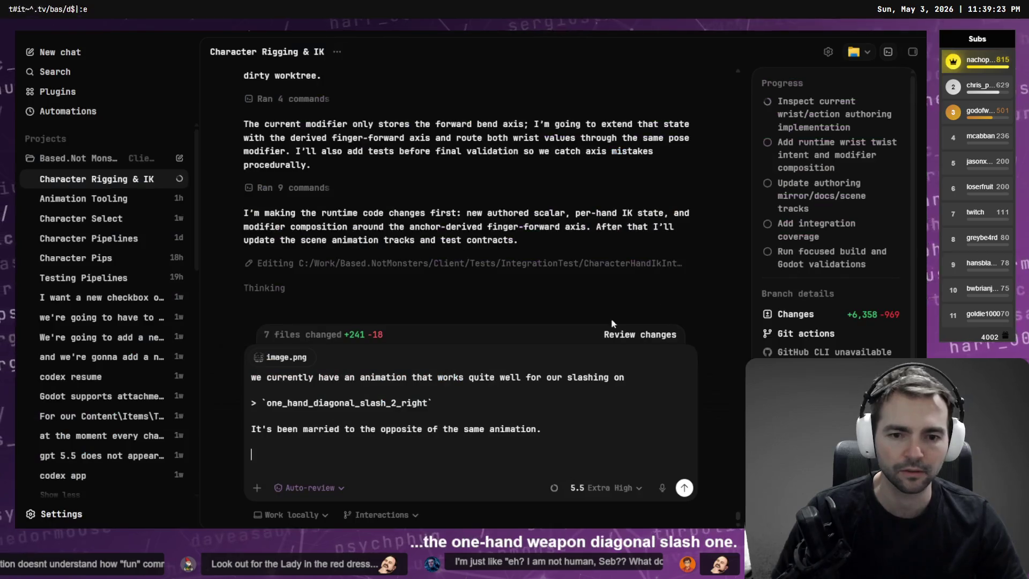
{"action": "triple_click", "coordinate": [438, 403]}
{"action": "key", "text": "ctrl+c"}
{"action": "key", "text": "ctrl+End"}
{"action": "key", "text": "ctrl+v"}
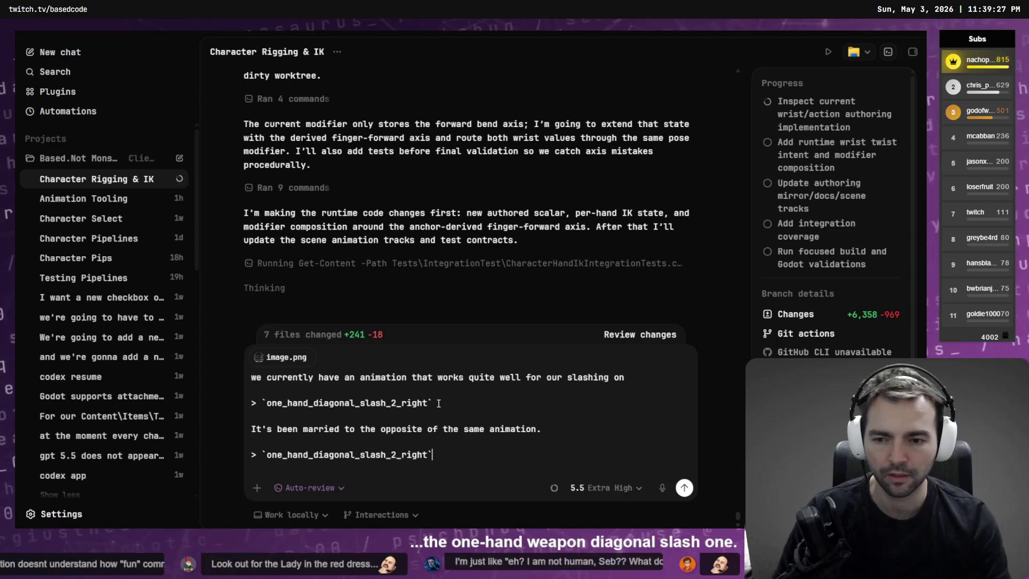
{"action": "key", "text": "BackSpace"}
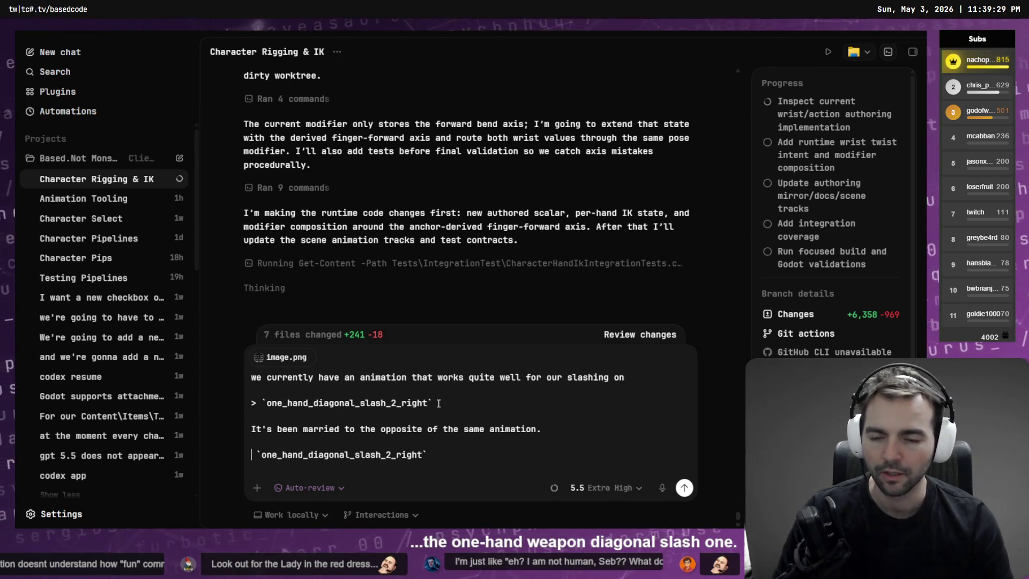
{"action": "type", "text": "the other animations including"}
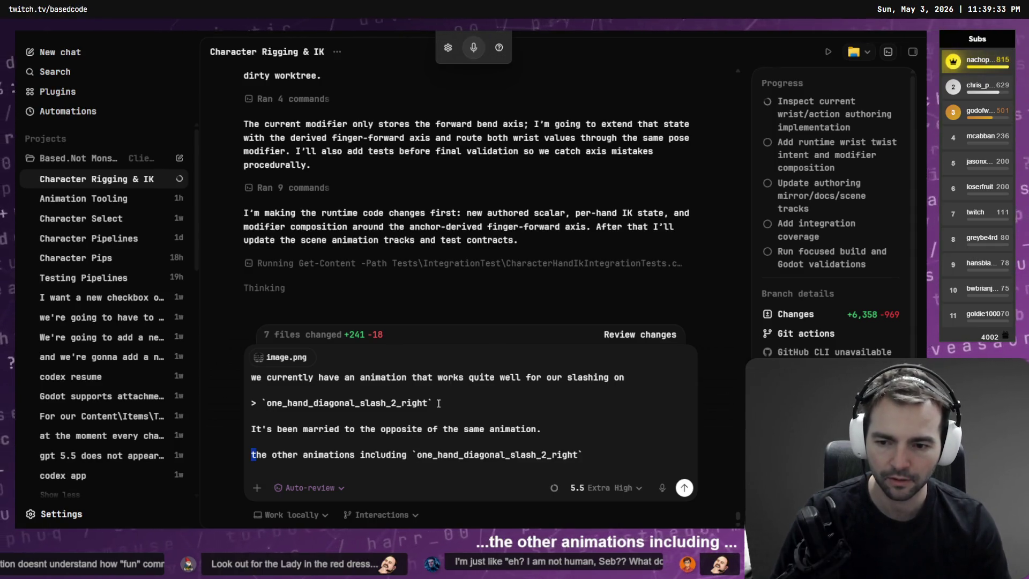
Step: Capitalise "The other animations" line, finish the axe-versus-sword note, and bring up the dwarf preview
{"action": "key", "text": "BackSpace"}
{"action": "type", "text": "T"}
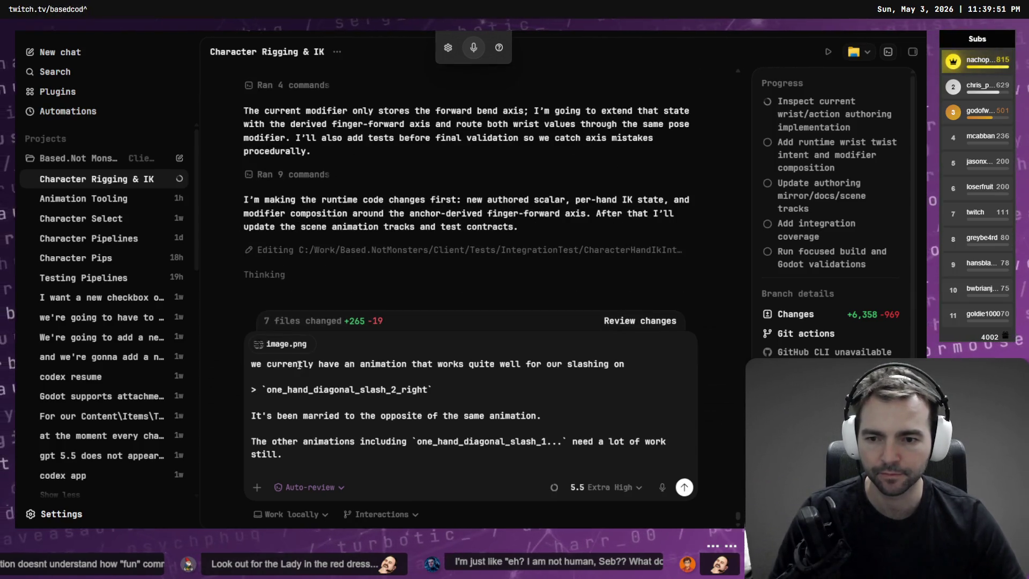
{"action": "left_click_drag", "start_coordinate": [254, 363], "coordinate": [248, 368]}
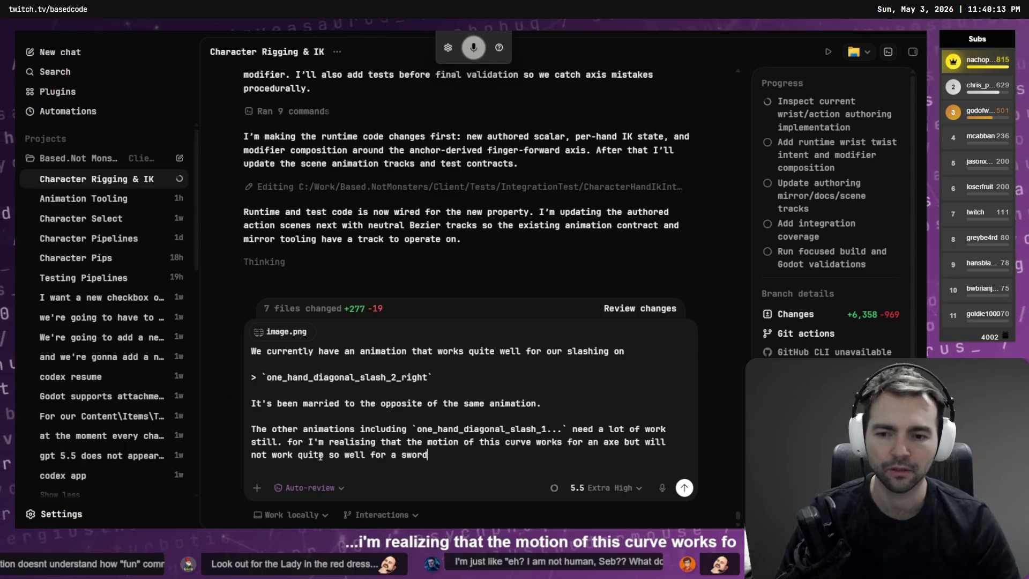
{"action": "key", "text": "alt+Tab"}
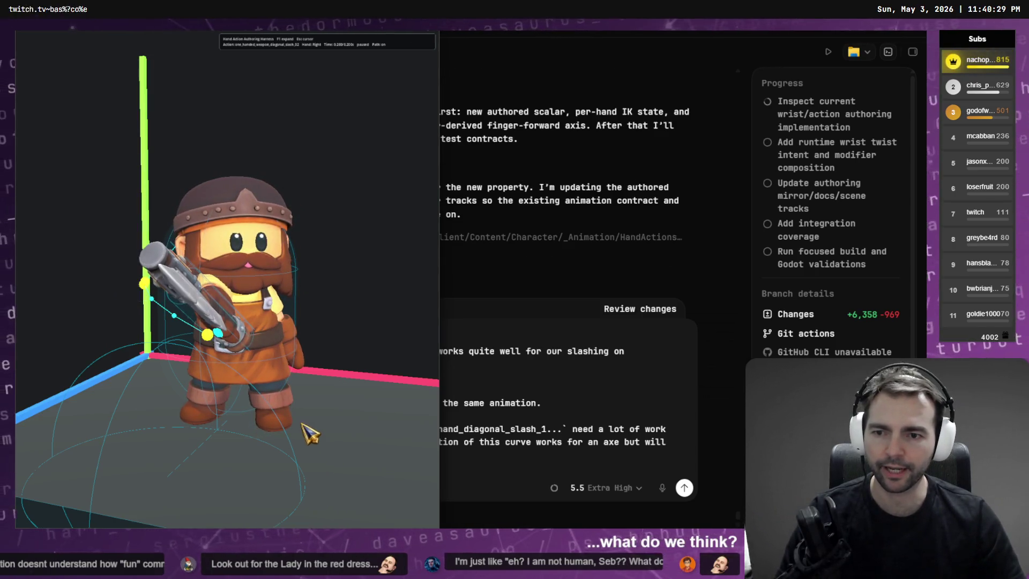
Step: Orbit the dwarf preview side-on, then show the RightHandTarget animation tracks as Bezier curves
{"action": "left_click", "coordinate": [314, 437]}
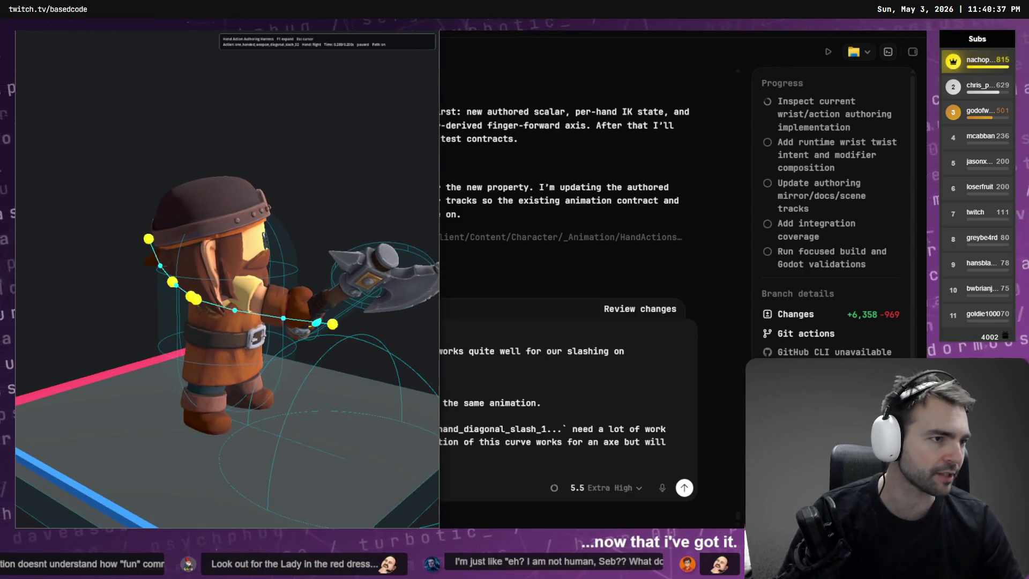
{"action": "key", "text": "alt+Tab"}
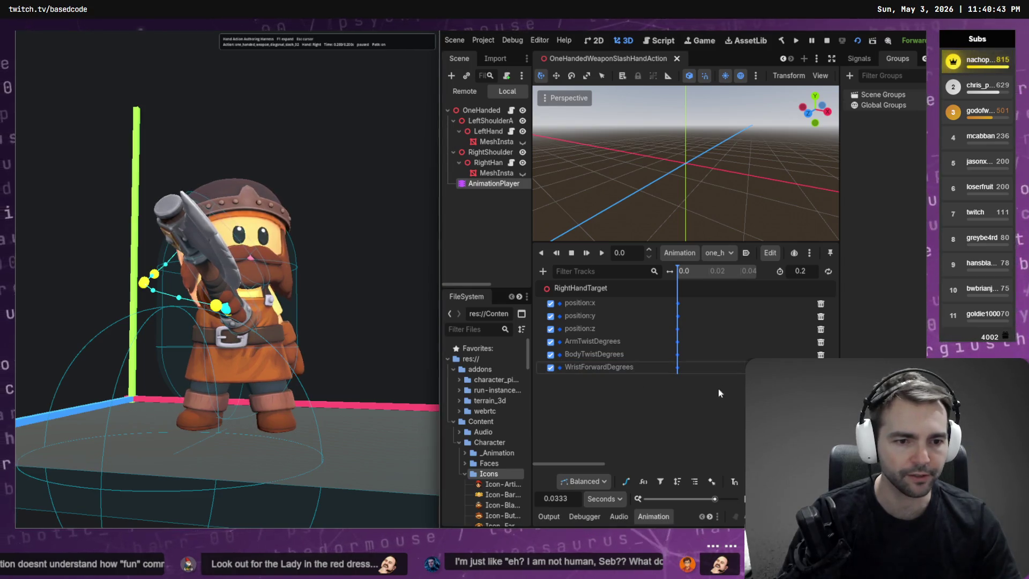
{"action": "left_click", "coordinate": [626, 481]}
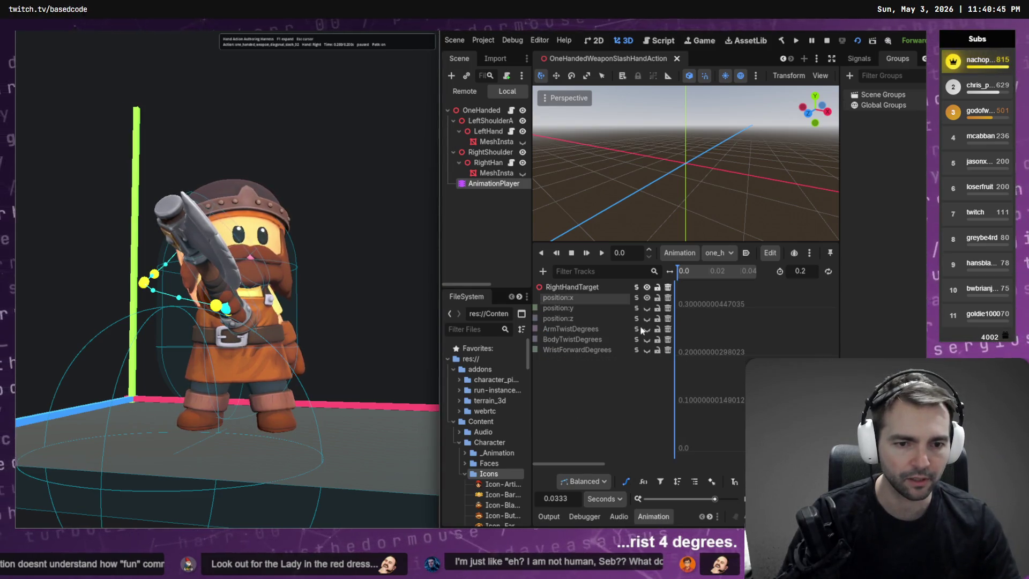
Step: Raise WristForwardDegrees' final keyframe at 0.2 s to about 29.5 degrees, saving along the way
{"action": "left_click", "coordinate": [638, 351]}
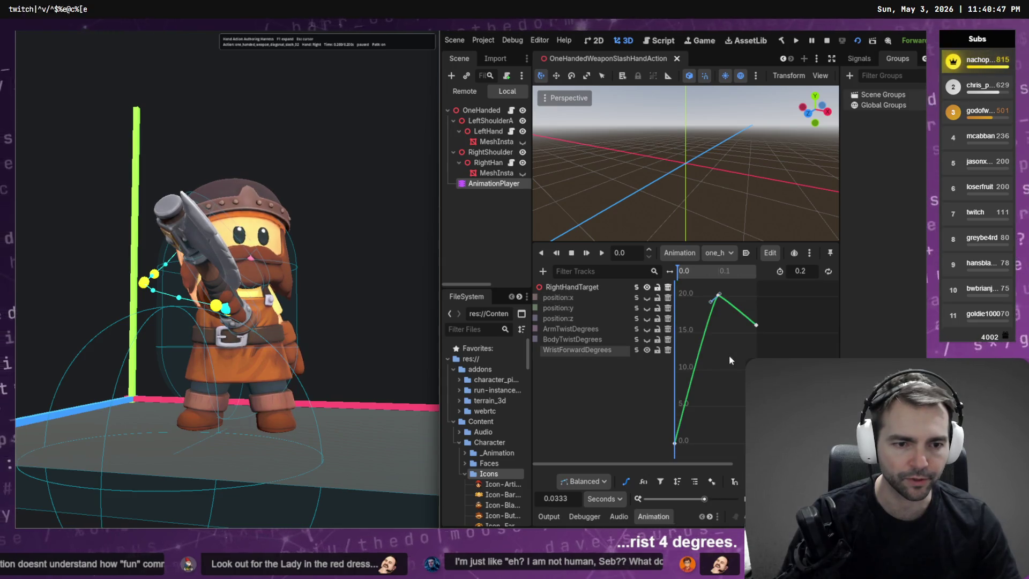
{"action": "left_click_drag", "start_coordinate": [756, 325], "coordinate": [754, 290]}
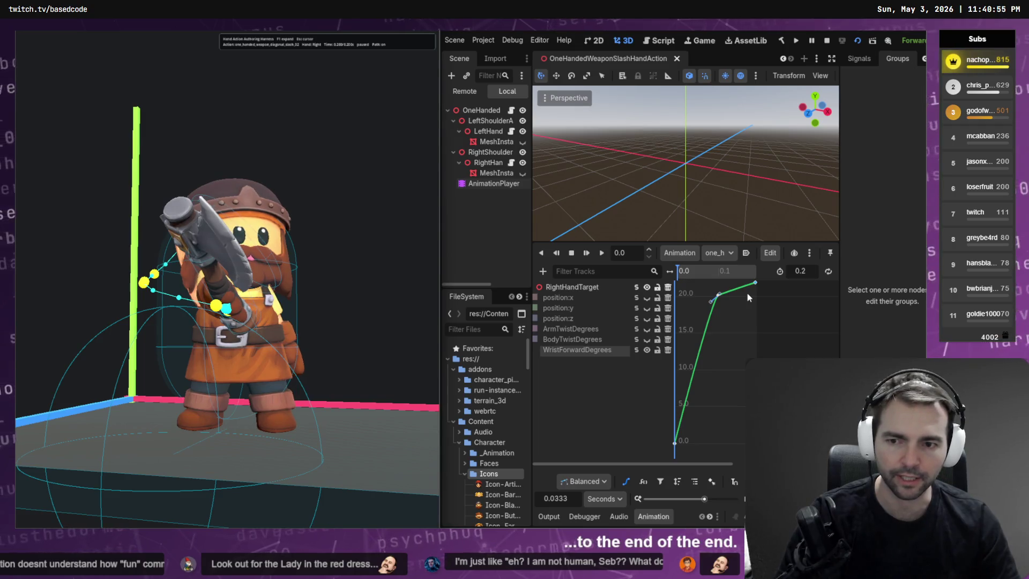
{"action": "mouse_move", "coordinate": [762, 294]}
{"action": "left_mouse_down"}
{"action": "mouse_move", "coordinate": [761, 337]}
{"action": "mouse_move", "coordinate": [757, 293]}
{"action": "left_mouse_up"}
{"action": "key", "text": "ctrl+s"}
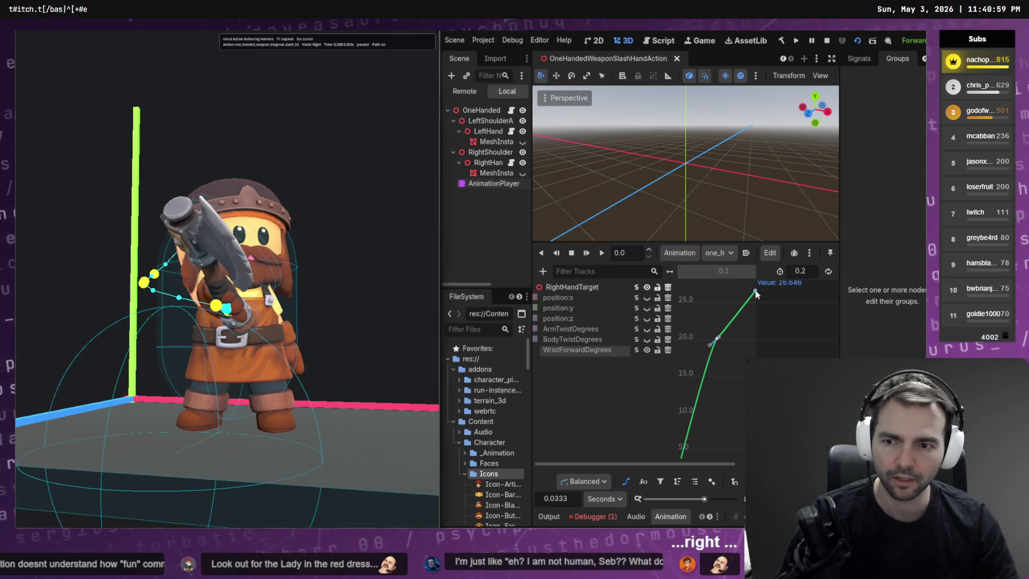
{"action": "scroll", "coordinate": [765, 338], "scroll_direction": "up", "scroll_amount": 5}
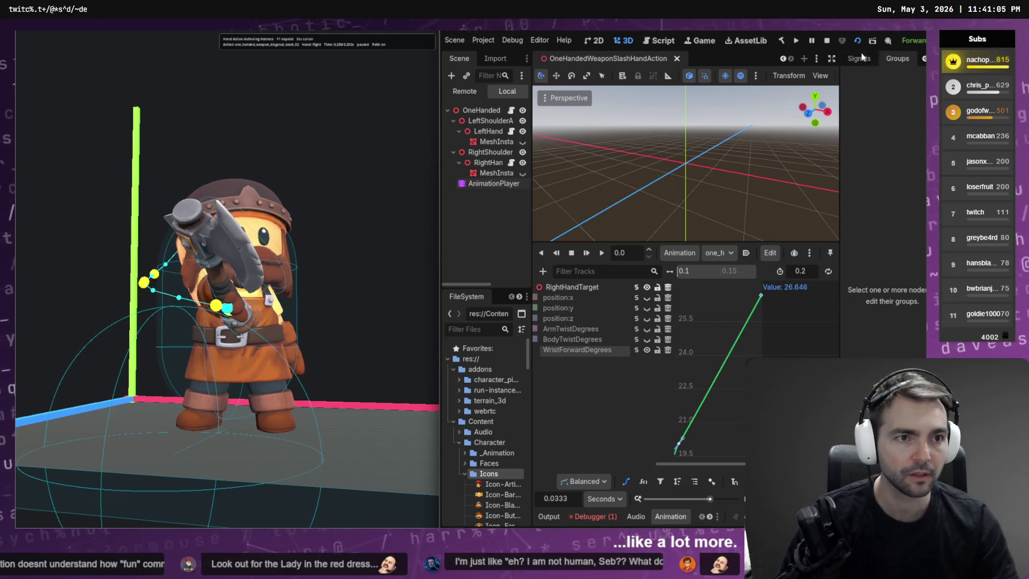
{"action": "left_click", "coordinate": [832, 59]}
{"action": "left_click_drag", "start_coordinate": [721, 297], "coordinate": [723, 310]}
{"action": "key", "text": "ctrl+s"}
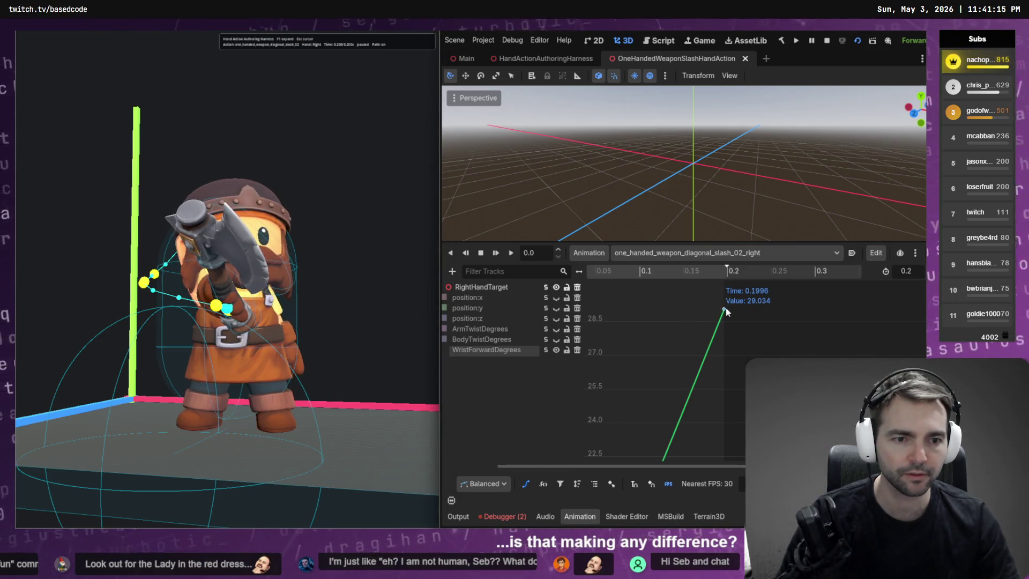
{"action": "mouse_move", "coordinate": [724, 310]}
{"action": "left_mouse_down"}
{"action": "mouse_move", "coordinate": [729, 278]}
{"action": "mouse_move", "coordinate": [726, 300]}
{"action": "mouse_move", "coordinate": [744, 271]}
{"action": "left_mouse_up"}
Step: Lift the 0.2 s WristForwardDegrees key to about 38.4, save, and reload OneHandedWeaponSlashHandAction.tscn
{"action": "key", "text": "f"}
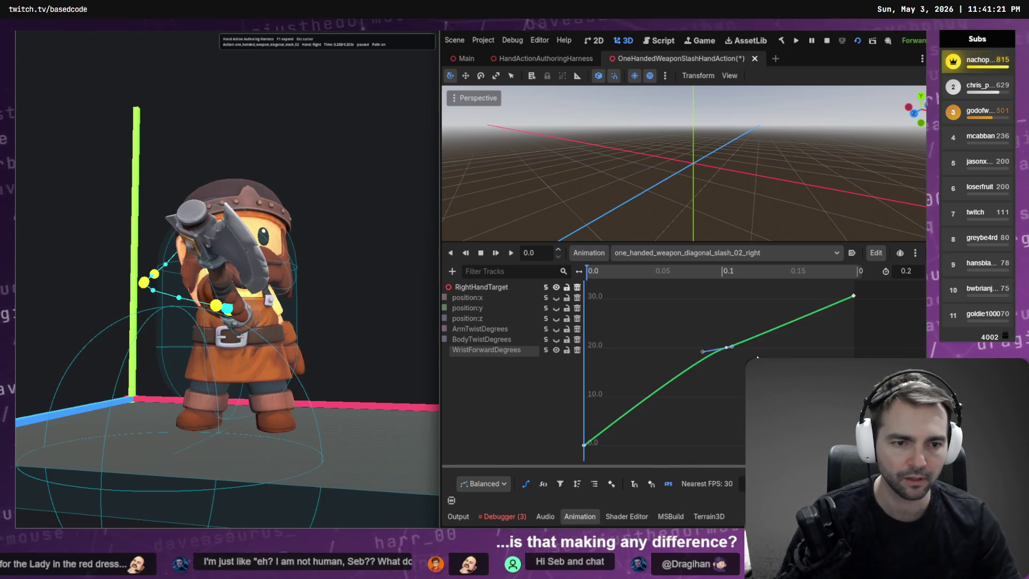
{"action": "key", "text": "ctrl+s"}
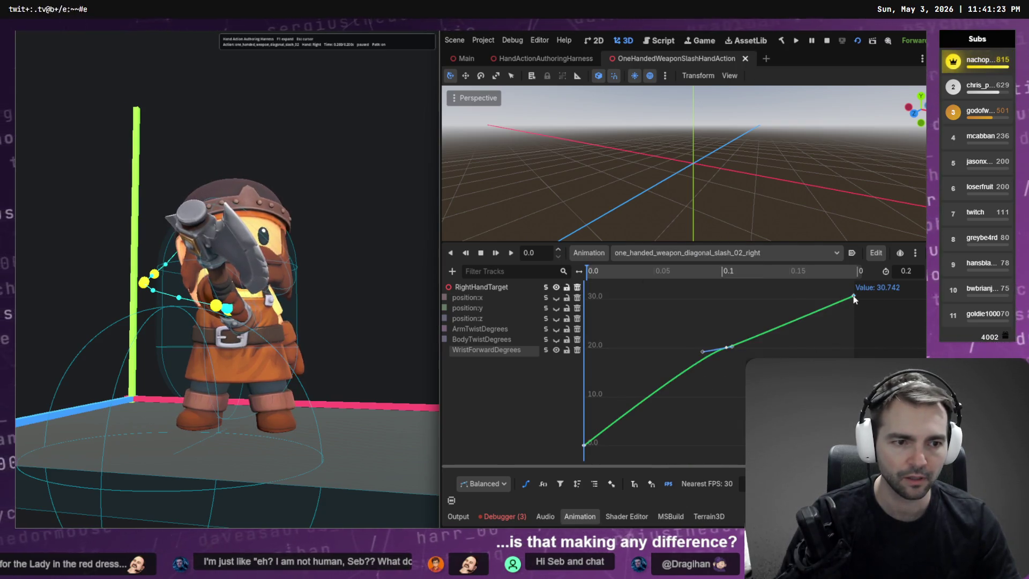
{"action": "left_click_drag", "start_coordinate": [858, 293], "coordinate": [855, 260]}
{"action": "key", "text": "ctrl+s"}
{"action": "key", "text": "f"}
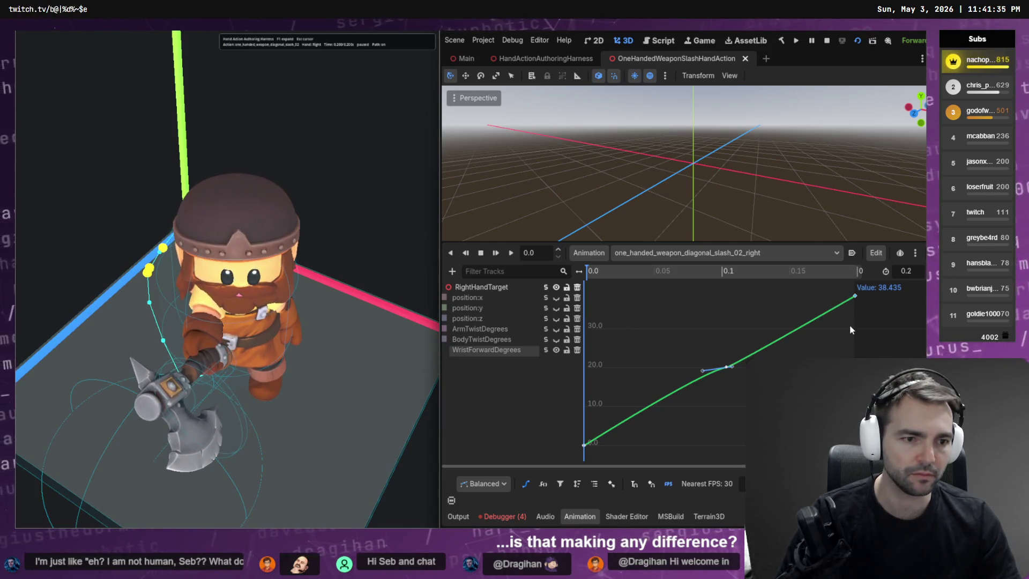
{"action": "mouse_move", "coordinate": [855, 296]}
{"action": "left_mouse_down"}
{"action": "mouse_move", "coordinate": [861, 193]}
{"action": "mouse_move", "coordinate": [862, 226]}
{"action": "left_mouse_up"}
{"action": "key", "text": "ctrl+s"}
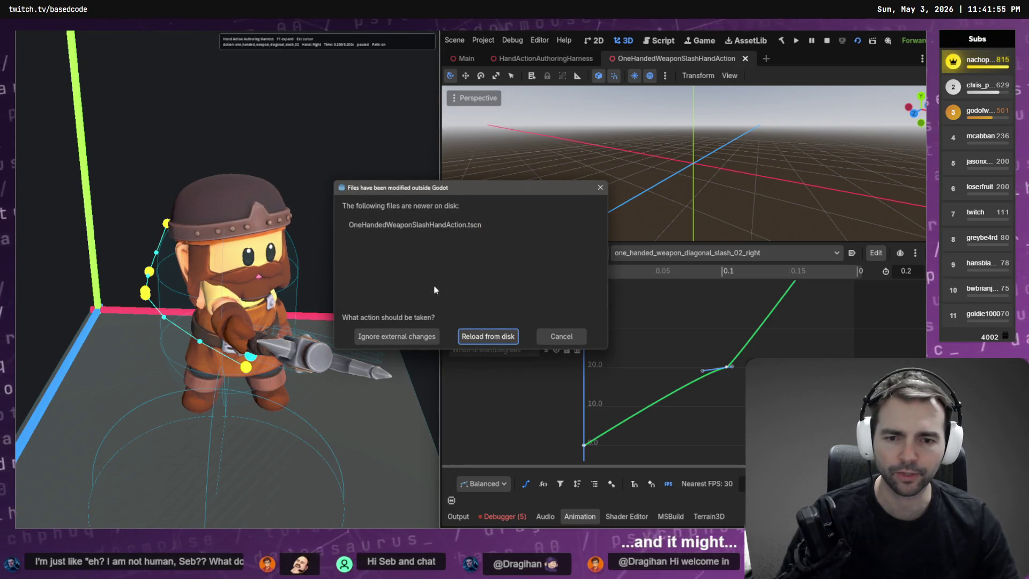
{"action": "left_click", "coordinate": [489, 335]}
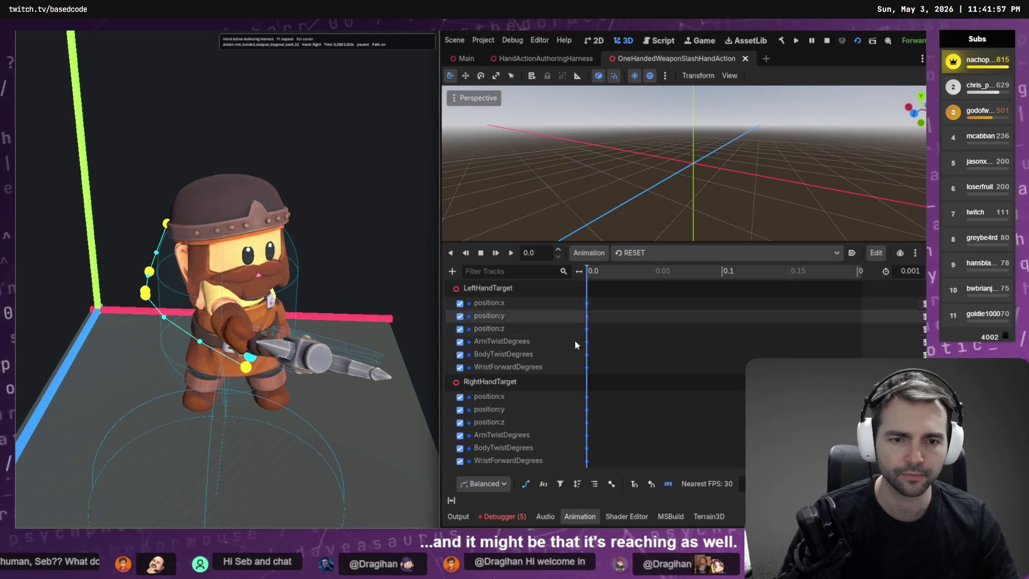
{"action": "left_click", "coordinate": [526, 486]}
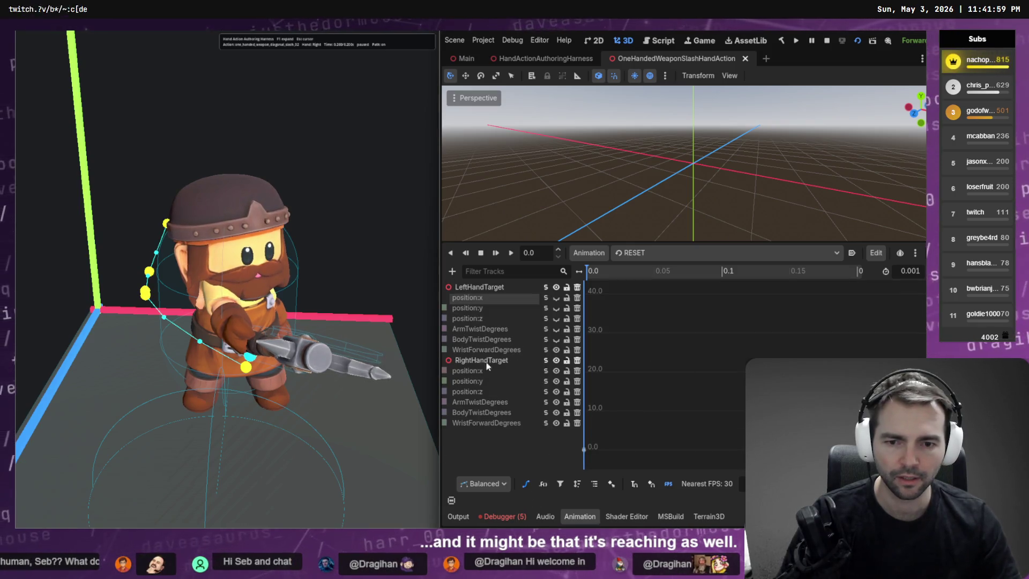
{"action": "left_click", "coordinate": [653, 253]}
{"action": "left_click", "coordinate": [643, 314]}
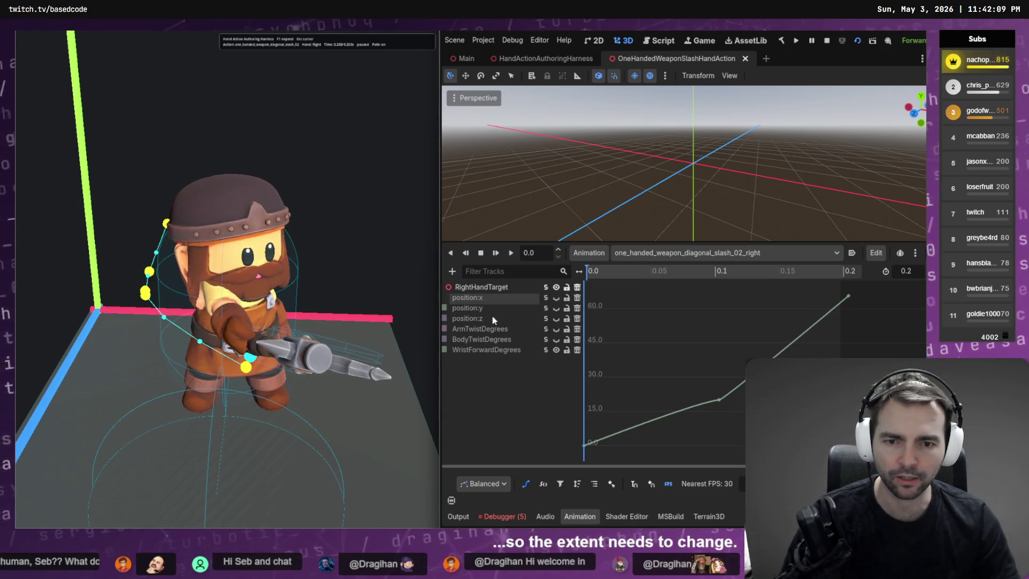
Step: Lower the last position:x key to 0.231 and drag position:z's end down to 0.483 at 0.2 s
{"action": "left_click", "coordinate": [546, 297]}
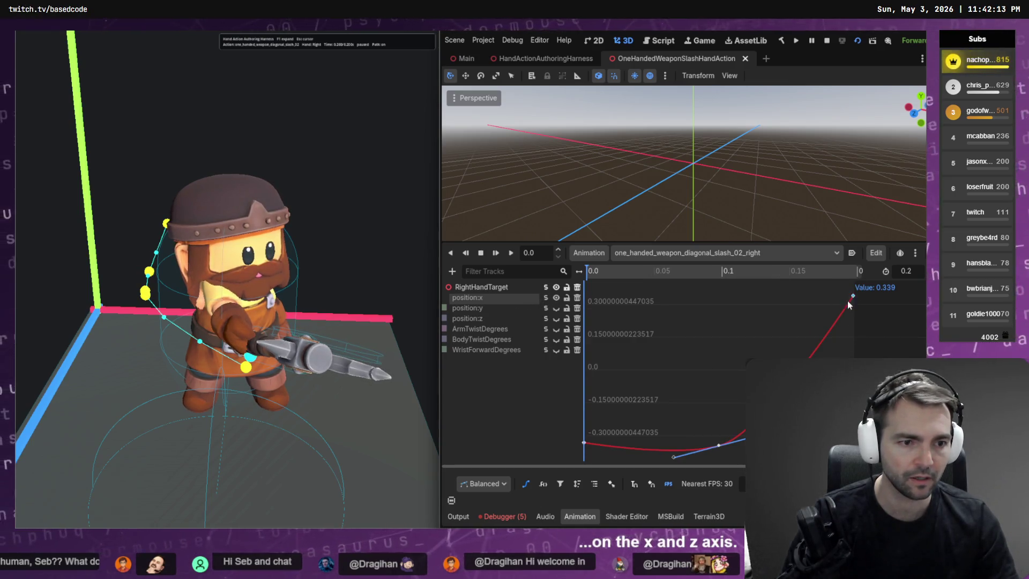
{"action": "left_click_drag", "start_coordinate": [857, 317], "coordinate": [857, 320]}
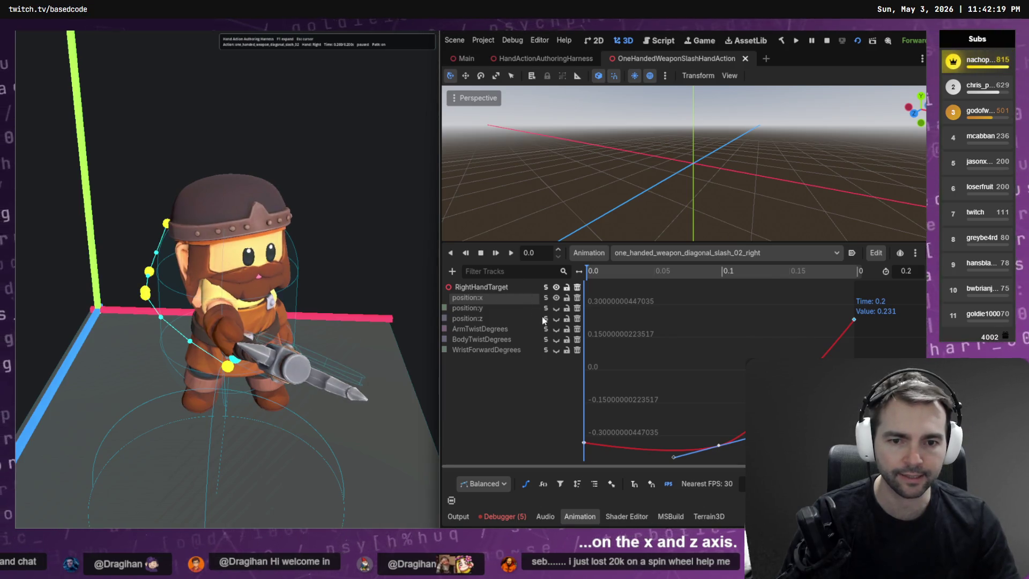
{"action": "left_click", "coordinate": [468, 318]}
{"action": "mouse_move", "coordinate": [853, 290]}
{"action": "left_mouse_down"}
{"action": "mouse_move", "coordinate": [876, 329]}
{"action": "mouse_move", "coordinate": [856, 330]}
{"action": "mouse_move", "coordinate": [860, 344]}
{"action": "mouse_move", "coordinate": [861, 328]}
{"action": "left_mouse_up"}
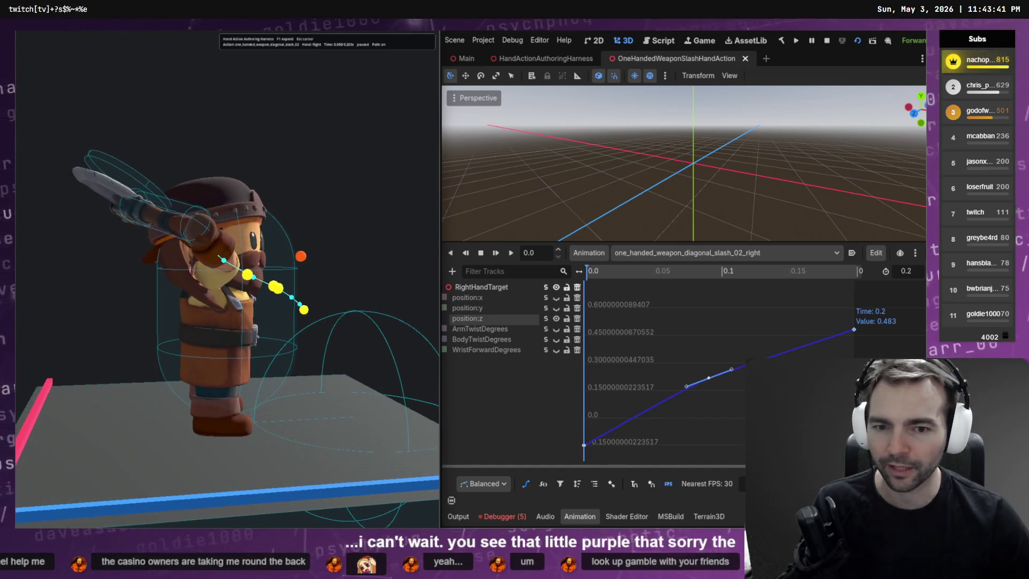
{"action": "key", "text": "alt+Tab"}
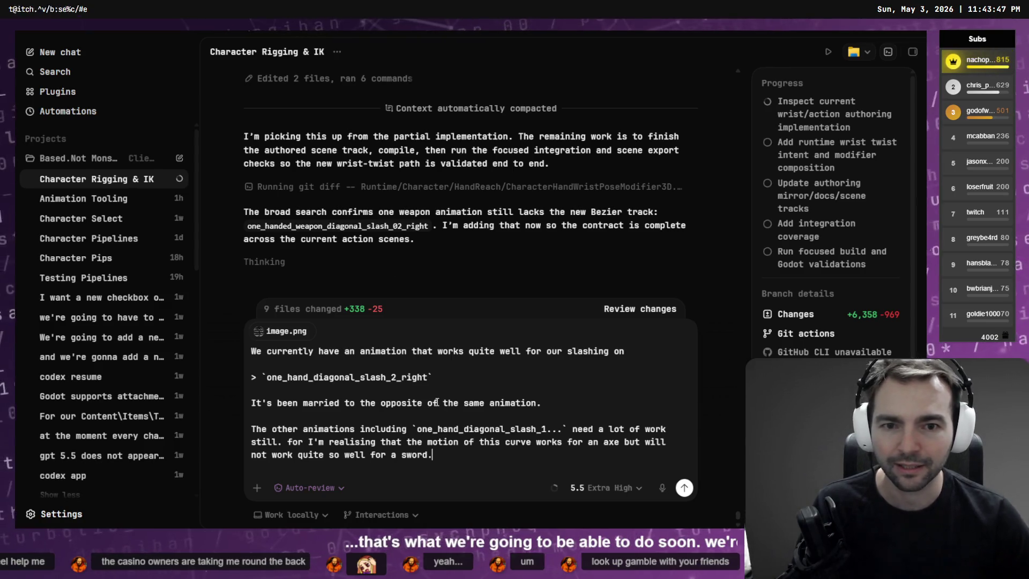
{"action": "key", "text": "alt+Tab"}
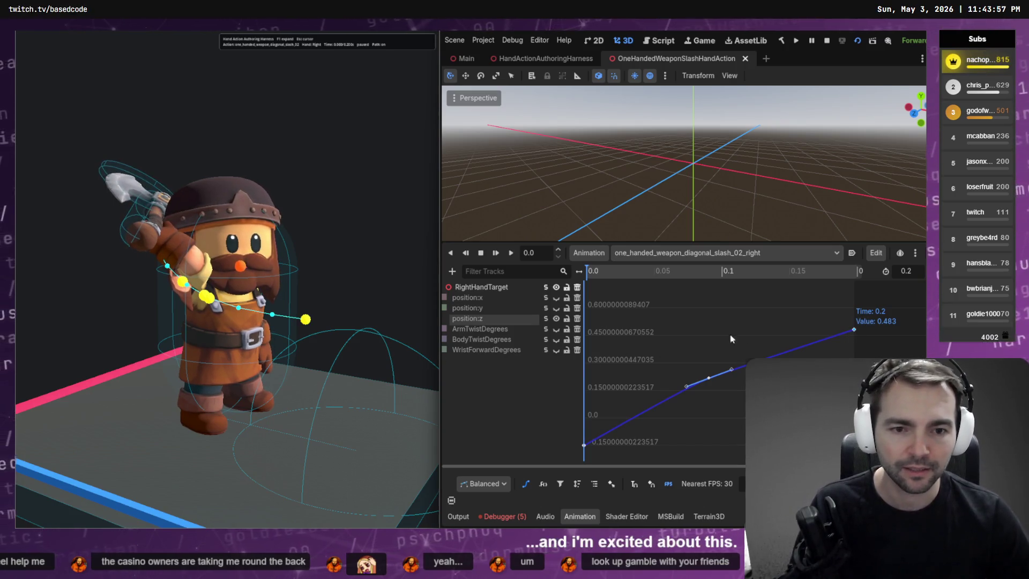
{"action": "left_click", "coordinate": [303, 275]}
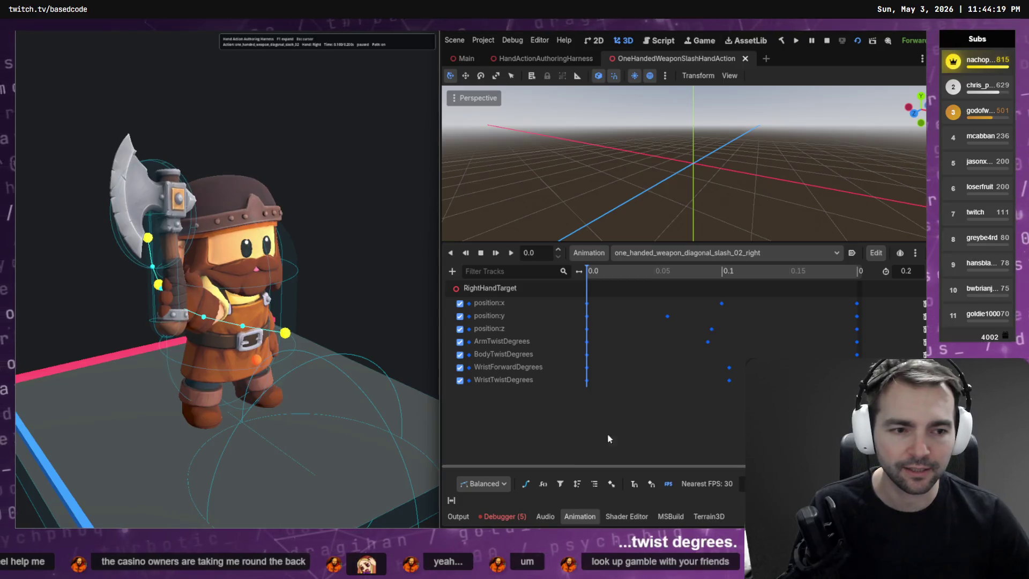
Step: In Bezier mode, raise the middle position:x key near 0.095 s to about -0.019 and save
{"action": "left_click", "coordinate": [526, 484]}
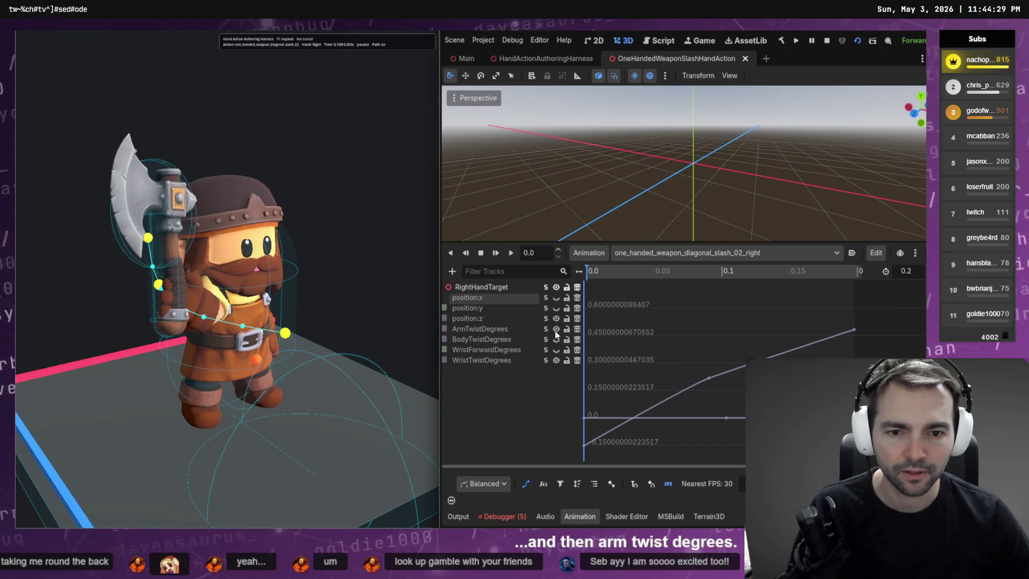
{"action": "left_click", "coordinate": [556, 328]}
{"action": "left_click", "coordinate": [699, 272]}
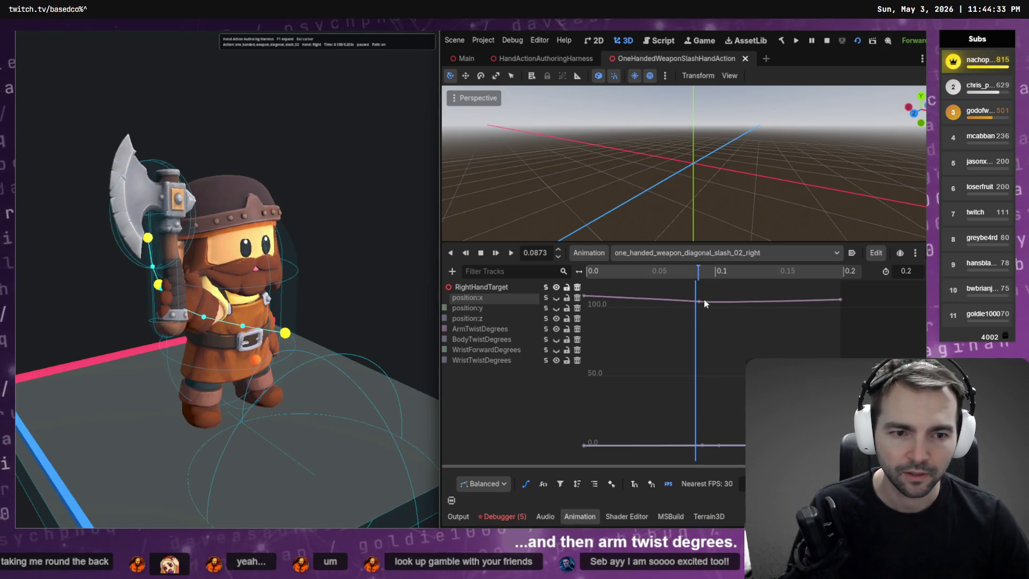
{"action": "left_click", "coordinate": [552, 298]}
{"action": "key", "text": "f"}
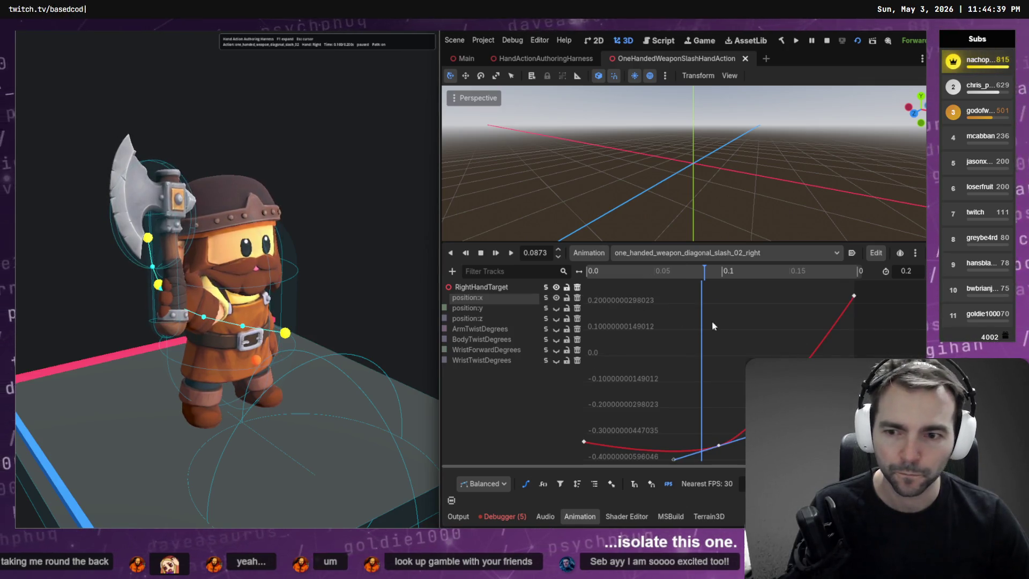
{"action": "left_click_drag", "start_coordinate": [718, 446], "coordinate": [713, 365]}
{"action": "key", "text": "ctrl+s"}
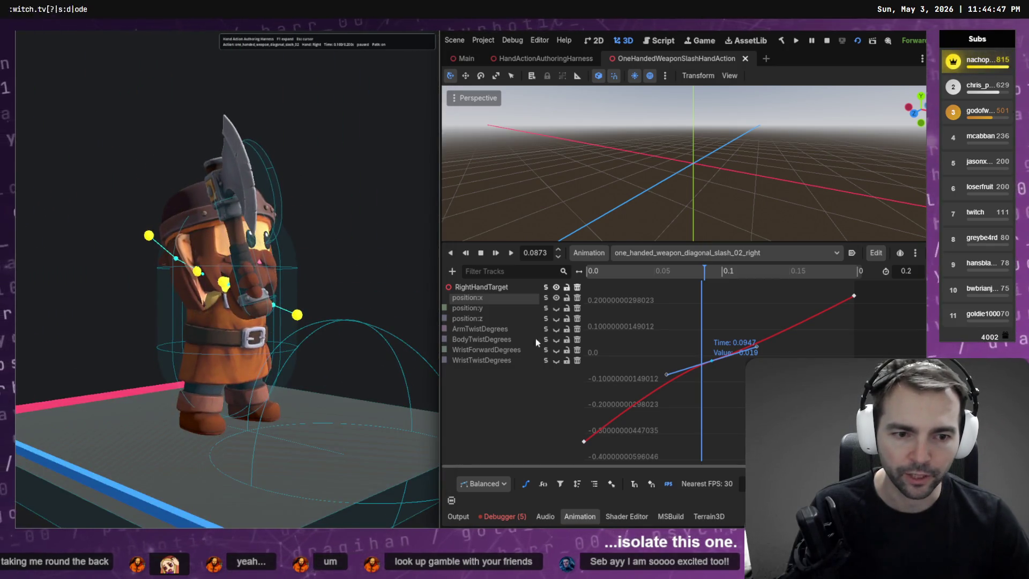
Step: Pull the middle position:x key down to about -0.3, fine-tuning the low key and saving each time
{"action": "left_click_drag", "start_coordinate": [709, 363], "coordinate": [718, 430]}
{"action": "key", "text": "ctrl+s"}
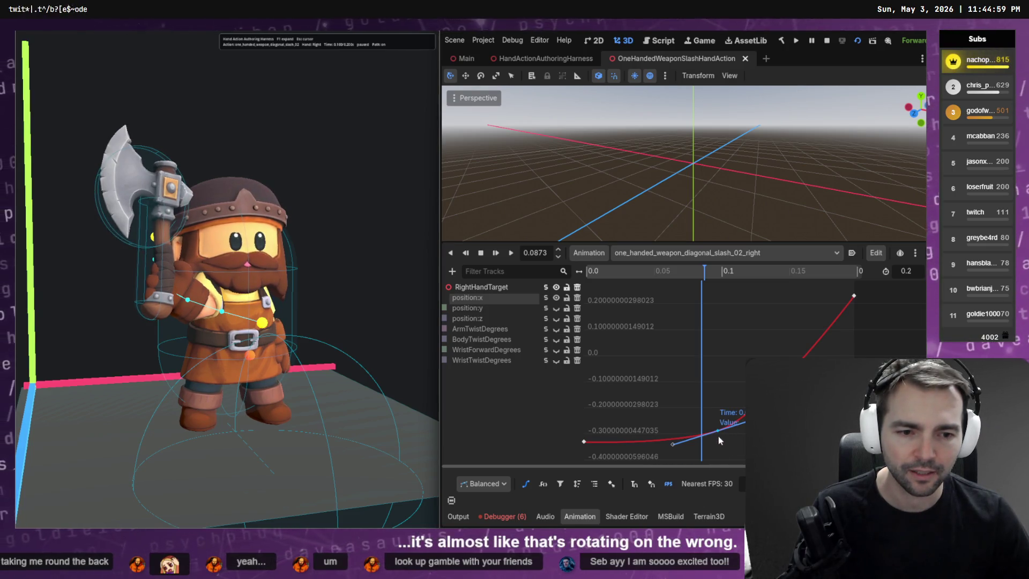
{"action": "left_click_drag", "start_coordinate": [717, 433], "coordinate": [720, 443]}
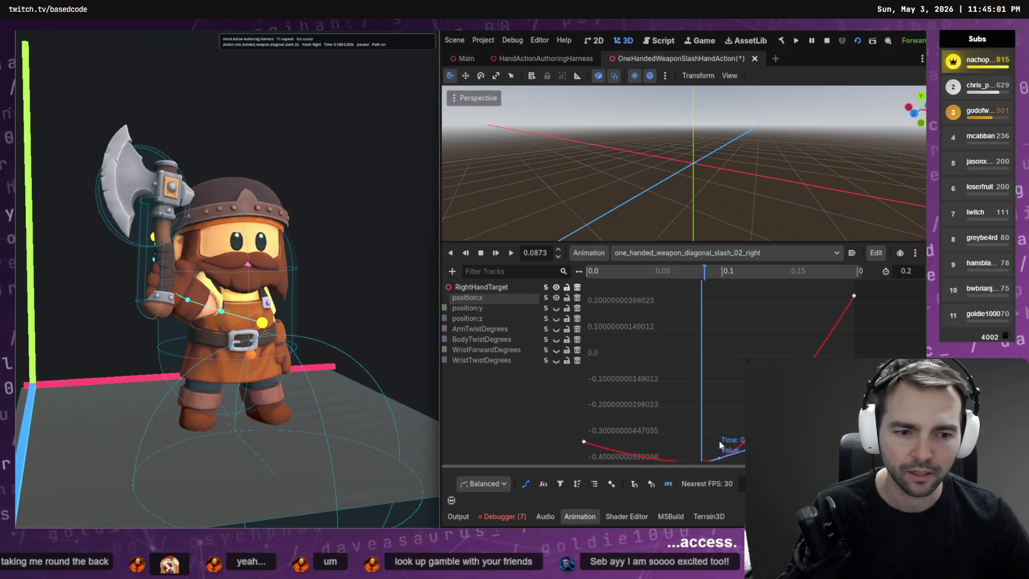
{"action": "key", "text": "ctrl+s"}
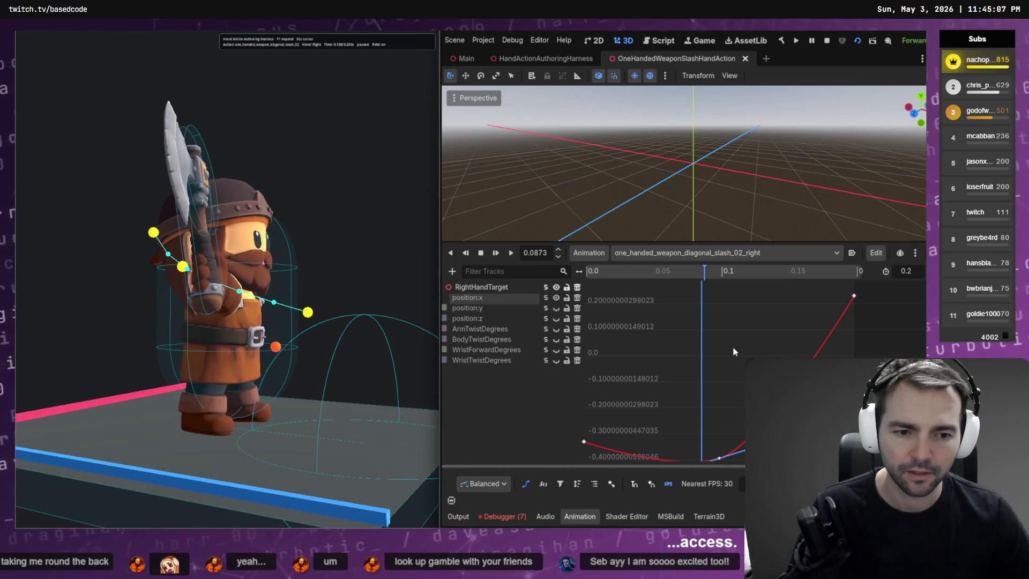
{"action": "scroll", "coordinate": [728, 356], "scroll_direction": "down", "scroll_amount": 1}
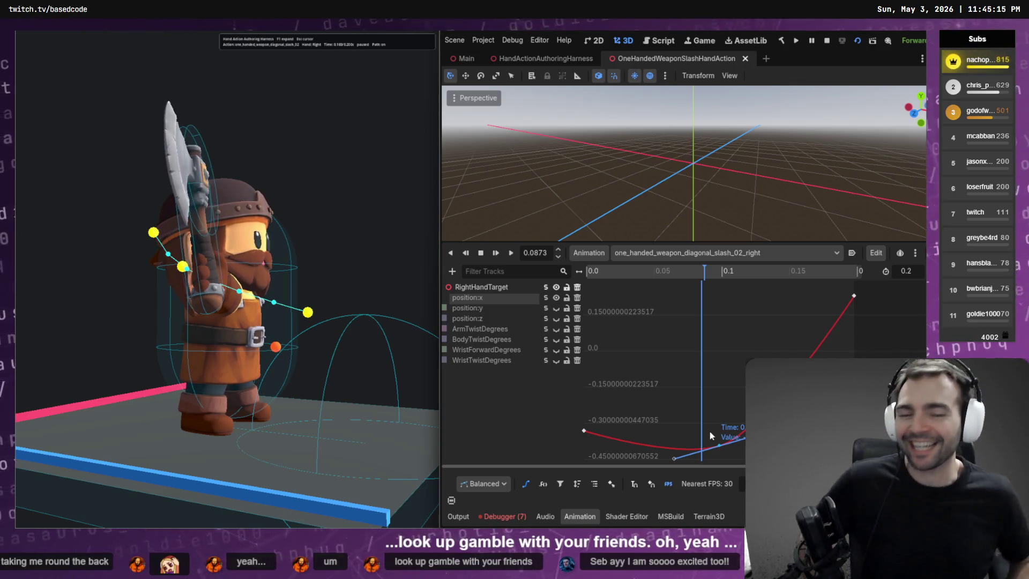
{"action": "left_click_drag", "start_coordinate": [719, 446], "coordinate": [720, 461]}
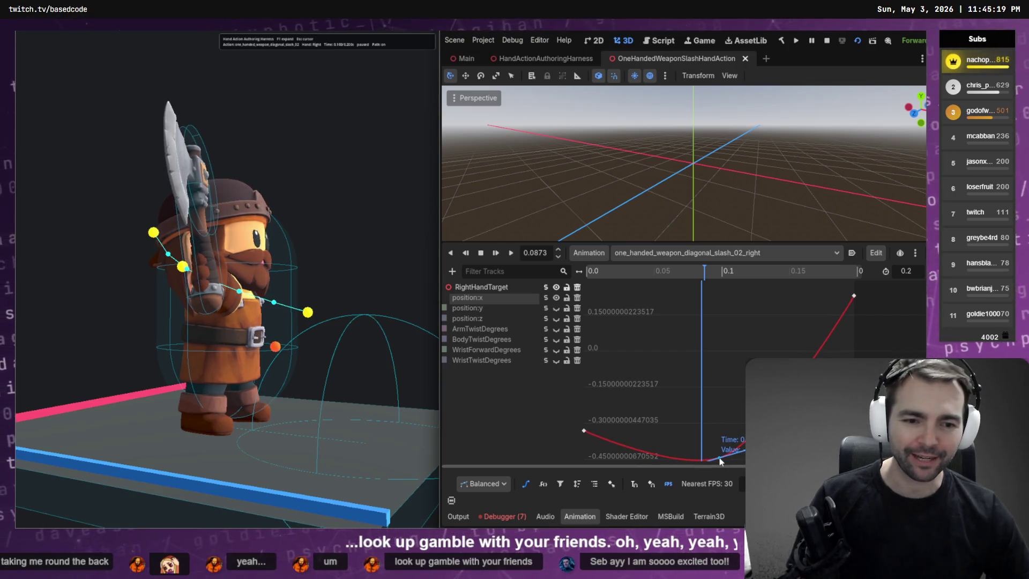
{"action": "key", "text": "ctrl+s"}
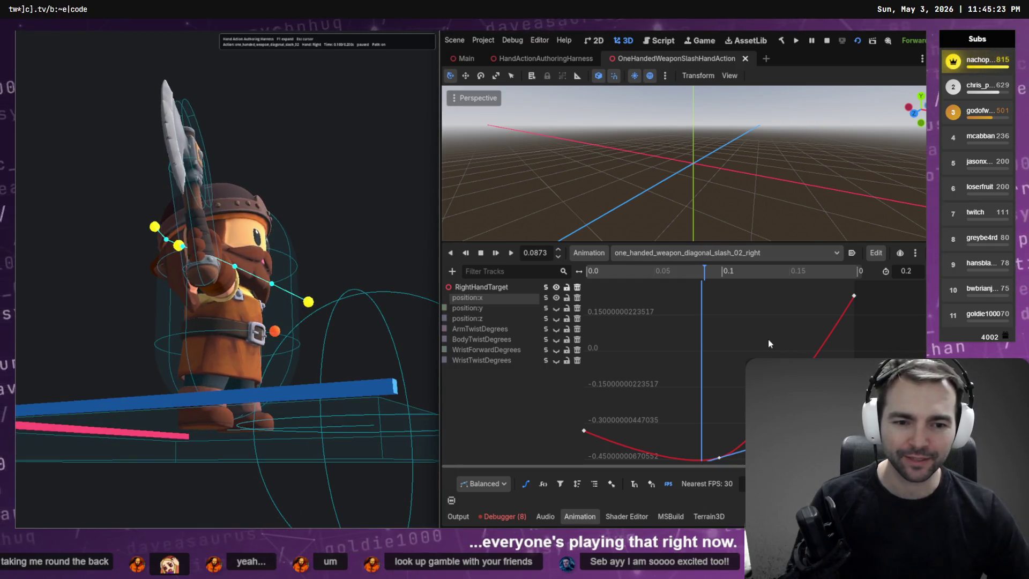
Step: Orbit the game camera to check the swing, delete the first position:x keyframe, and save
{"action": "scroll", "coordinate": [714, 365], "scroll_direction": "down", "scroll_amount": 1}
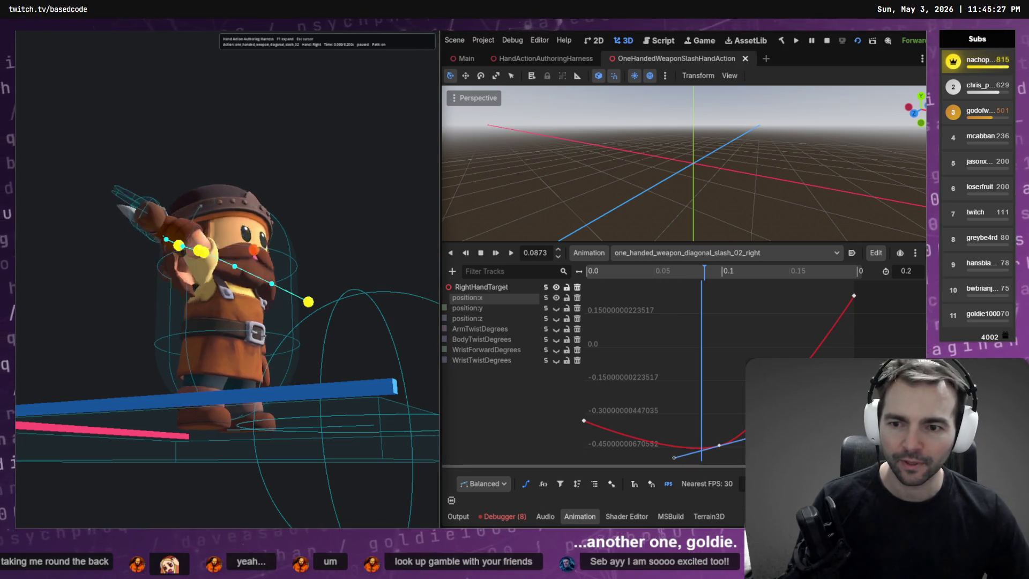
{"action": "left_click_drag", "start_coordinate": [374, 321], "coordinate": [321, 311]}
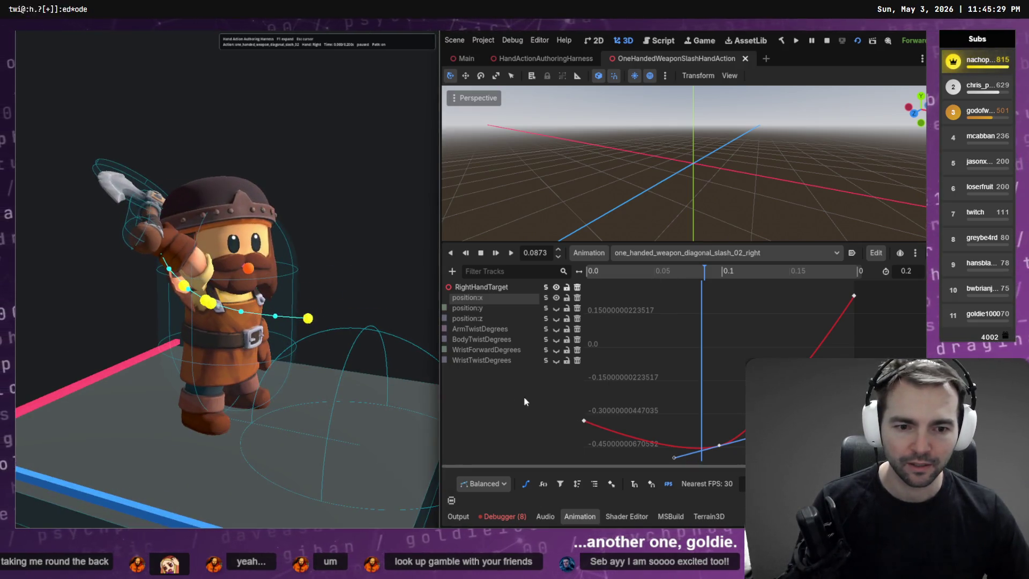
{"action": "mouse_move", "coordinate": [574, 438]}
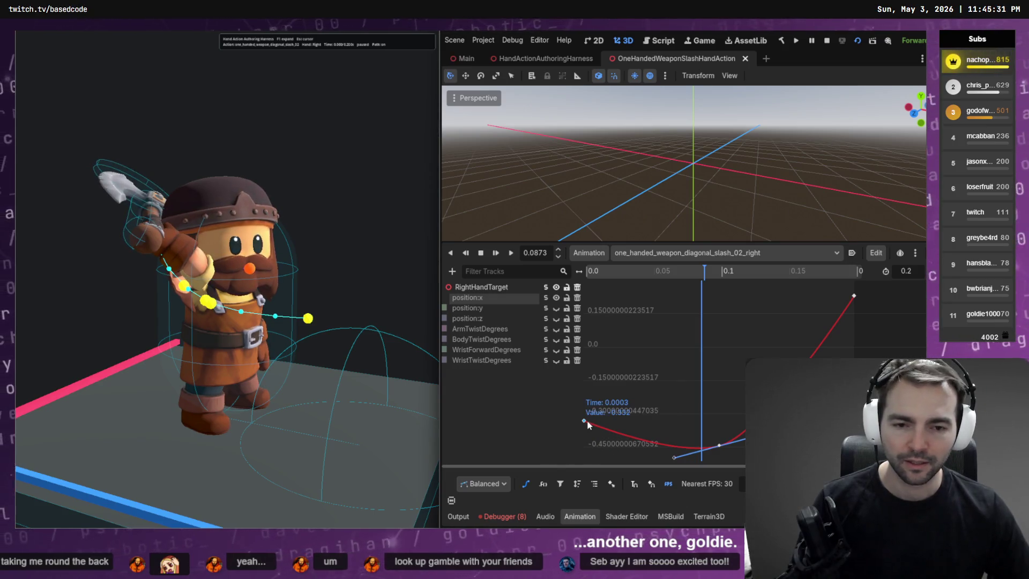
{"action": "left_click", "coordinate": [584, 421]}
{"action": "key", "text": "Delete"}
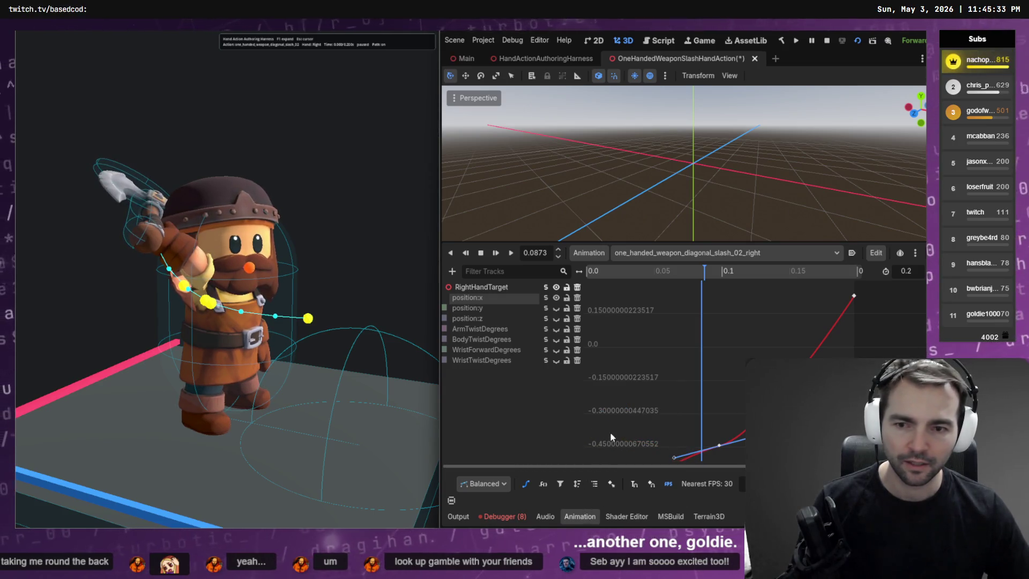
{"action": "key", "text": "ctrl+s"}
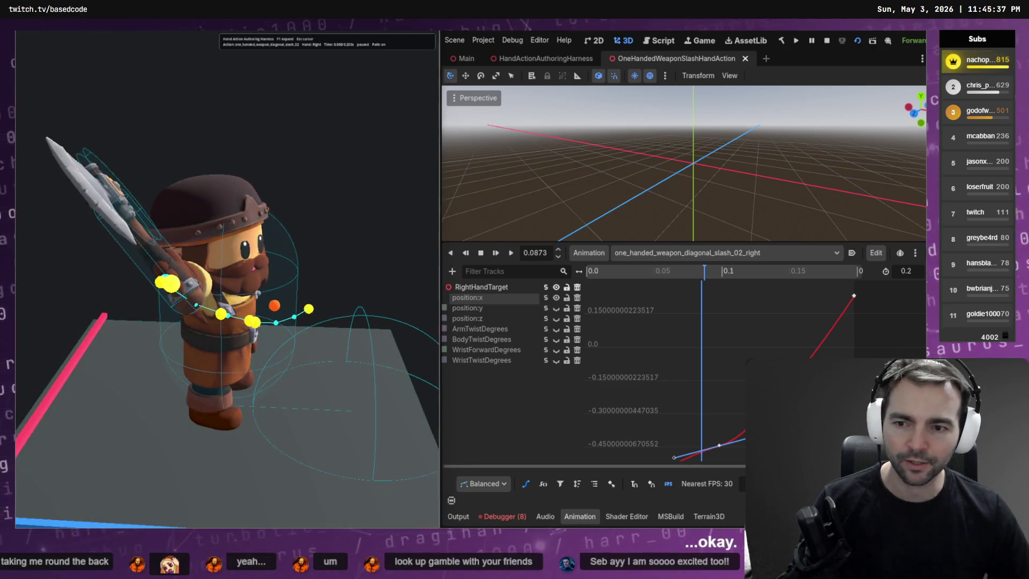
{"action": "scroll", "coordinate": [705, 332], "scroll_direction": "down", "scroll_amount": 2}
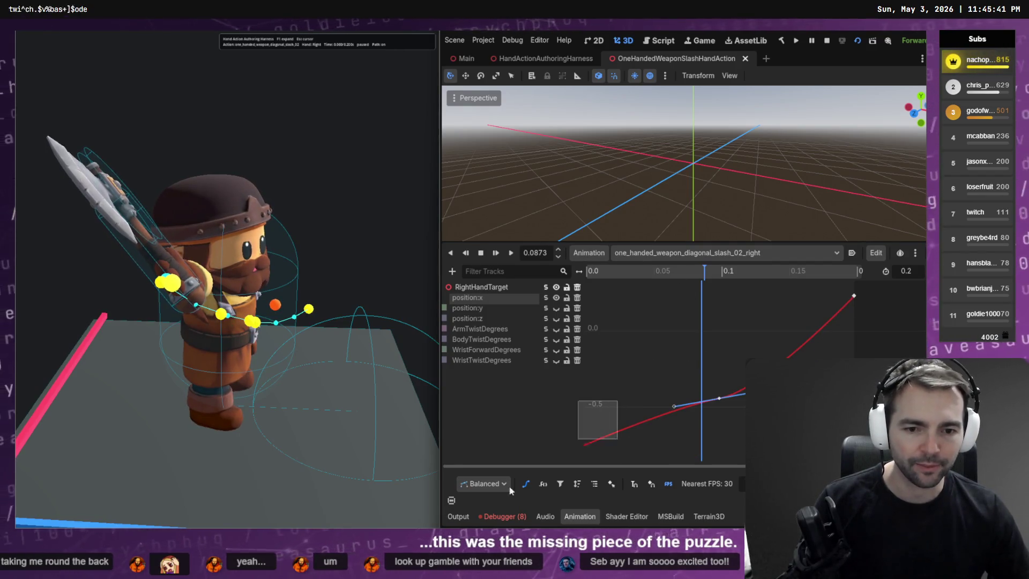
Step: Move the first position:x key onto time 0 at about -0.812 and save
{"action": "scroll", "coordinate": [697, 378], "scroll_direction": "down", "scroll_amount": 2}
{"action": "scroll", "coordinate": [620, 406], "scroll_direction": "down", "scroll_amount": 1}
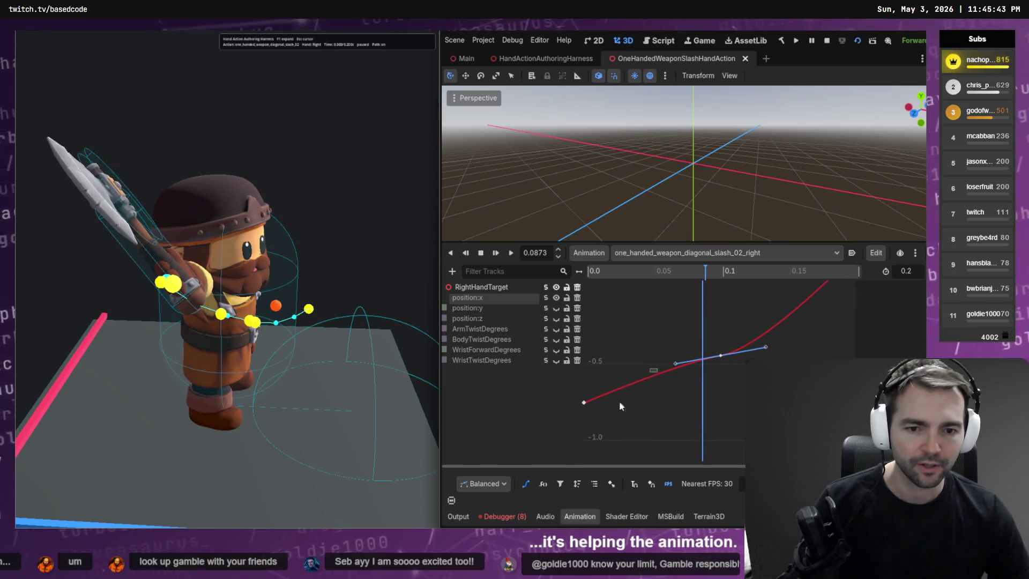
{"action": "left_click_drag", "start_coordinate": [591, 408], "coordinate": [594, 404]}
{"action": "mouse_move", "coordinate": [598, 410]}
{"action": "left_mouse_down"}
{"action": "mouse_move", "coordinate": [581, 410]}
{"action": "mouse_move", "coordinate": [593, 409]}
{"action": "mouse_move", "coordinate": [599, 441]}
{"action": "left_mouse_up"}
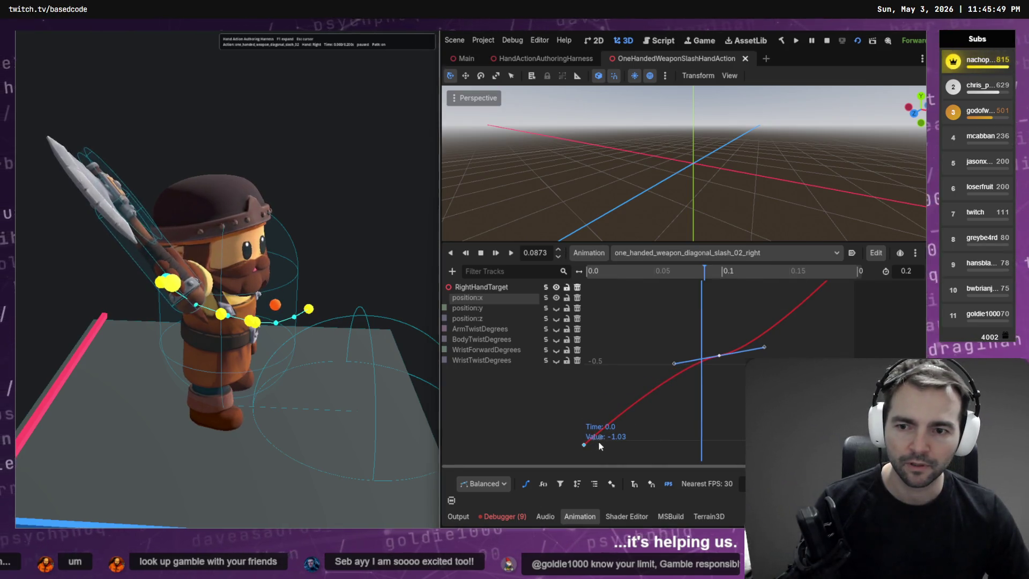
{"action": "key", "text": "ctrl+s"}
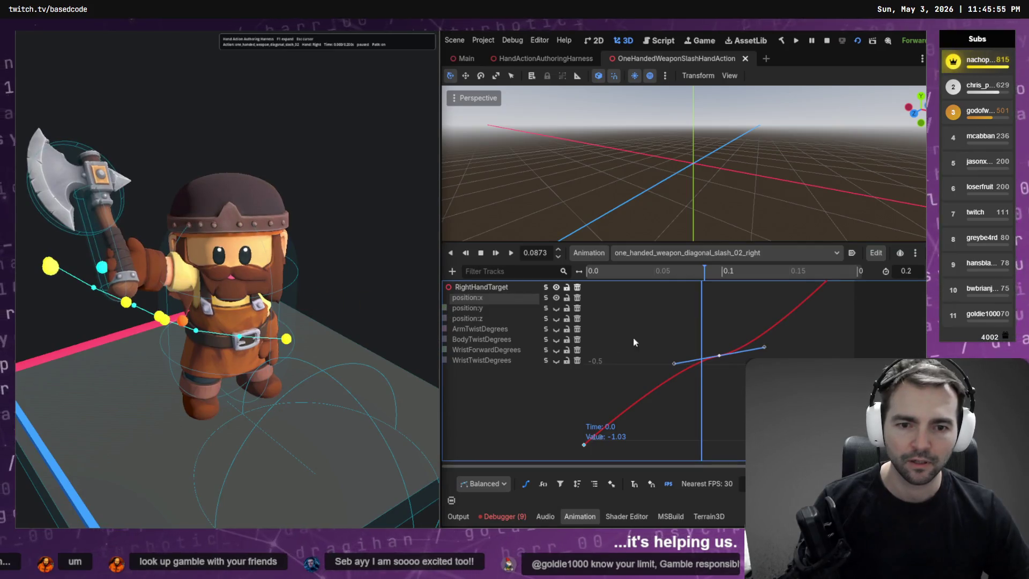
Step: Drop the first position:x key to about -1.825 and frame the whole curve
{"action": "scroll", "coordinate": [633, 337], "scroll_direction": "down", "scroll_amount": 3}
{"action": "scroll", "coordinate": [631, 333], "scroll_direction": "down", "scroll_amount": 4}
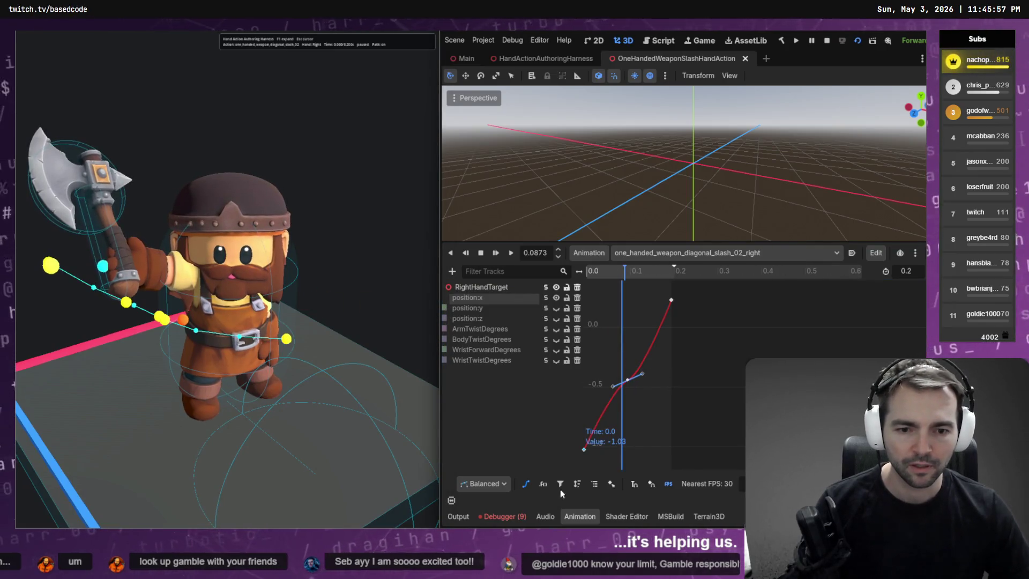
{"action": "mouse_move", "coordinate": [607, 445]}
{"action": "left_mouse_down"}
{"action": "mouse_move", "coordinate": [587, 362]}
{"action": "mouse_move", "coordinate": [592, 427]}
{"action": "left_mouse_up"}
{"action": "mouse_move", "coordinate": [586, 421]}
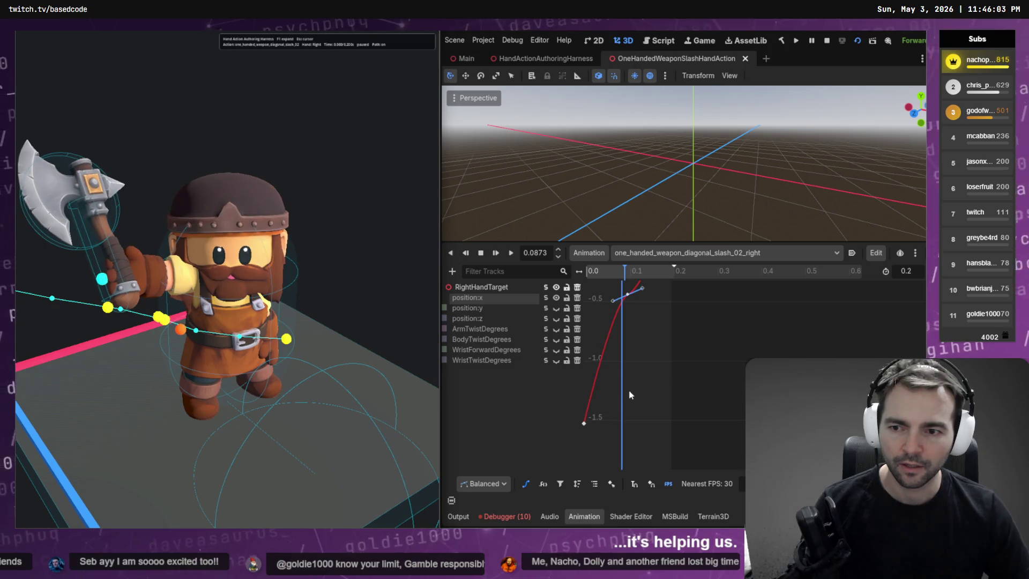
{"action": "mouse_move", "coordinate": [584, 423]}
{"action": "left_mouse_down"}
{"action": "mouse_move", "coordinate": [582, 469]}
{"action": "mouse_move", "coordinate": [591, 464]}
{"action": "left_mouse_up"}
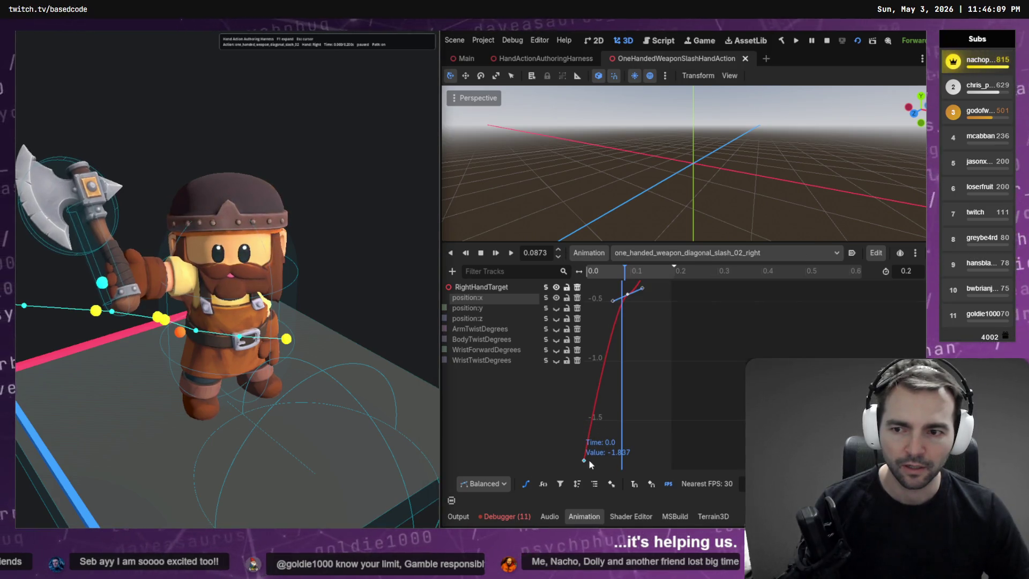
{"action": "key", "text": "f"}
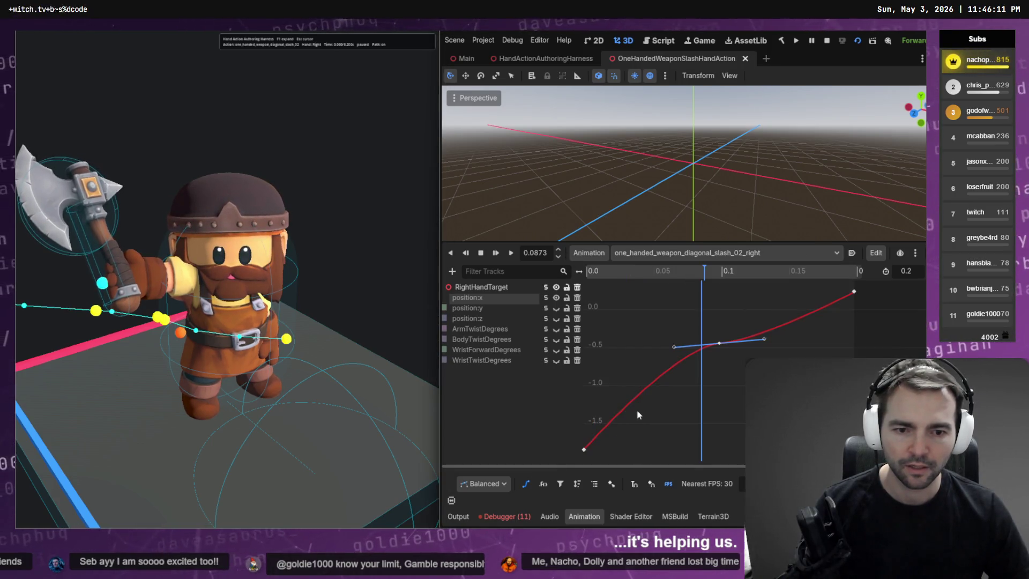
Step: Settle the first position:x key at about -0.332 and save the scene
{"action": "scroll", "coordinate": [627, 414], "scroll_direction": "down", "scroll_amount": 2}
{"action": "scroll", "coordinate": [625, 415], "scroll_direction": "down", "scroll_amount": 2}
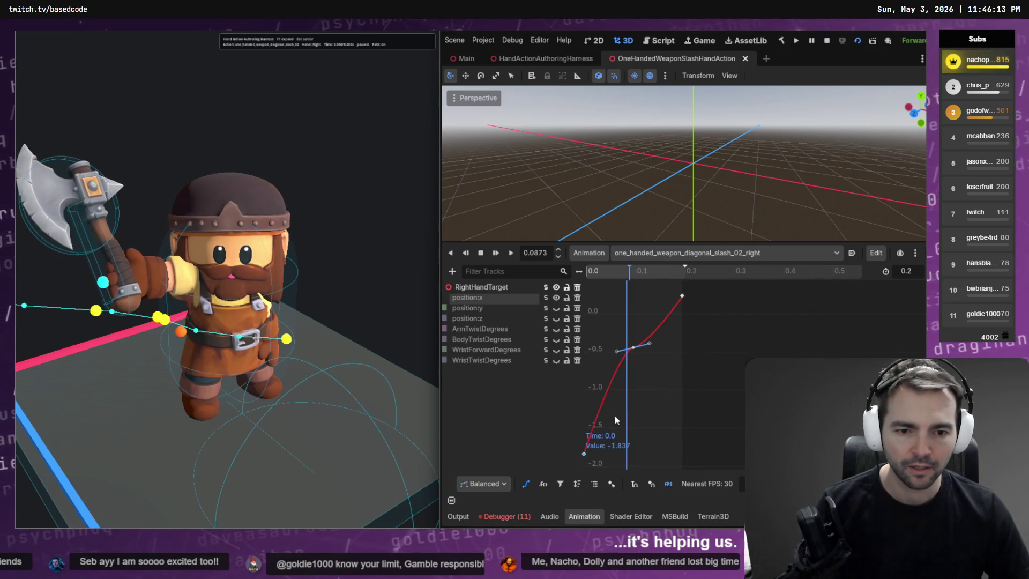
{"action": "left_click_drag", "start_coordinate": [587, 450], "coordinate": [584, 482]}
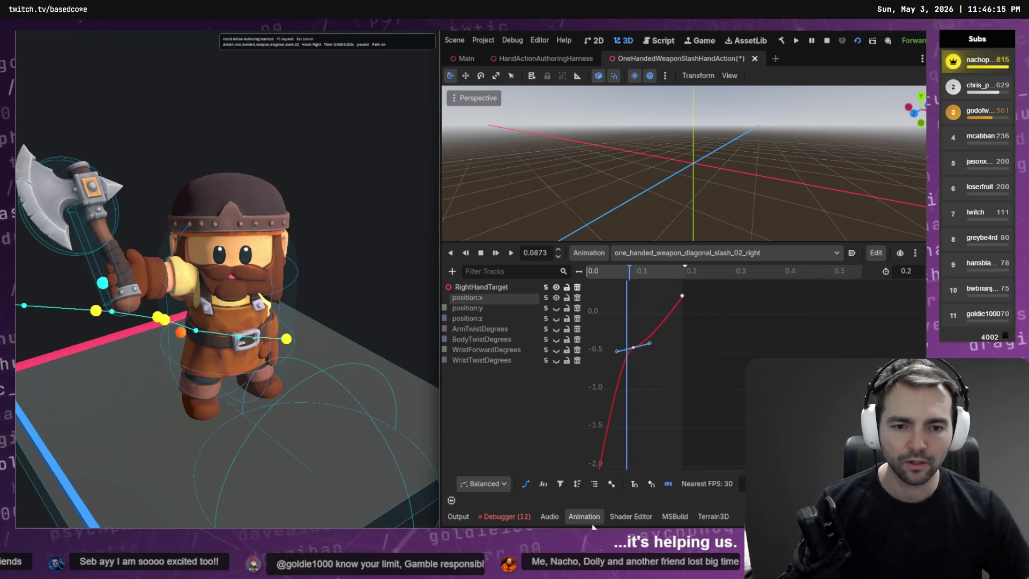
{"action": "key", "text": "ctrl+s"}
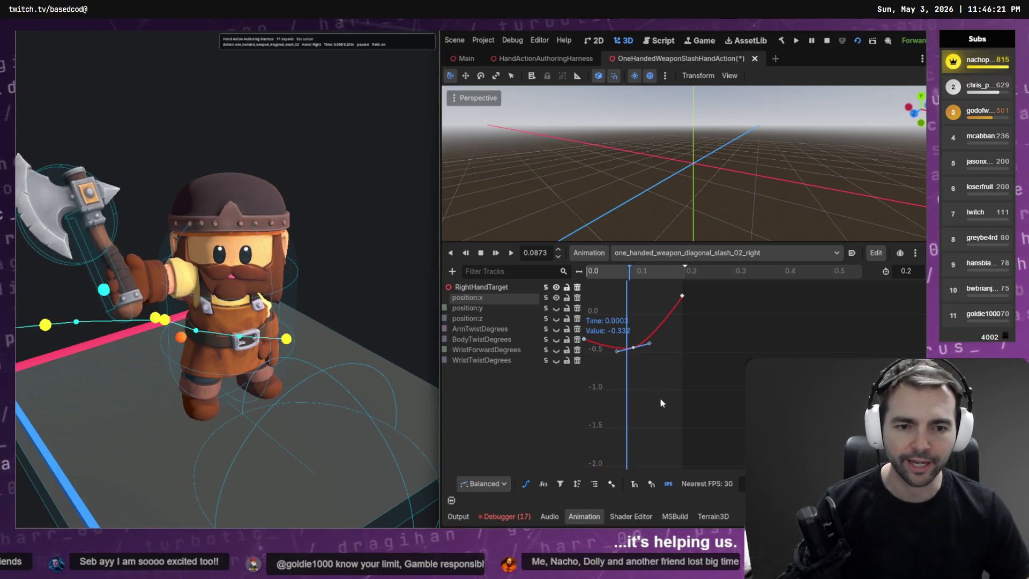
{"action": "key", "text": "ctrl+s"}
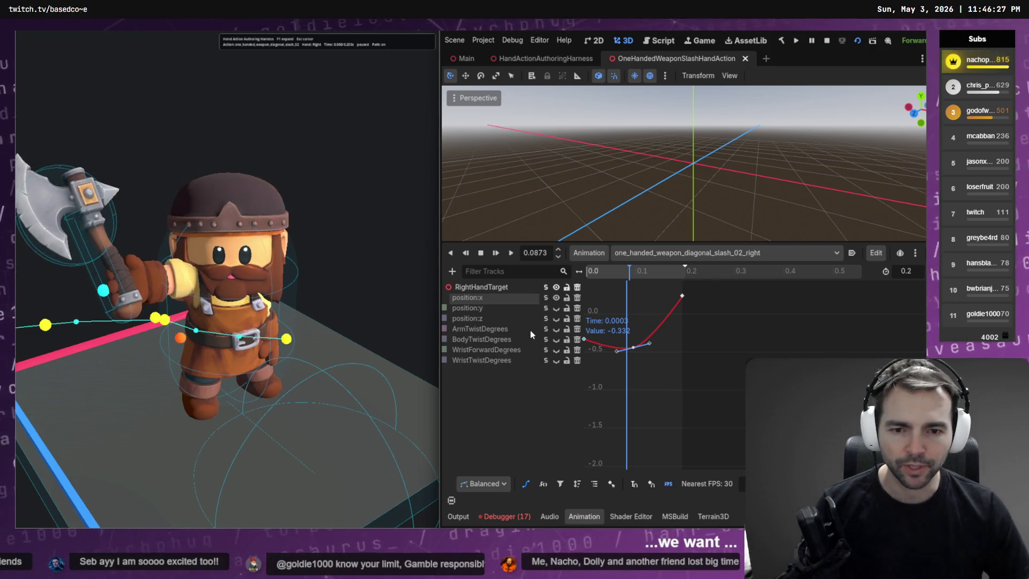
{"action": "left_click", "coordinate": [546, 329]}
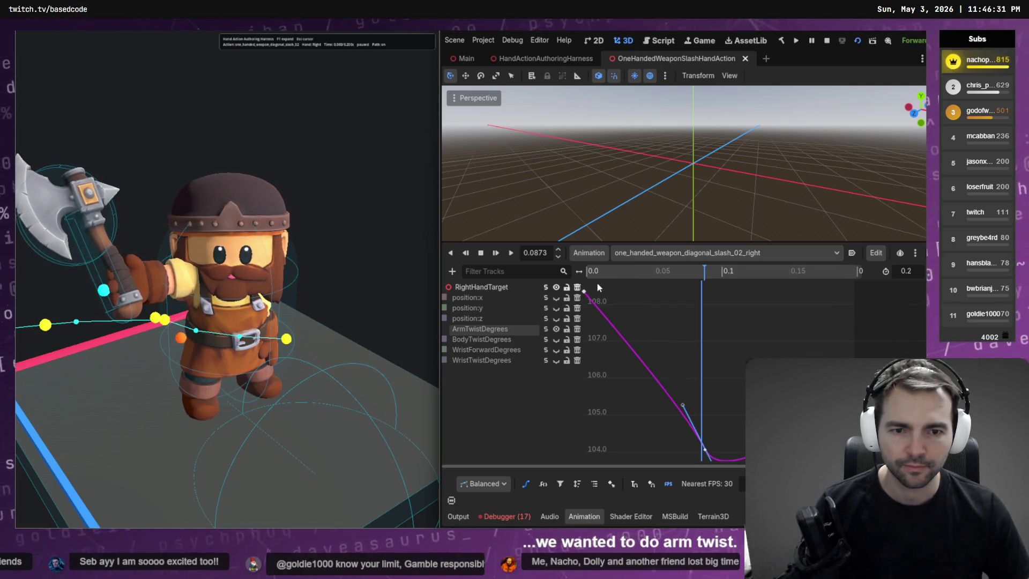
Step: Lower the first ArmTwistDegrees key to about 104, saving after each drag
{"action": "left_click_drag", "start_coordinate": [585, 292], "coordinate": [583, 405]}
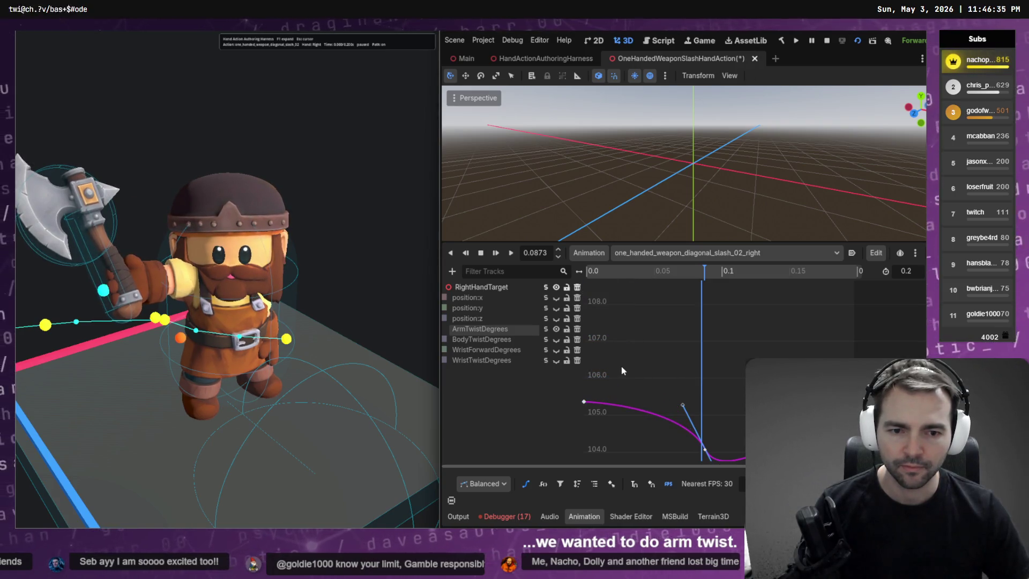
{"action": "key", "text": "ctrl+s"}
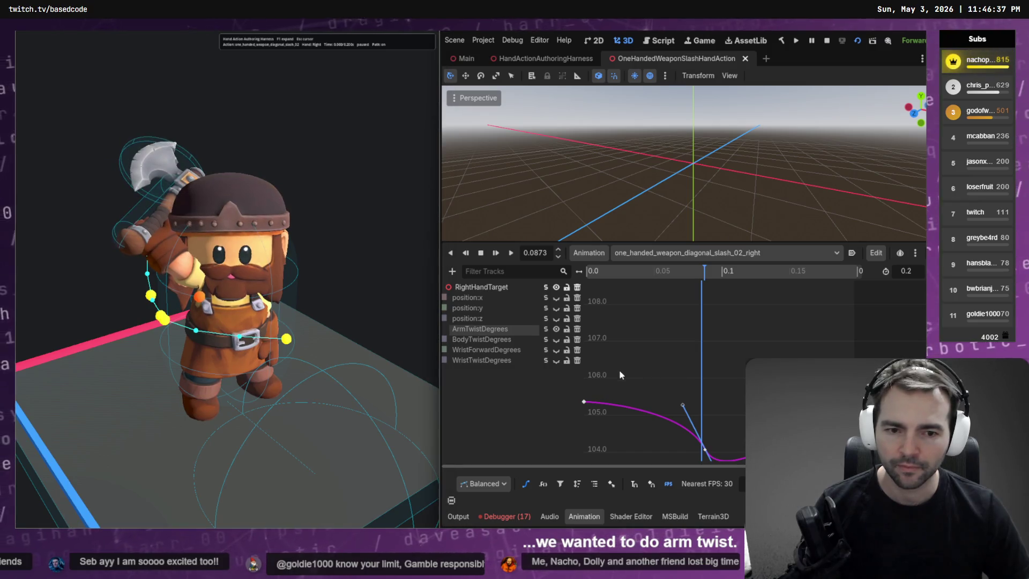
{"action": "left_click_drag", "start_coordinate": [584, 402], "coordinate": [584, 452]}
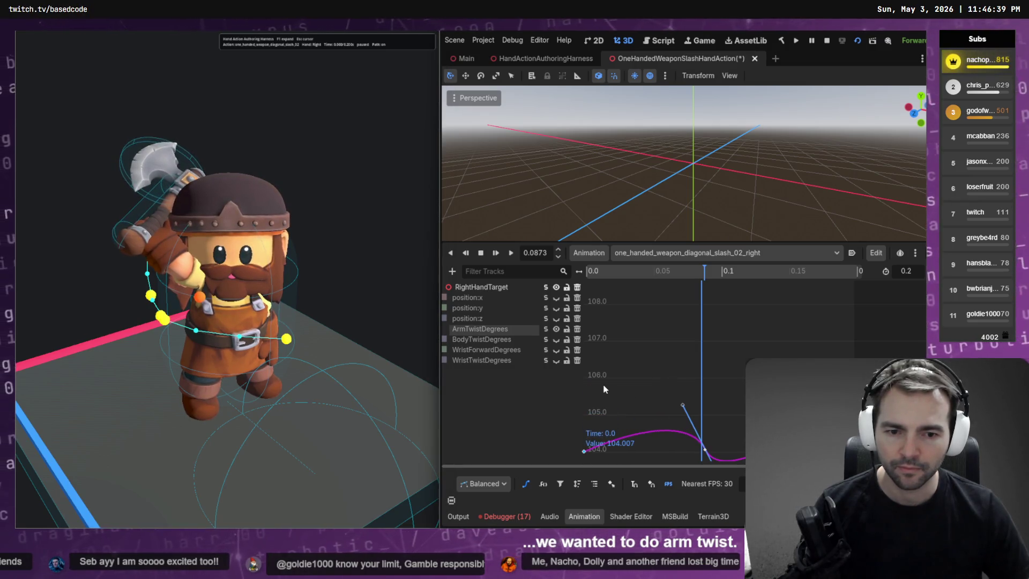
{"action": "key", "text": "ctrl+s"}
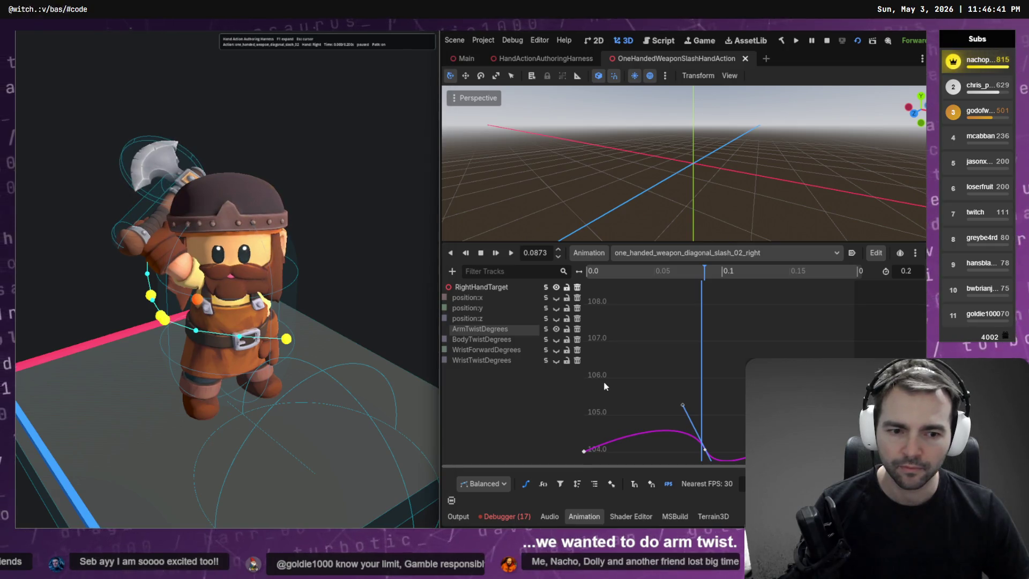
Step: Delete the middle ArmTwistDegrees key for a straight rise, set the first key to about 103.1, and save
{"action": "key", "text": "f"}
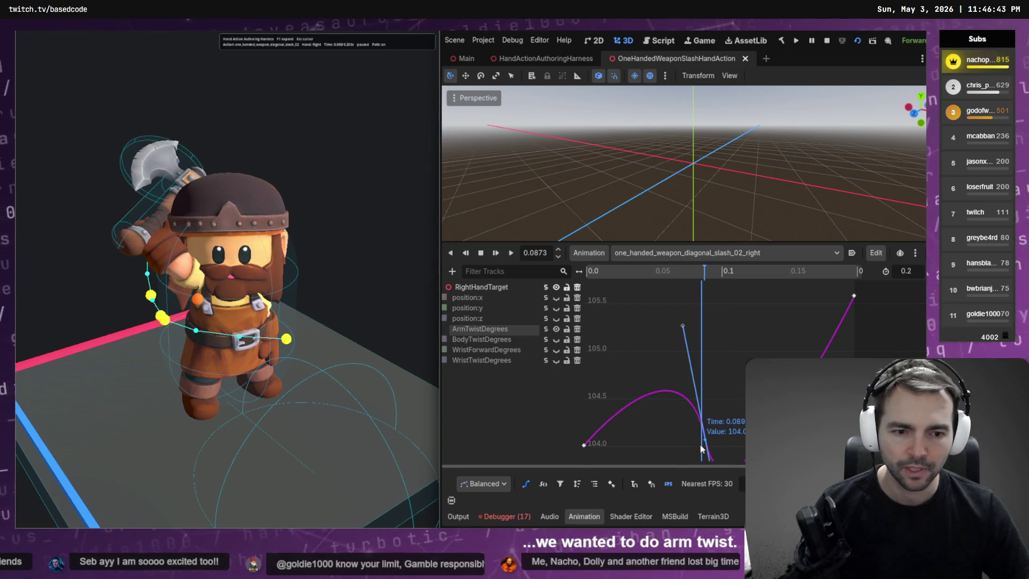
{"action": "key", "text": "Delete"}
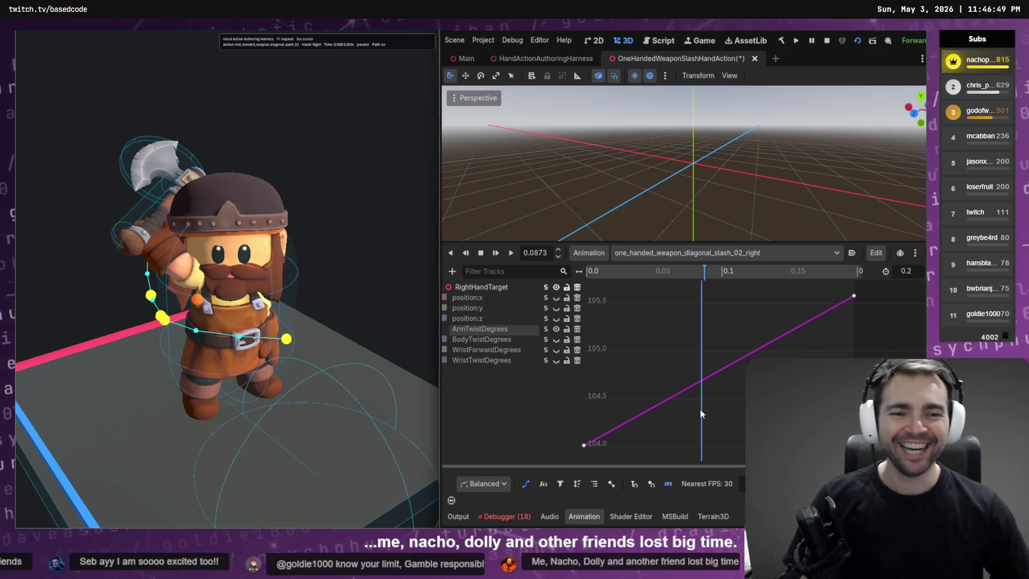
{"action": "key", "text": "ctrl+s"}
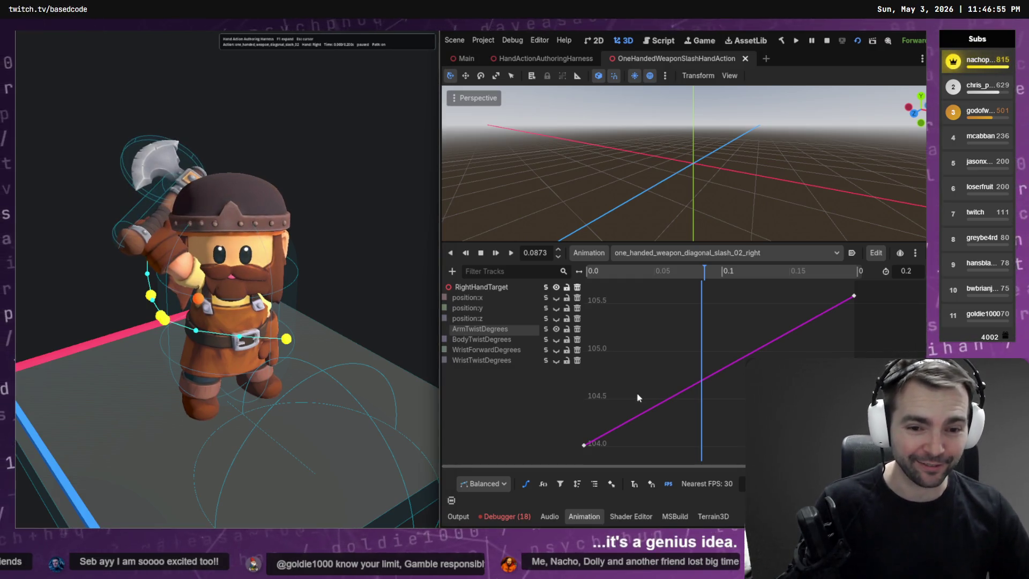
{"action": "scroll", "coordinate": [651, 371], "scroll_direction": "down", "scroll_amount": 3}
{"action": "scroll", "coordinate": [637, 407], "scroll_direction": "down", "scroll_amount": 3}
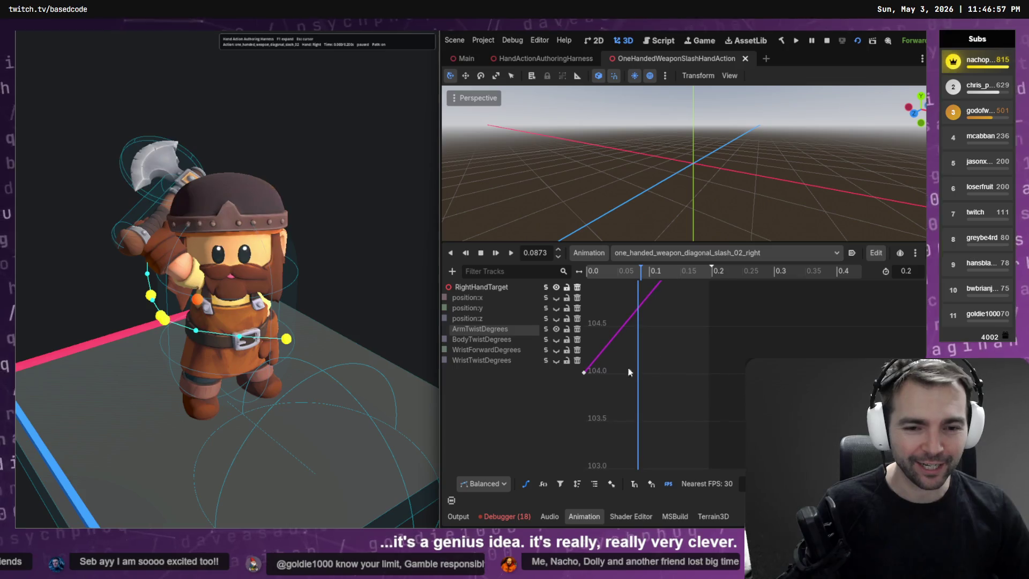
{"action": "left_click_drag", "start_coordinate": [583, 374], "coordinate": [594, 470]}
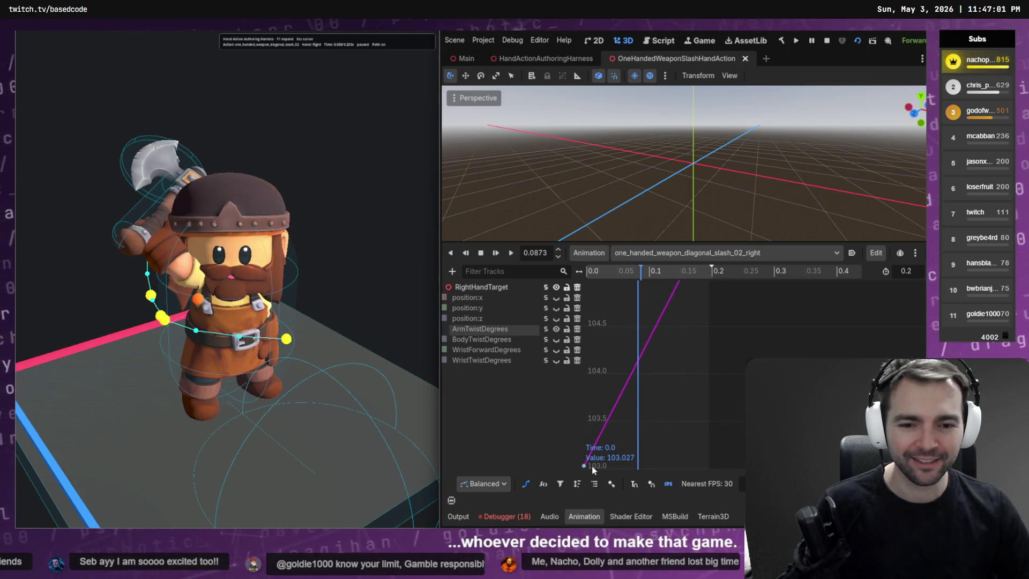
{"action": "key", "text": "ctrl+s"}
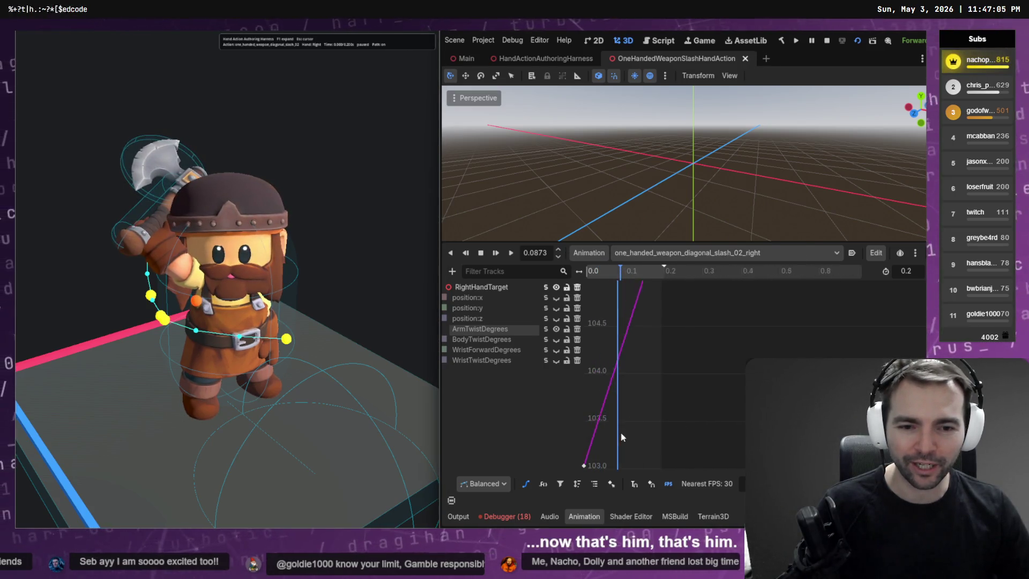
{"action": "key", "text": "f"}
{"action": "mouse_move", "coordinate": [607, 436]}
{"action": "left_mouse_down"}
{"action": "mouse_move", "coordinate": [664, 355]}
{"action": "mouse_move", "coordinate": [682, 305]}
{"action": "left_mouse_up"}
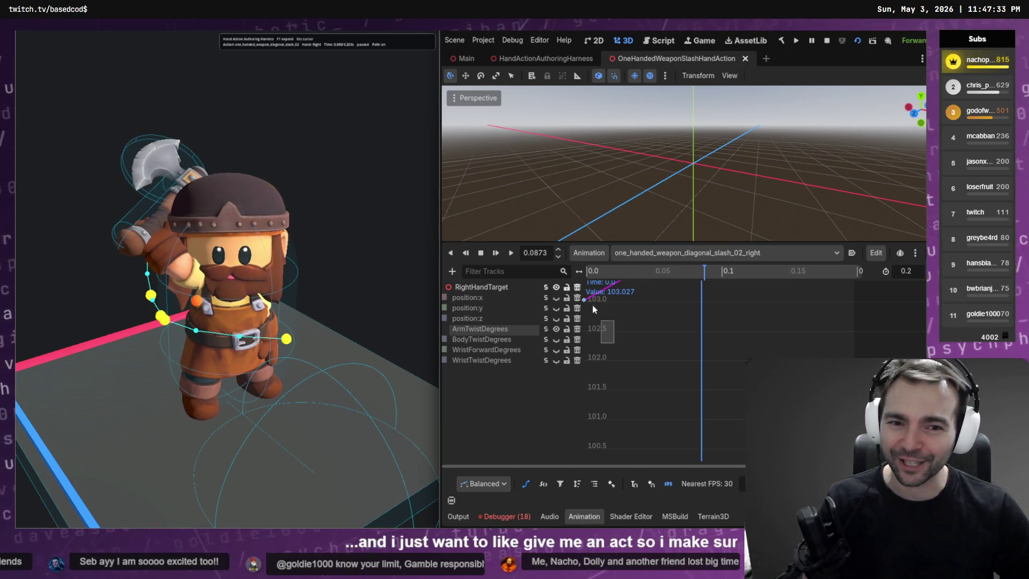
Step: Drag the first ArmTwistDegrees key down to about 101.1 and save the scene
{"action": "left_click_drag", "start_coordinate": [584, 300], "coordinate": [584, 358]}
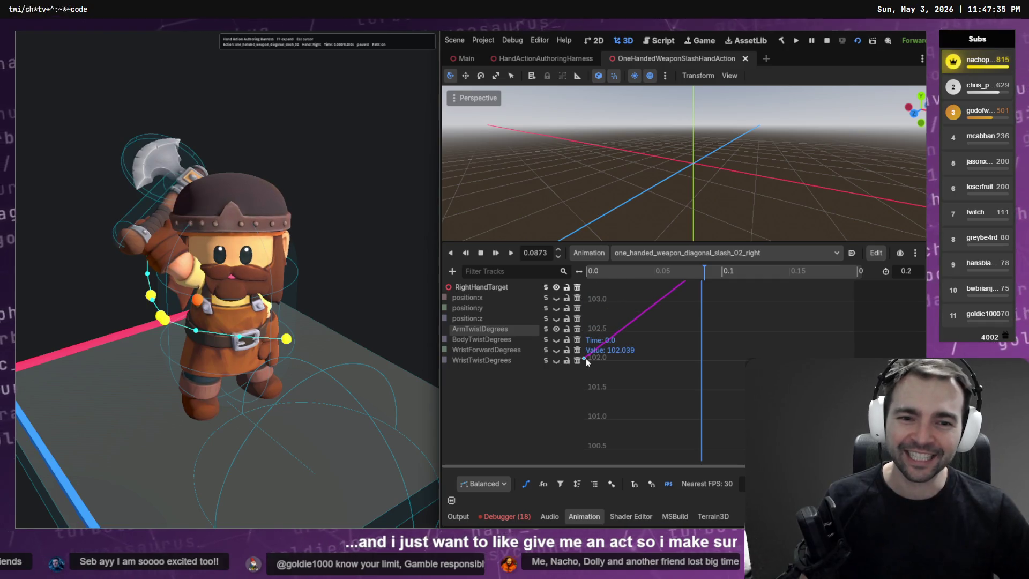
{"action": "left_click_drag", "start_coordinate": [588, 423], "coordinate": [587, 412]}
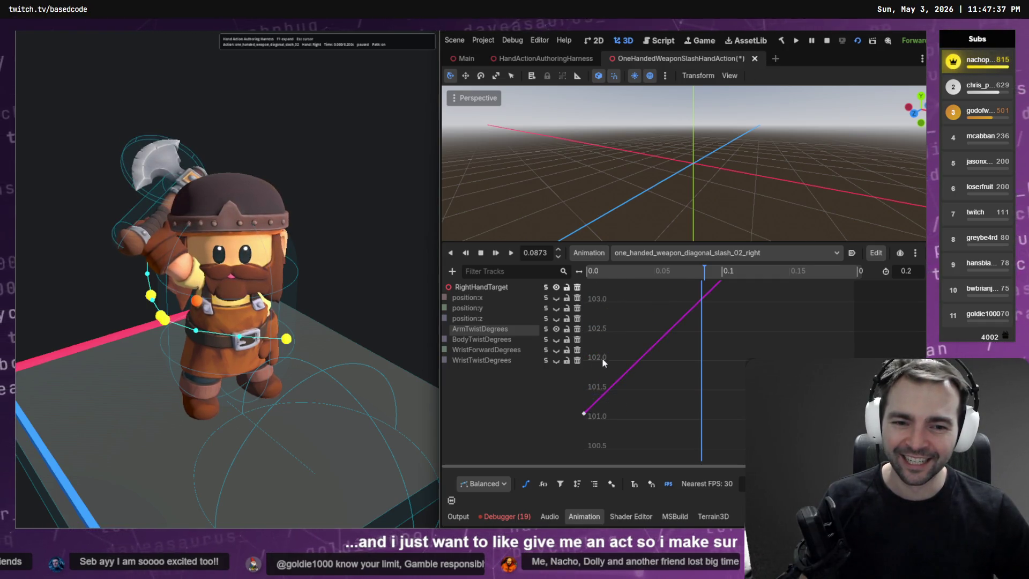
{"action": "key", "text": "ctrl+s"}
Step: Revert a tangent tweak, lower the first key to about 100.8, and frame both keys
{"action": "left_click_drag", "start_coordinate": [586, 413], "coordinate": [585, 442]}
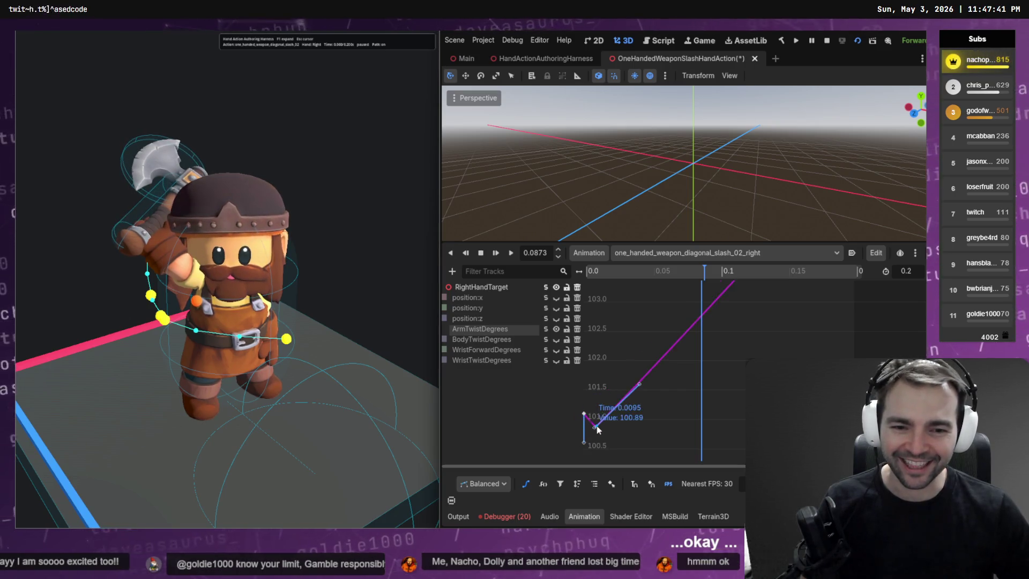
{"action": "key", "text": "ctrl+z"}
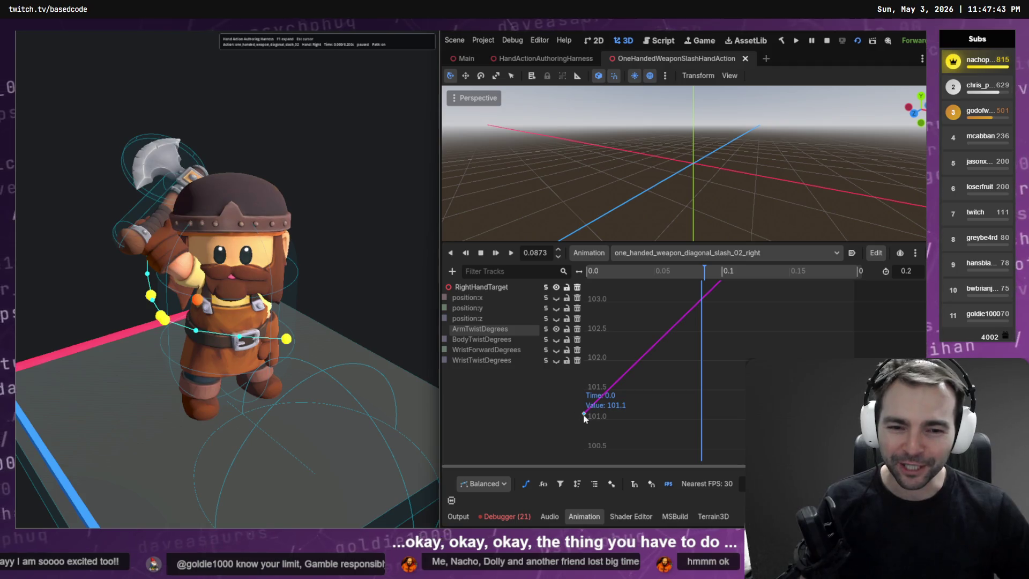
{"action": "left_click_drag", "start_coordinate": [585, 413], "coordinate": [588, 498]}
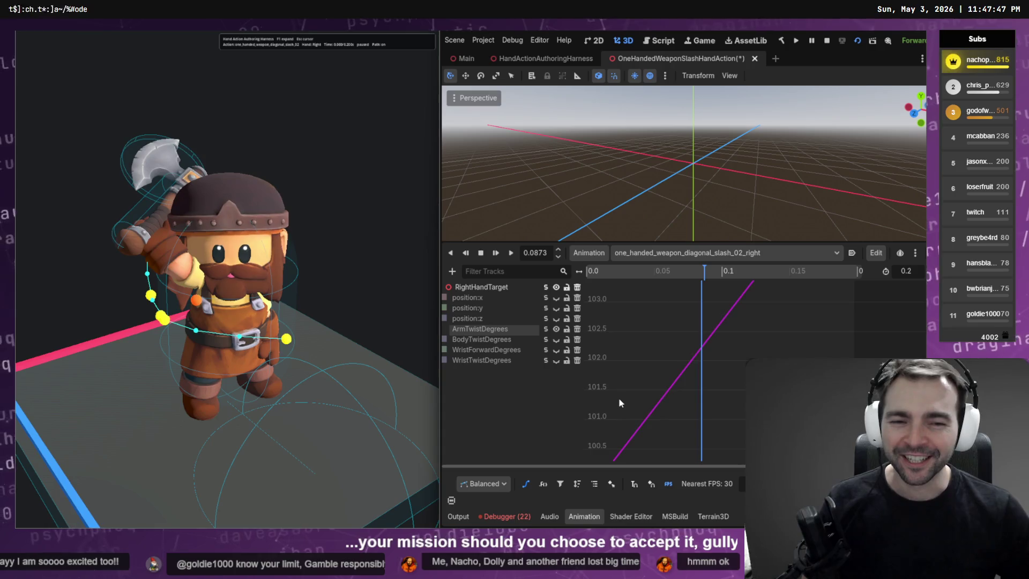
{"action": "key", "text": "f"}
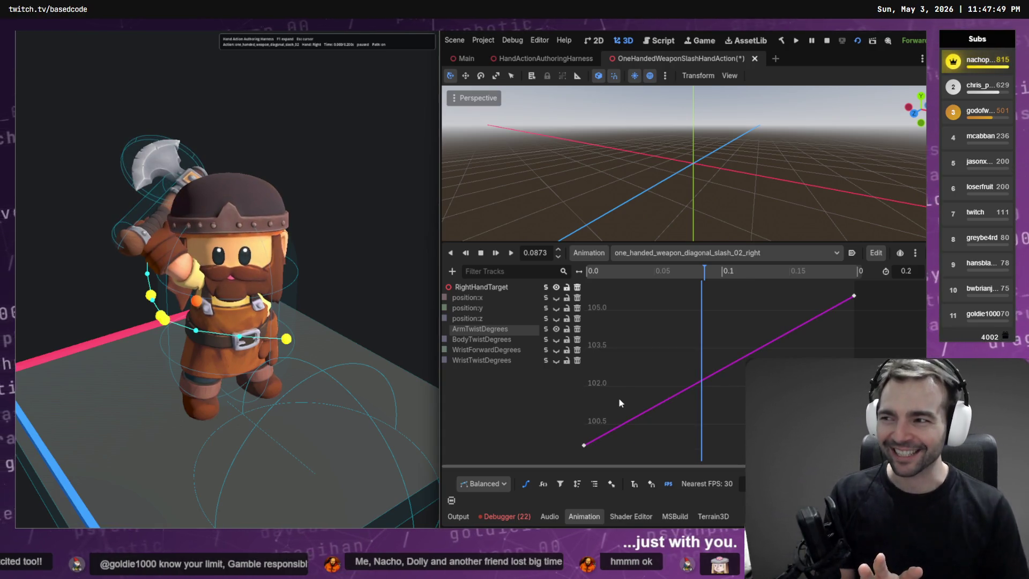
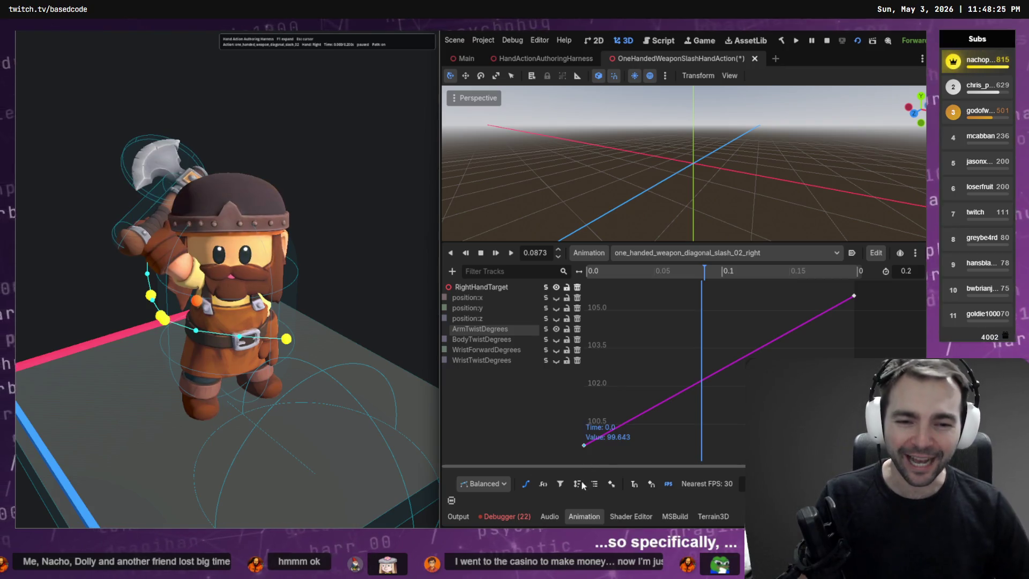
Step: Lower the first ArmTwistDegrees key to about 97.5 and save the scene
{"action": "left_click_drag", "start_coordinate": [585, 450], "coordinate": [588, 503]}
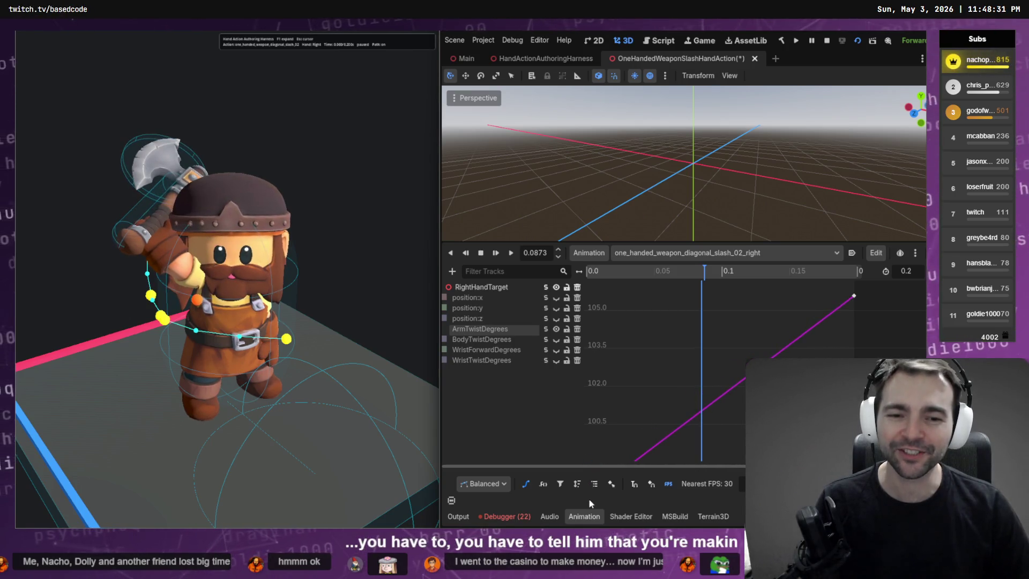
{"action": "scroll", "coordinate": [624, 414], "scroll_direction": "up", "scroll_amount": 1}
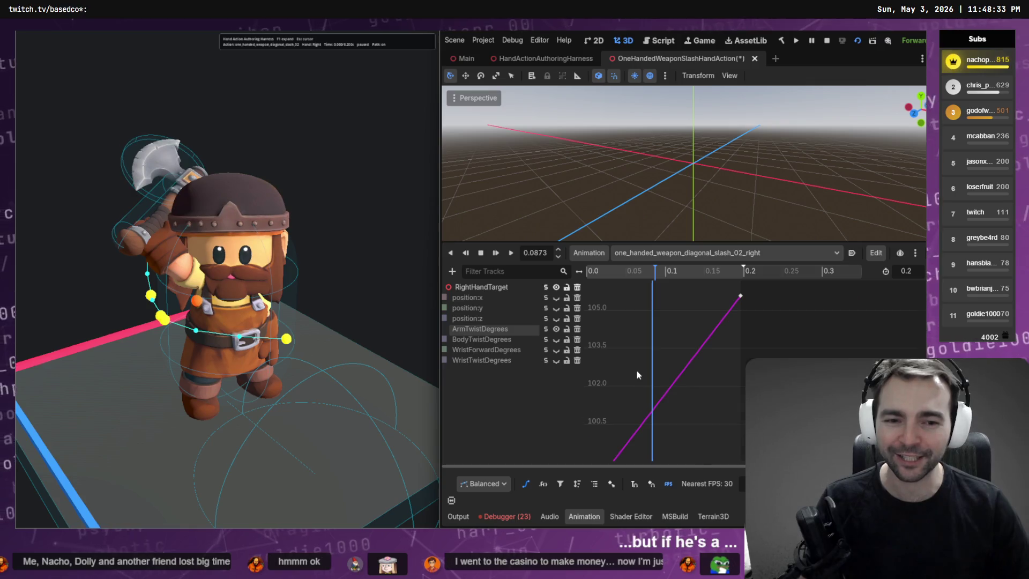
{"action": "scroll", "coordinate": [636, 369], "scroll_direction": "down", "scroll_amount": 2}
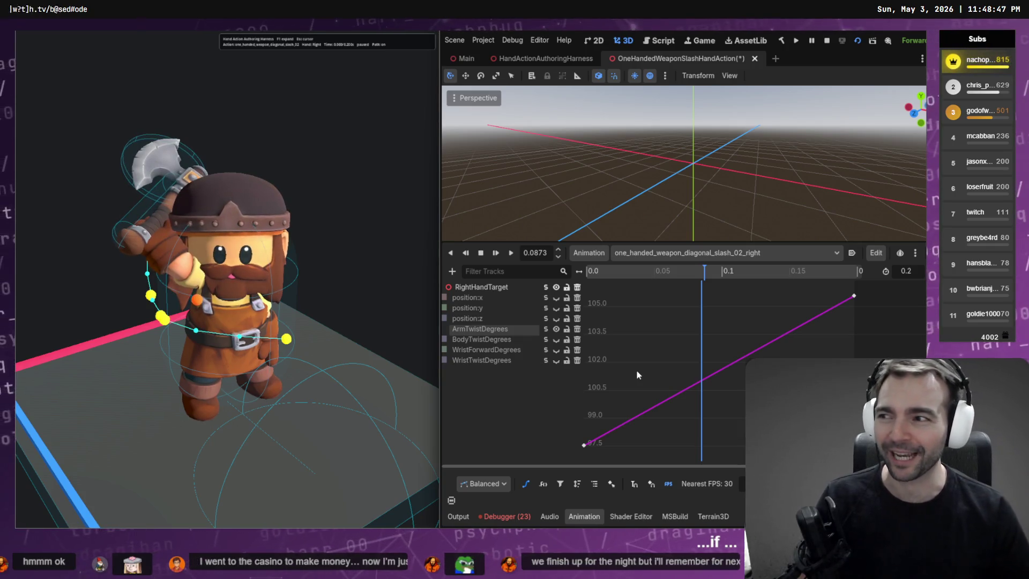
{"action": "key", "text": "ctrl+s"}
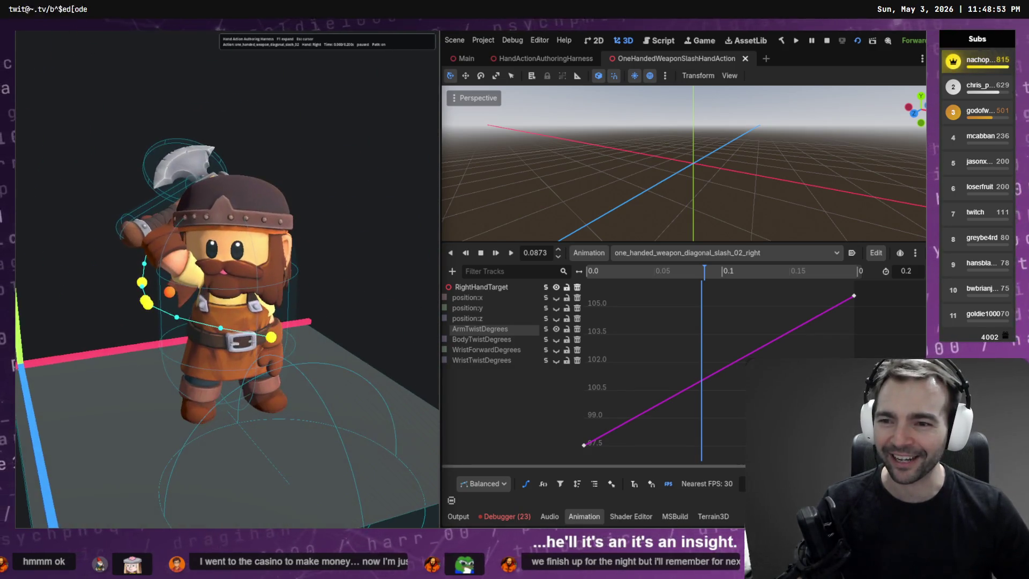
Step: Try pulling that key down to about 92, undo back to 97.517, and widen the editor
{"action": "scroll", "coordinate": [659, 368], "scroll_direction": "down", "scroll_amount": 5, "text": "ctrl"}
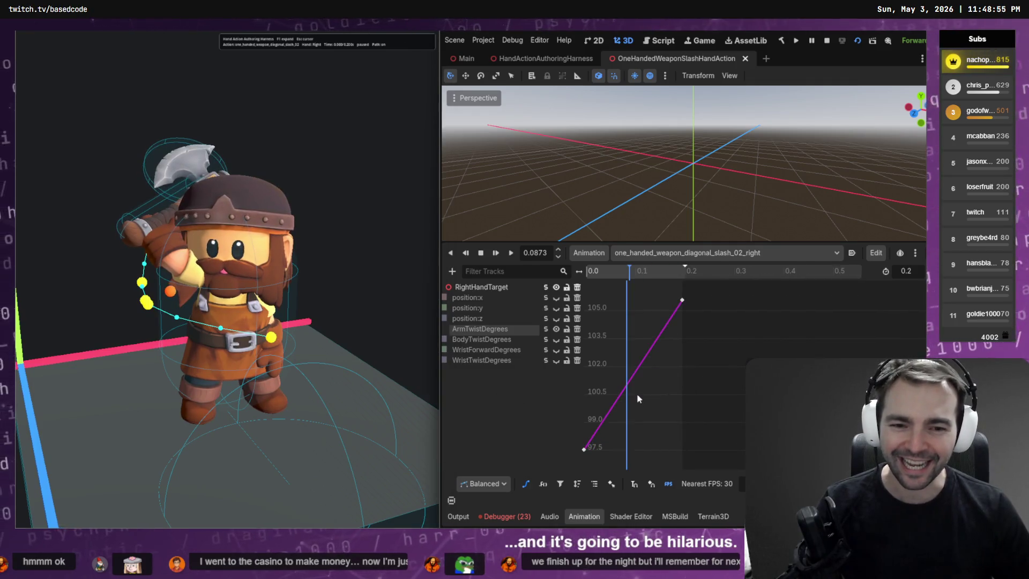
{"action": "scroll", "coordinate": [636, 394], "scroll_direction": "down", "scroll_amount": 4}
{"action": "left_click", "coordinate": [584, 356]}
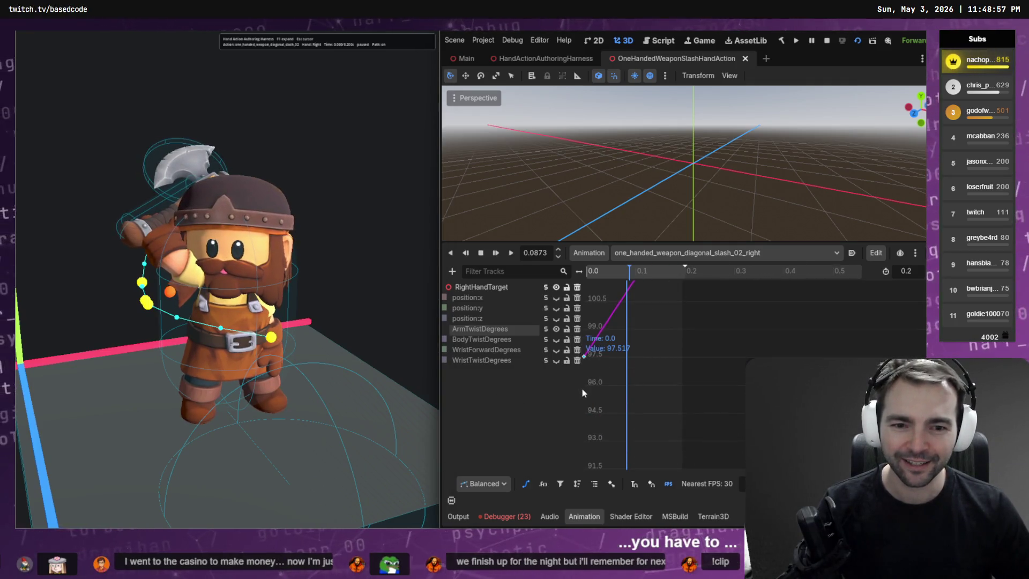
{"action": "left_click", "coordinate": [922, 58]}
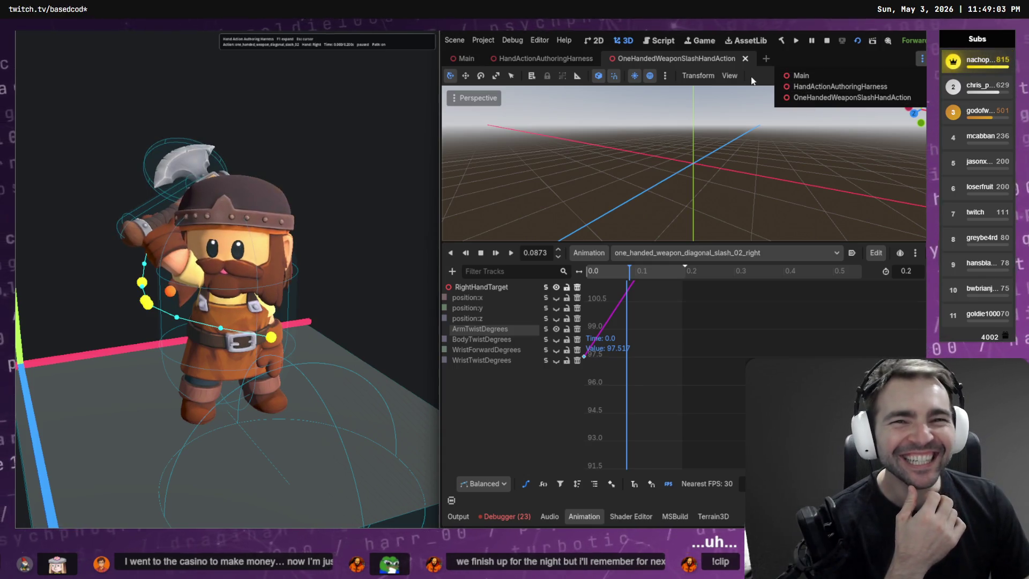
{"action": "left_click", "coordinate": [801, 96]}
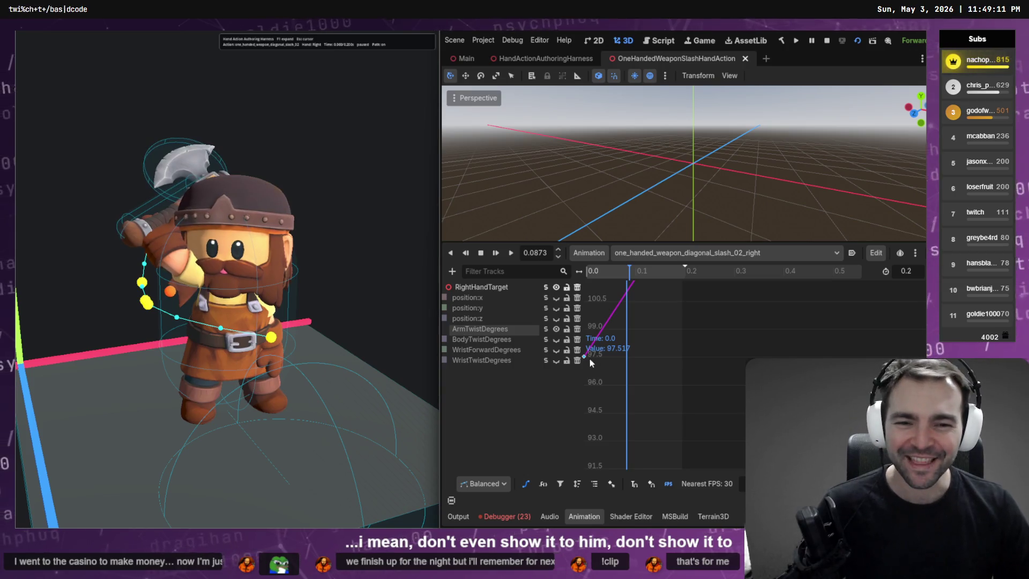
{"action": "left_click_drag", "start_coordinate": [590, 359], "coordinate": [590, 455]}
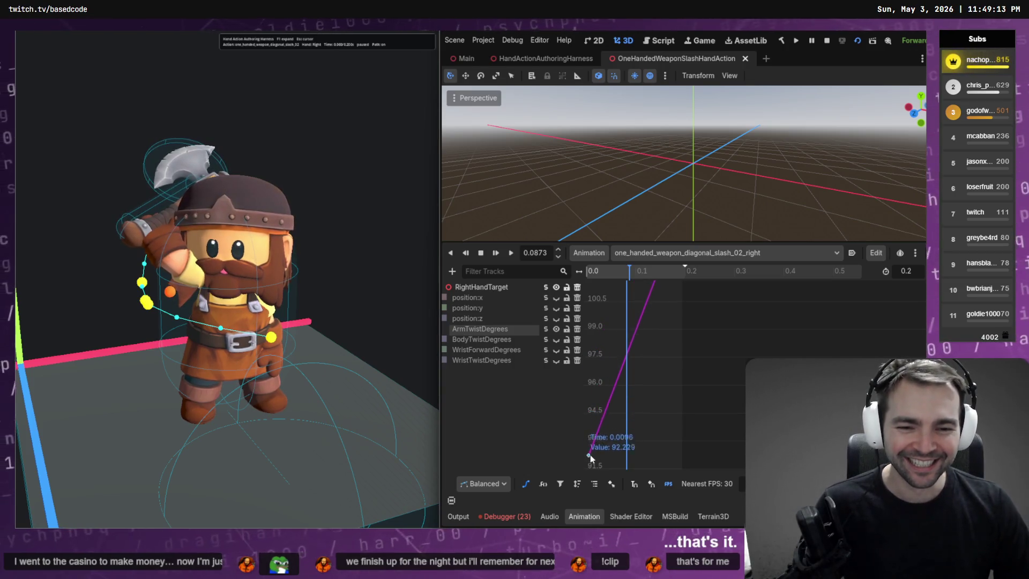
{"action": "key", "text": "ctrl+z"}
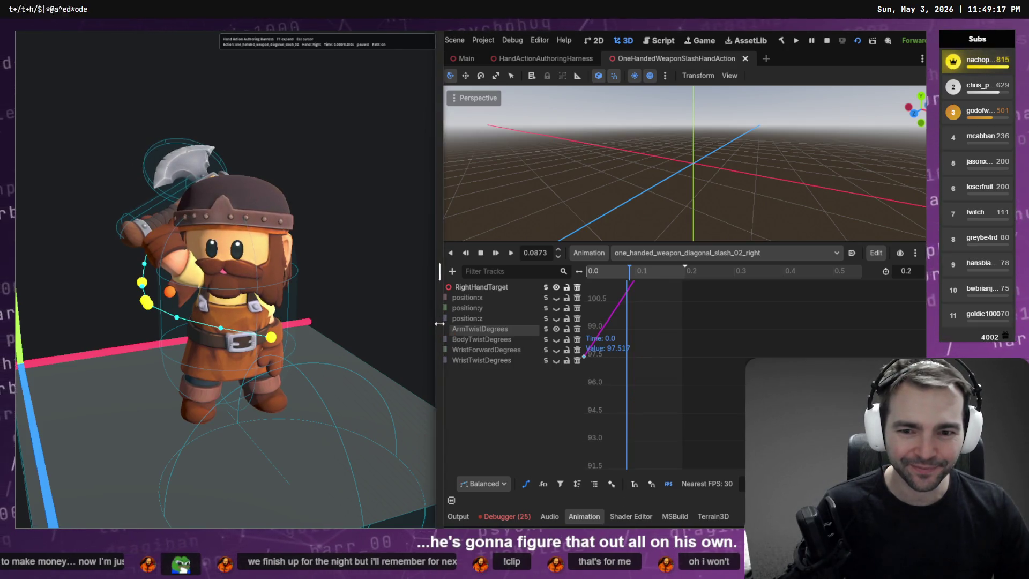
{"action": "left_click_drag", "start_coordinate": [438, 323], "coordinate": [304, 323]}
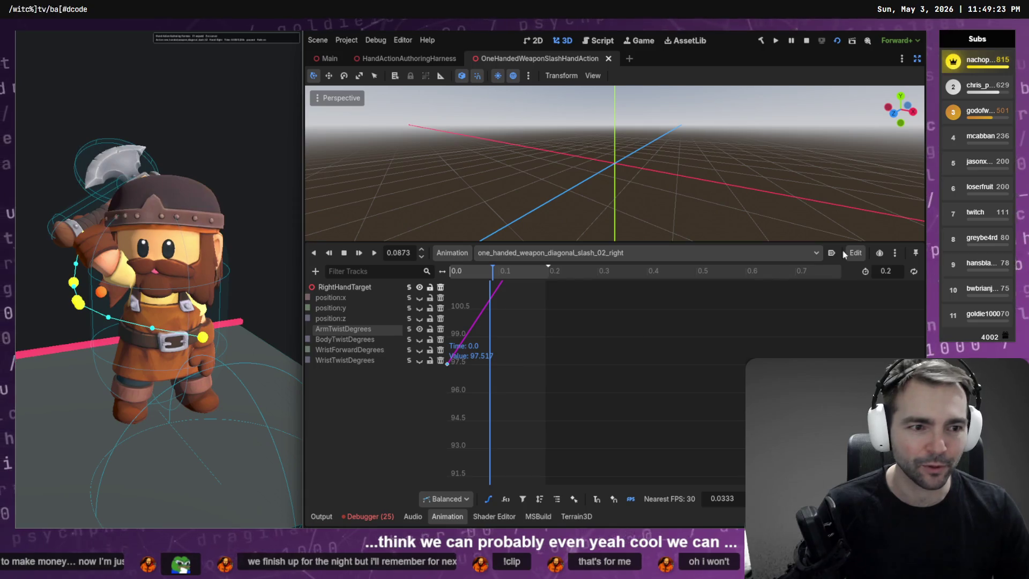
Step: Restore the docks, set the first ArmTwistDegrees key's Value to 0, then hide the docks again
{"action": "left_click", "coordinate": [917, 58]}
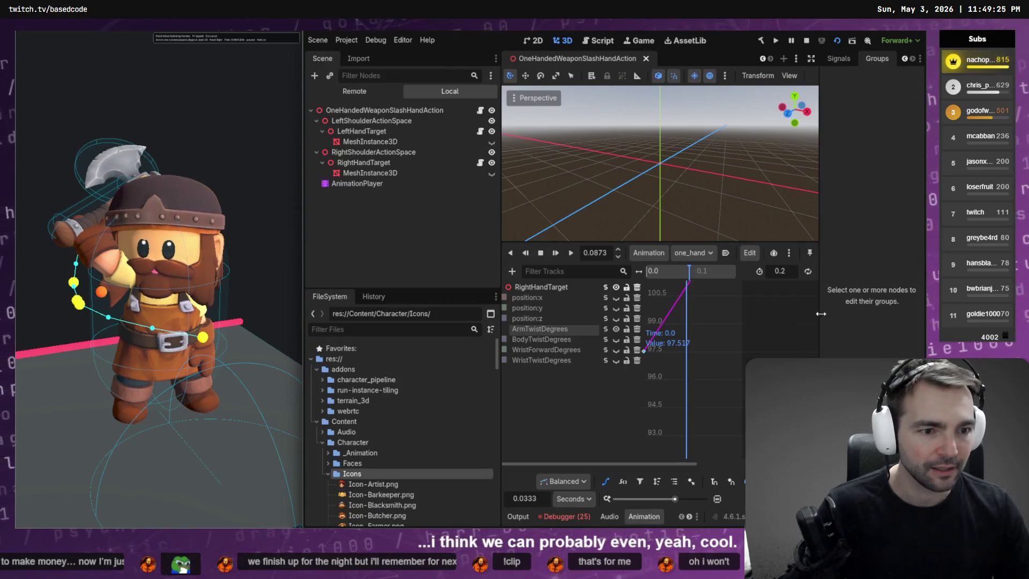
{"action": "left_click", "coordinate": [645, 353]}
{"action": "left_click", "coordinate": [840, 58]}
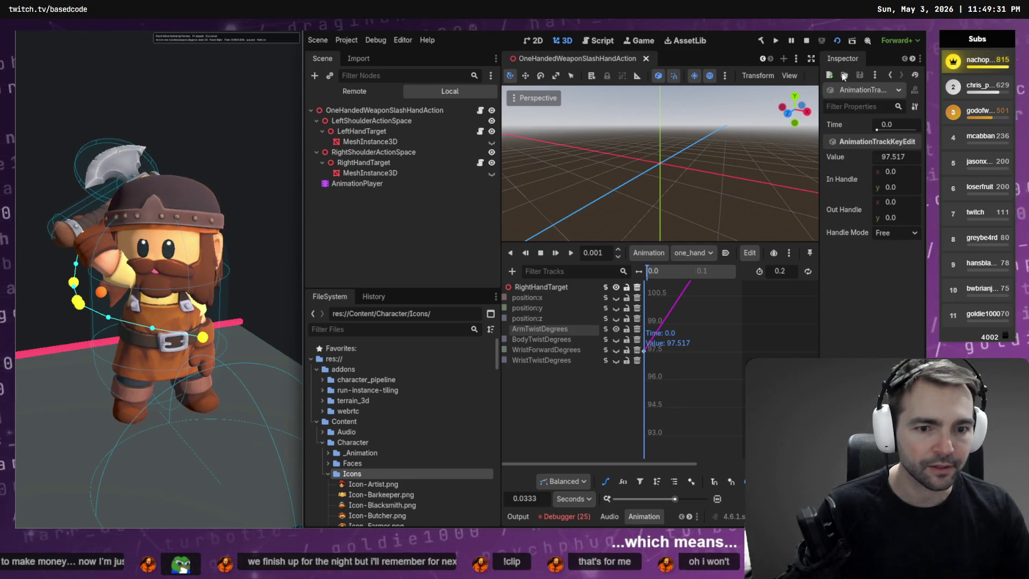
{"action": "left_click", "coordinate": [892, 159]}
{"action": "type", "text": "0"}
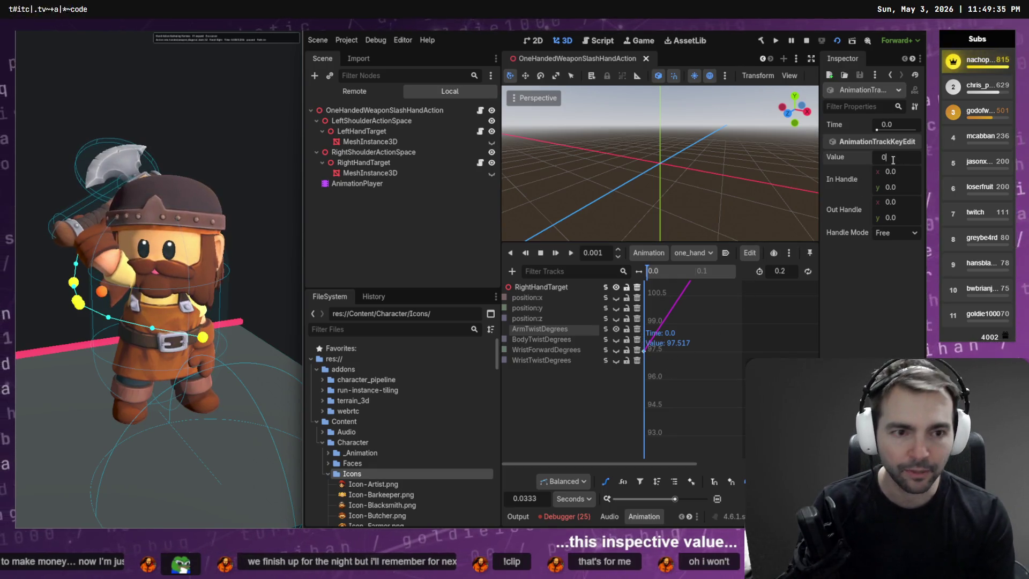
{"action": "key", "text": "Return"}
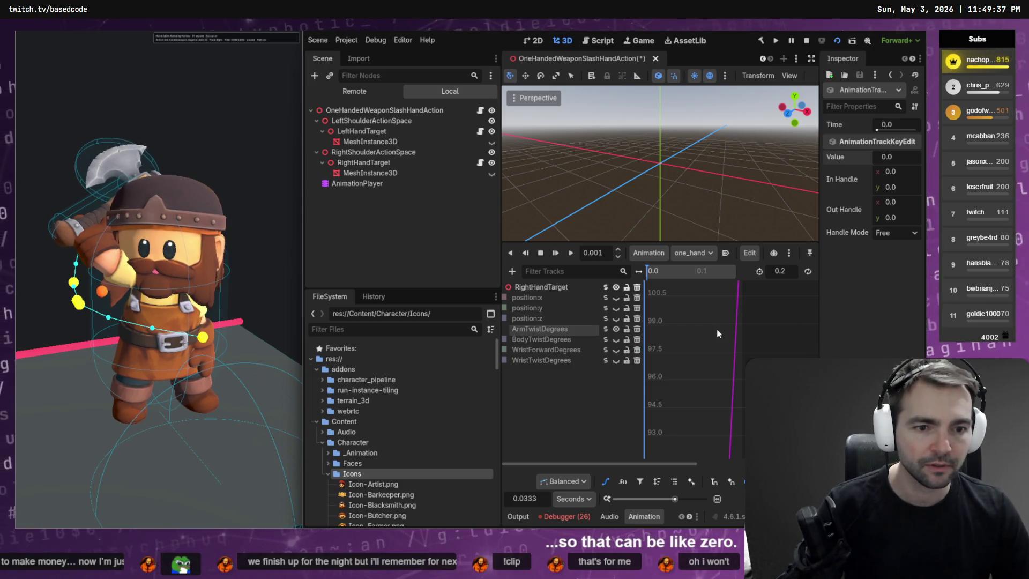
{"action": "left_click", "coordinate": [719, 342]}
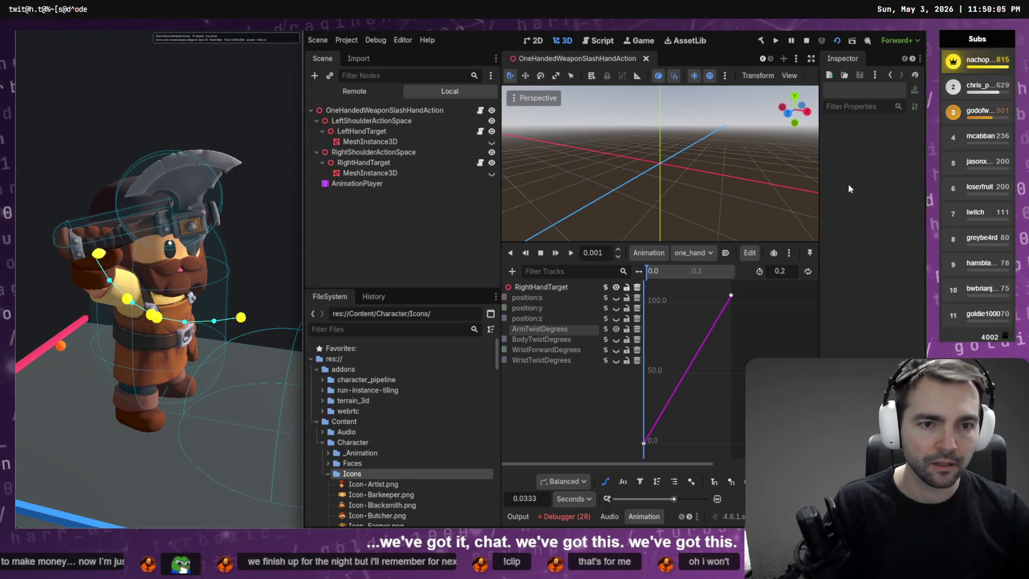
{"action": "key", "text": "ctrl+shift+F11"}
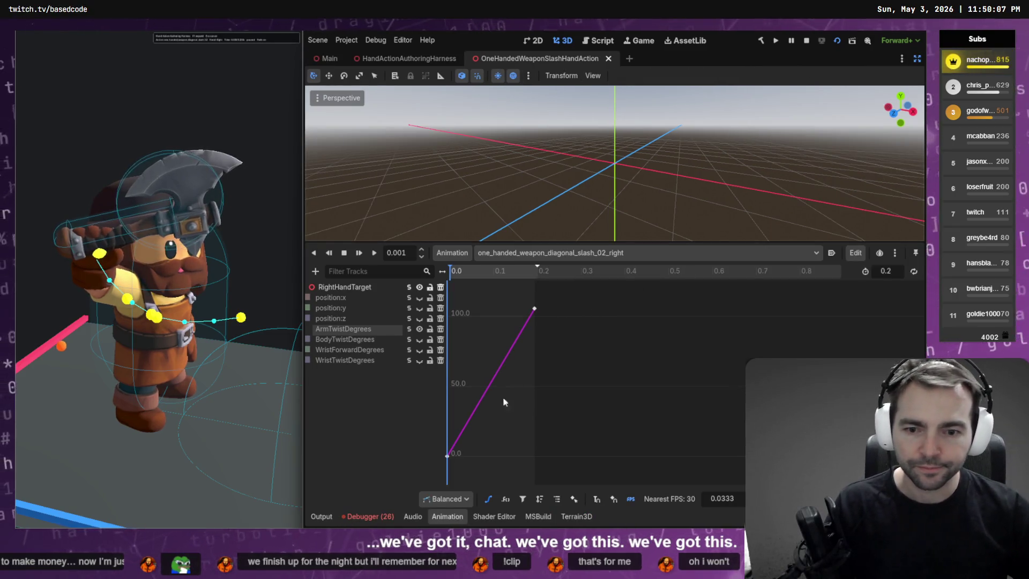
Step: Frame the WristTwistDegrees curve, raise its first key to about 30, and save the scene
{"action": "key", "text": "f"}
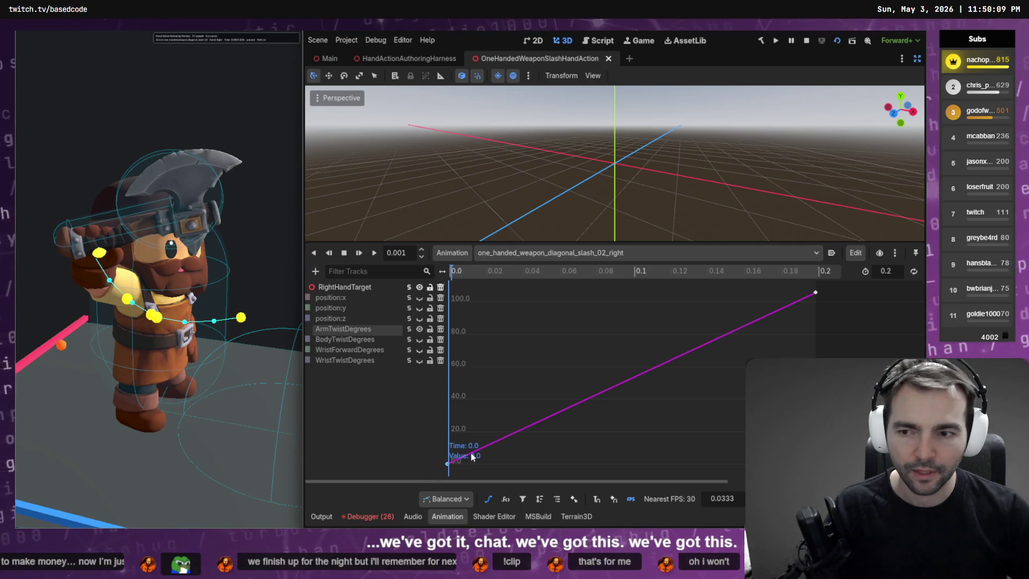
{"action": "left_click", "coordinate": [410, 361]}
{"action": "key", "text": "f"}
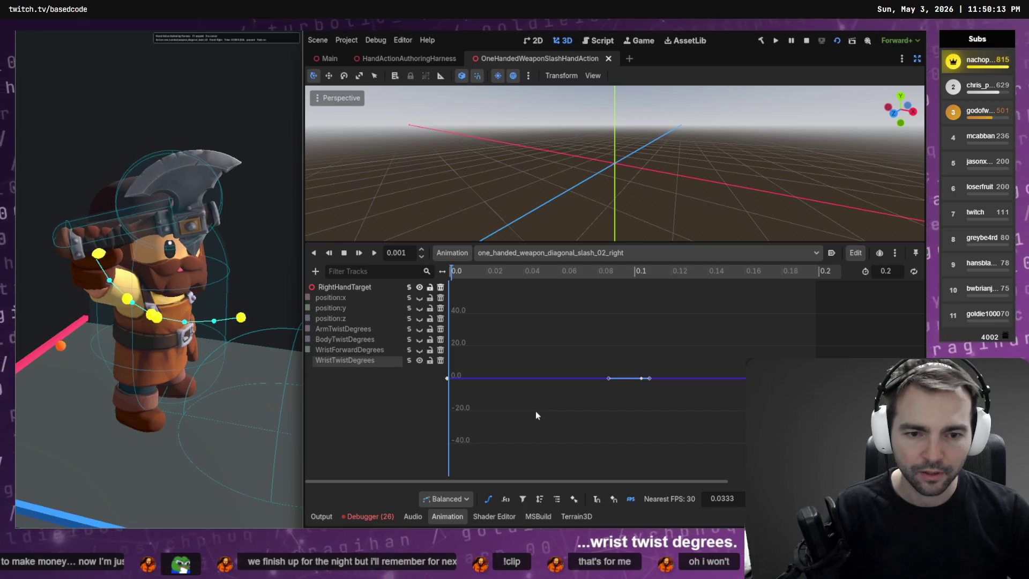
{"action": "mouse_move", "coordinate": [509, 346]}
{"action": "left_mouse_down"}
{"action": "mouse_move", "coordinate": [440, 405]}
{"action": "mouse_move", "coordinate": [448, 420]}
{"action": "left_mouse_up"}
{"action": "key", "text": "ctrl+s"}
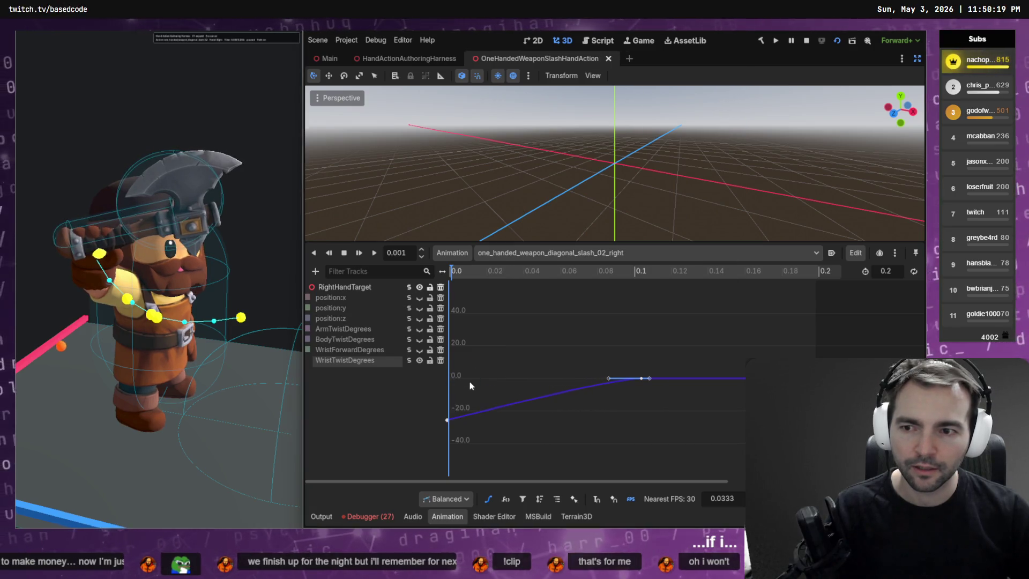
{"action": "left_click_drag", "start_coordinate": [447, 420], "coordinate": [450, 328]}
{"action": "key", "text": "ctrl+s"}
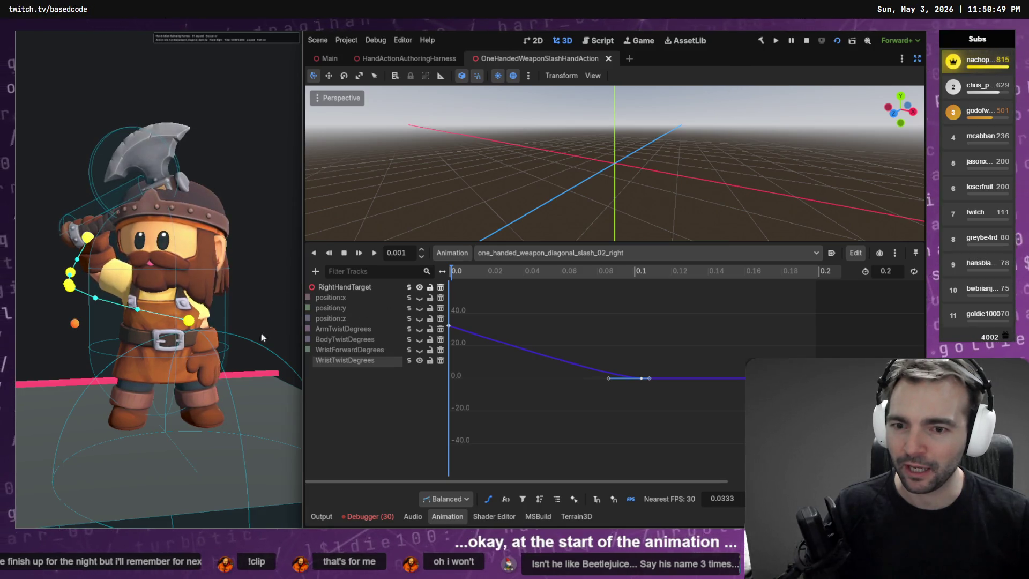
Step: Show only the RightHandTarget position:z curve and fit it to the view
{"action": "left_click", "coordinate": [418, 320]}
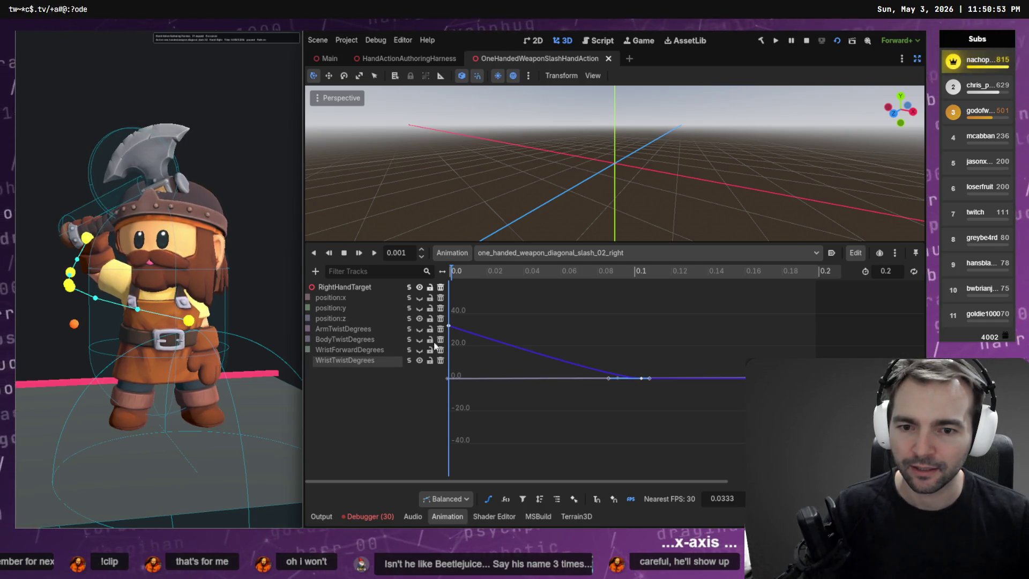
{"action": "left_click", "coordinate": [408, 330]}
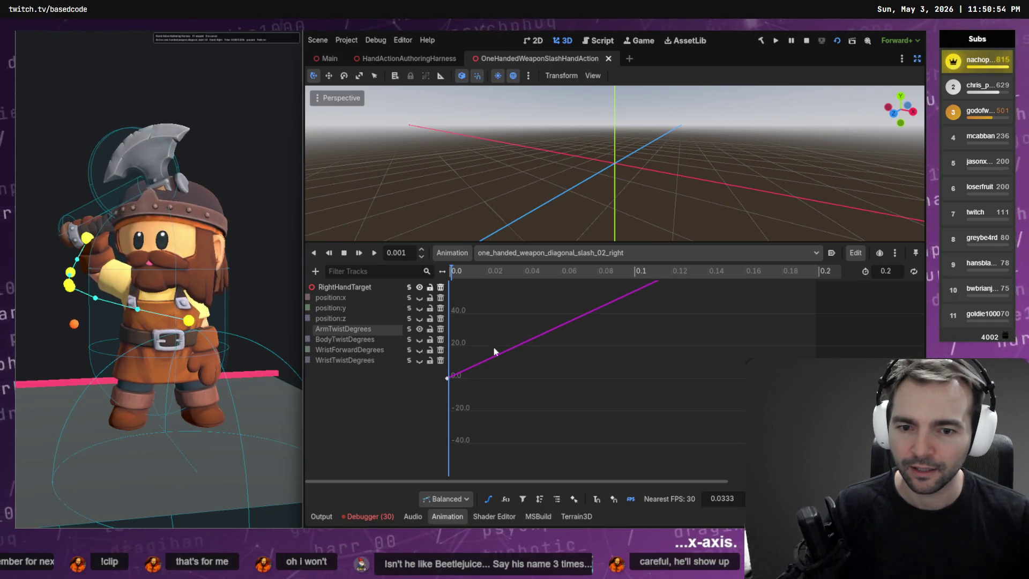
{"action": "left_click", "coordinate": [408, 319]}
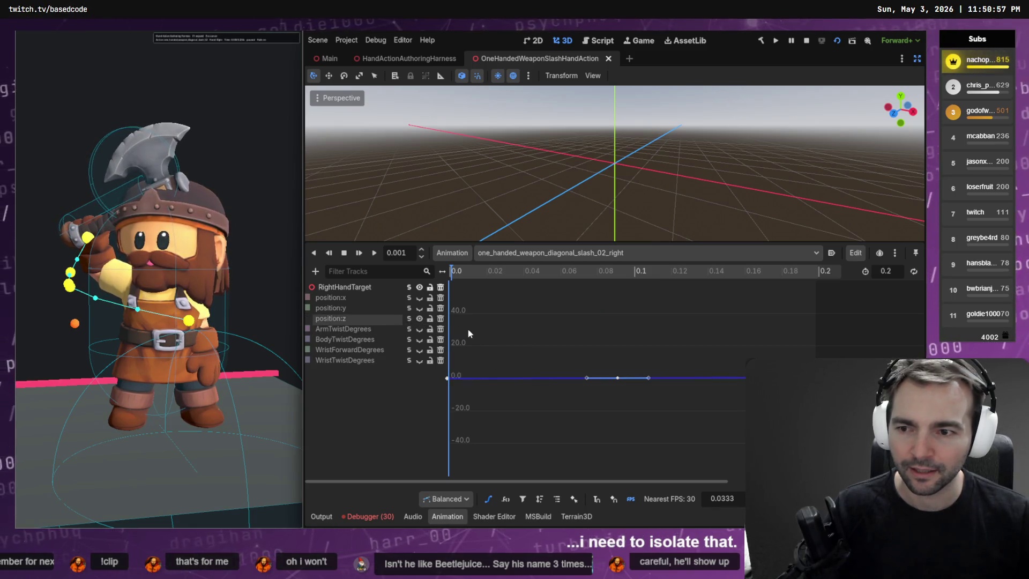
{"action": "key", "text": "f"}
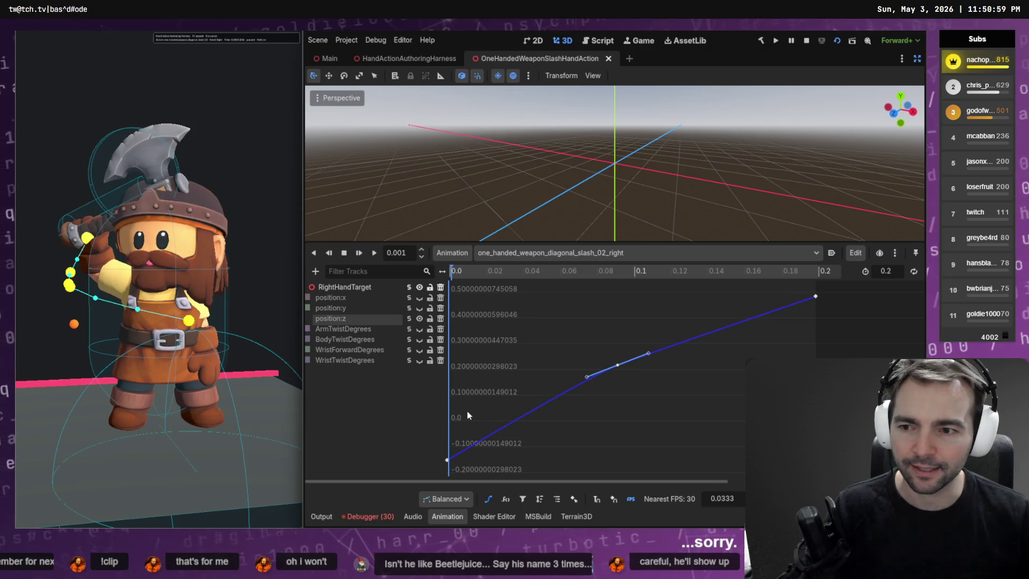
Step: Drag the first position:z key down to about -0.452, saving along the way
{"action": "mouse_move", "coordinate": [441, 475]}
{"action": "left_click_drag", "start_coordinate": [448, 460], "coordinate": [448, 483]}
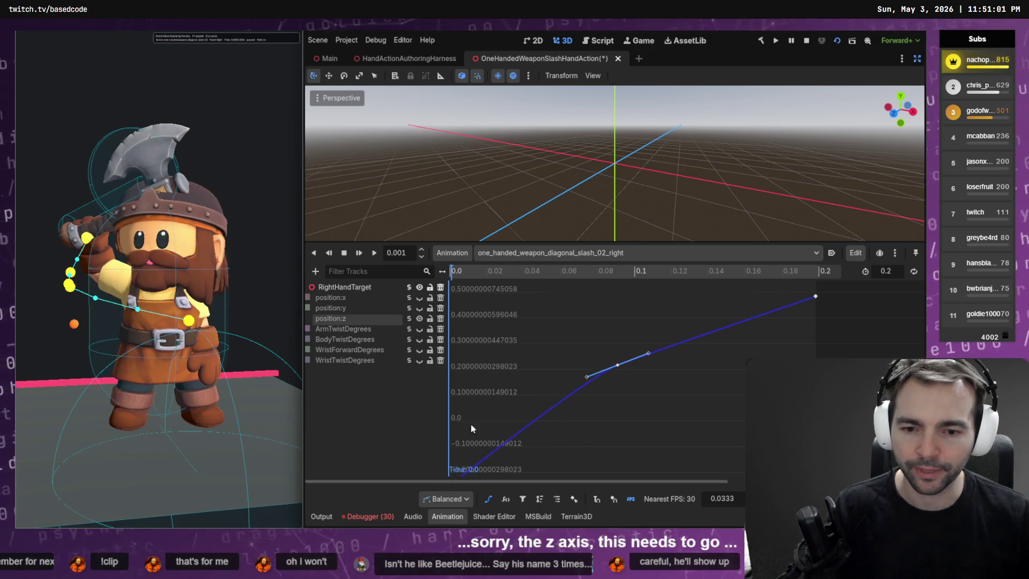
{"action": "key", "text": "ctrl+s"}
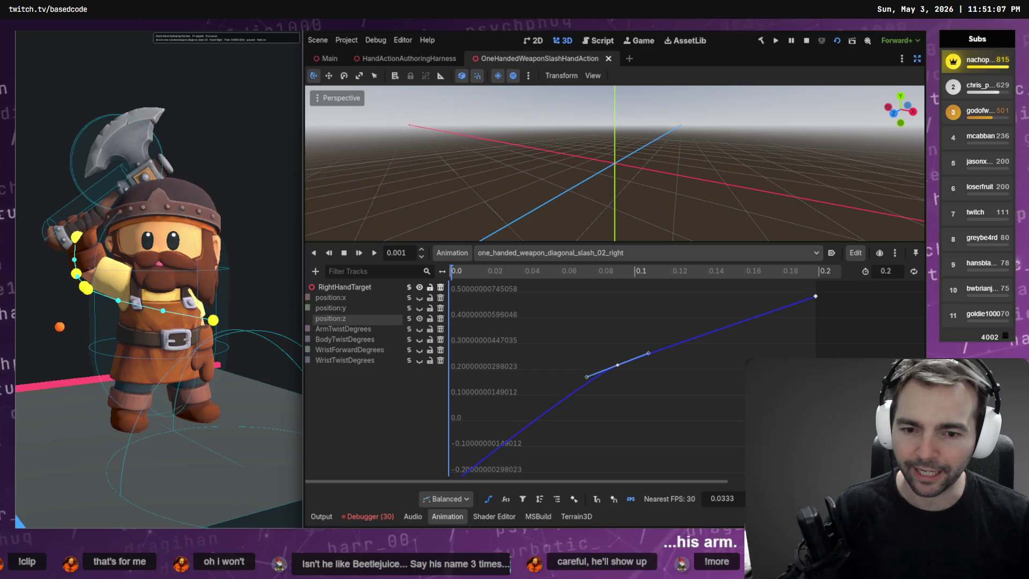
{"action": "scroll", "coordinate": [550, 354], "scroll_direction": "down", "scroll_amount": 1}
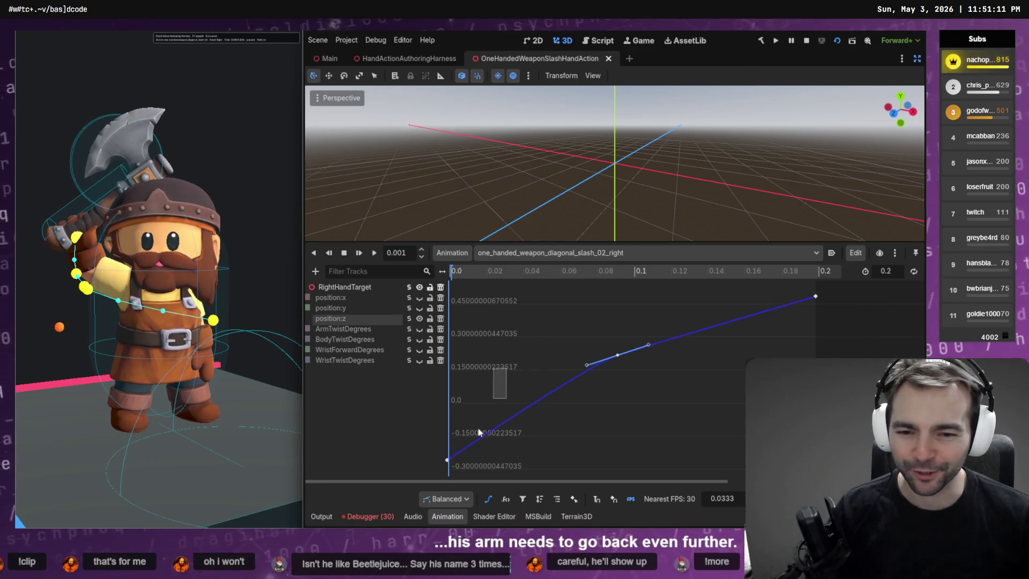
{"action": "mouse_move", "coordinate": [446, 462]}
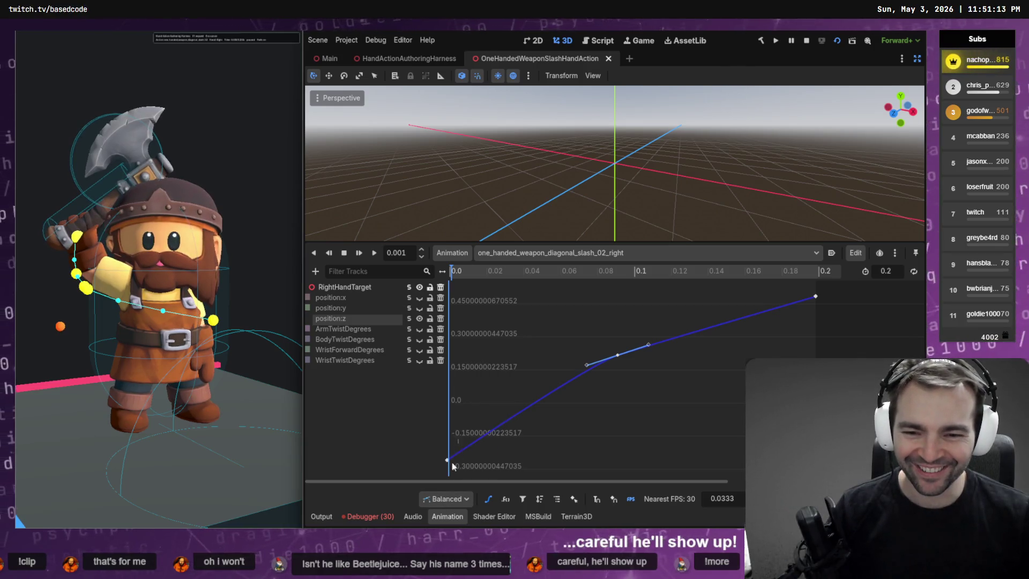
{"action": "left_click_drag", "start_coordinate": [447, 461], "coordinate": [452, 503]}
{"action": "left_click", "coordinate": [917, 59]}
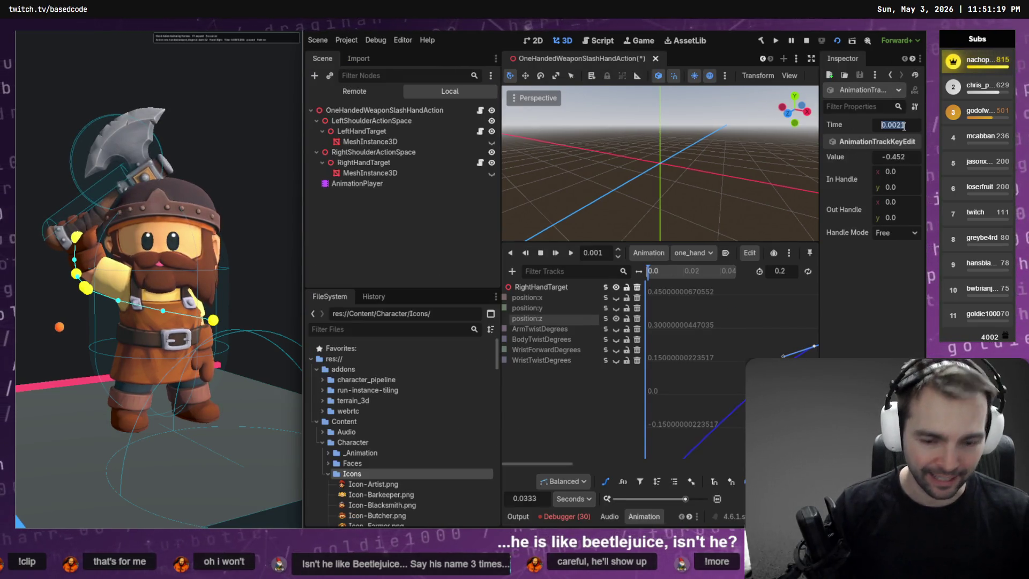
{"action": "type", "text": "0"}
Step: Try first position:z key values of -0.5 and then -0.4, saving each
{"action": "left_click", "coordinate": [911, 156]}
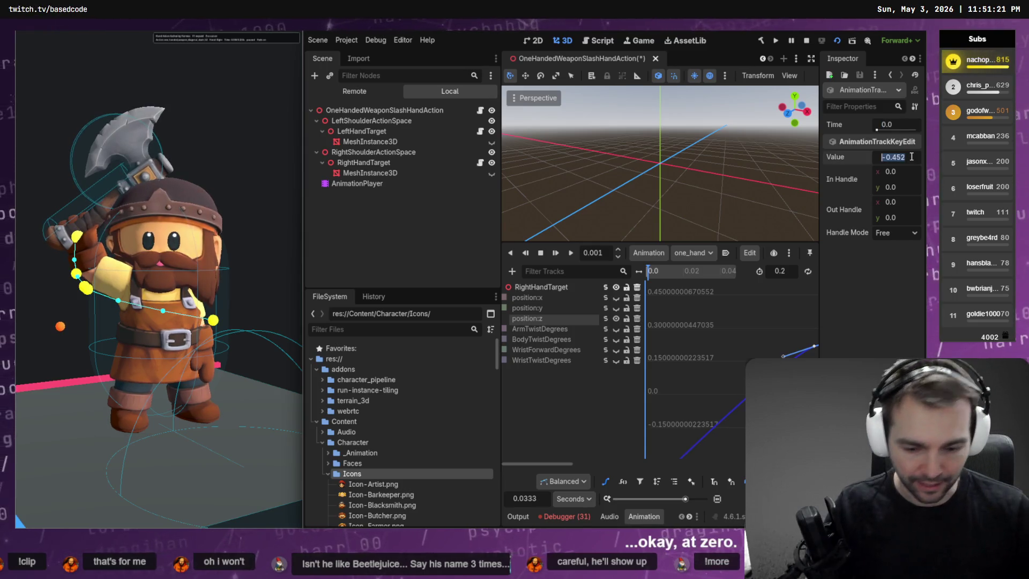
{"action": "type", "text": "-"}
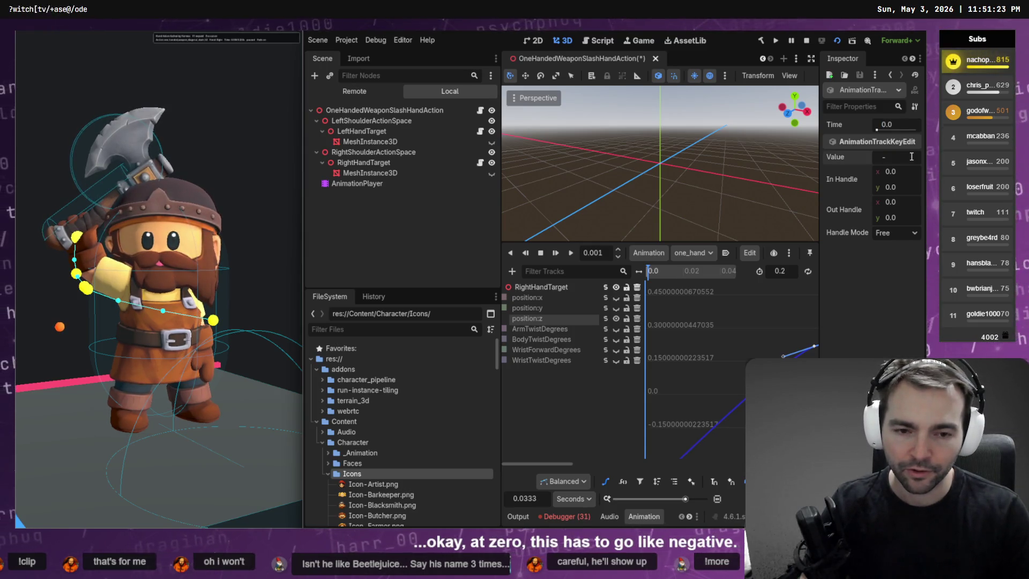
{"action": "type", "text": "2"}
{"action": "key", "text": "BackSpace"}
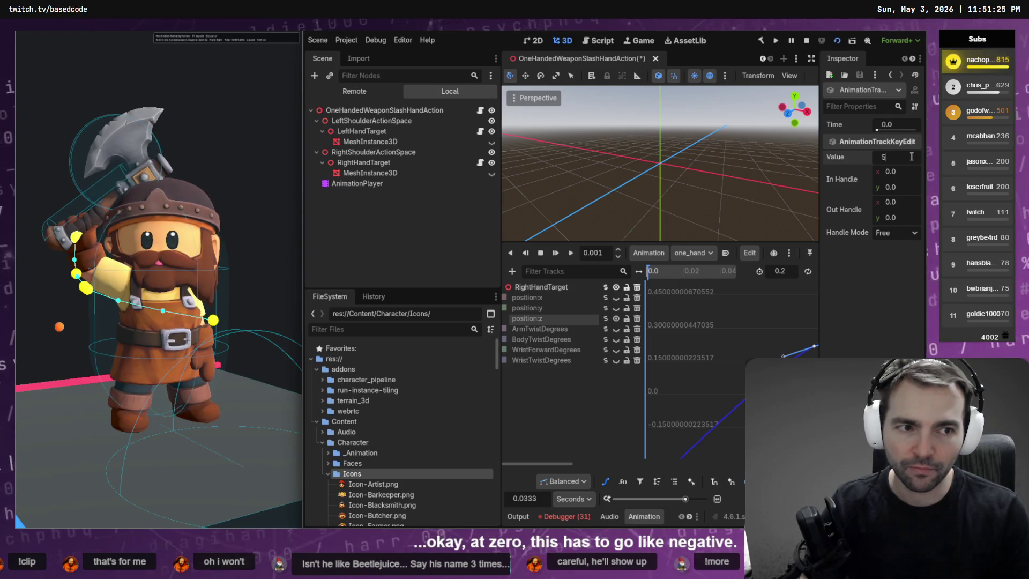
{"action": "type", "text": ".5"}
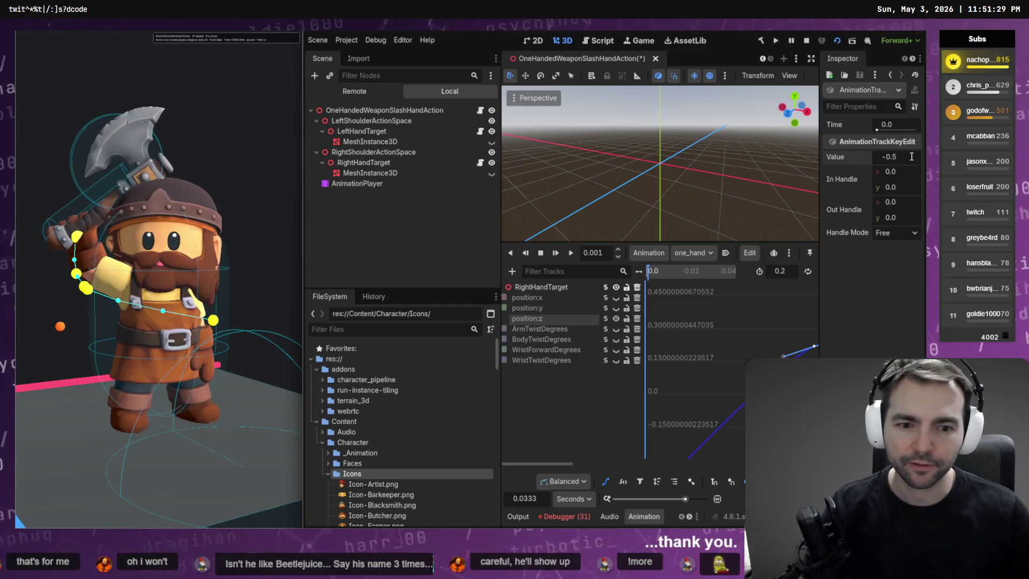
{"action": "key", "text": "Return"}
{"action": "key", "text": "ctrl+s"}
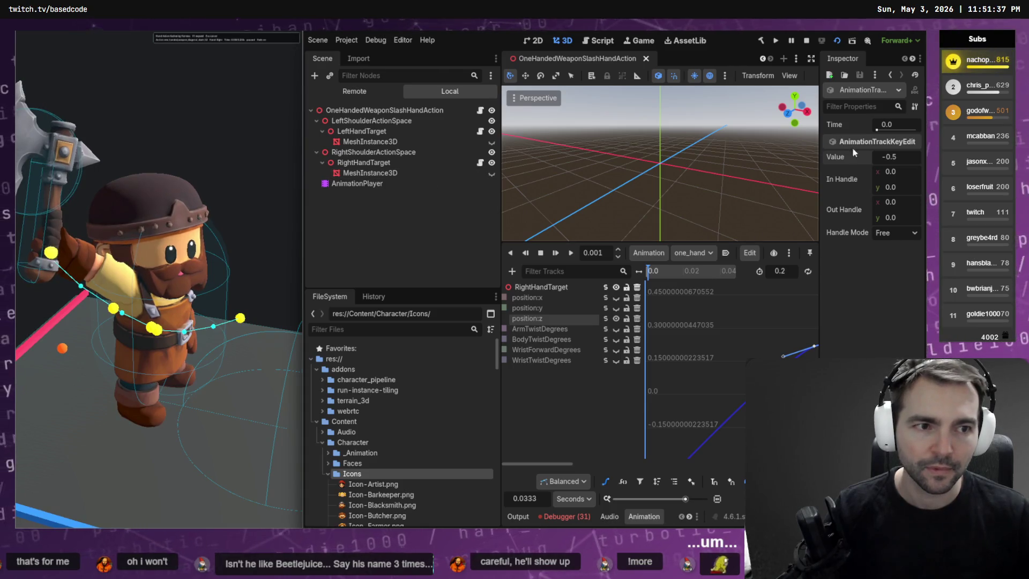
{"action": "left_click", "coordinate": [890, 156]}
{"action": "type", "text": "-0.4"}
{"action": "key", "text": "Return"}
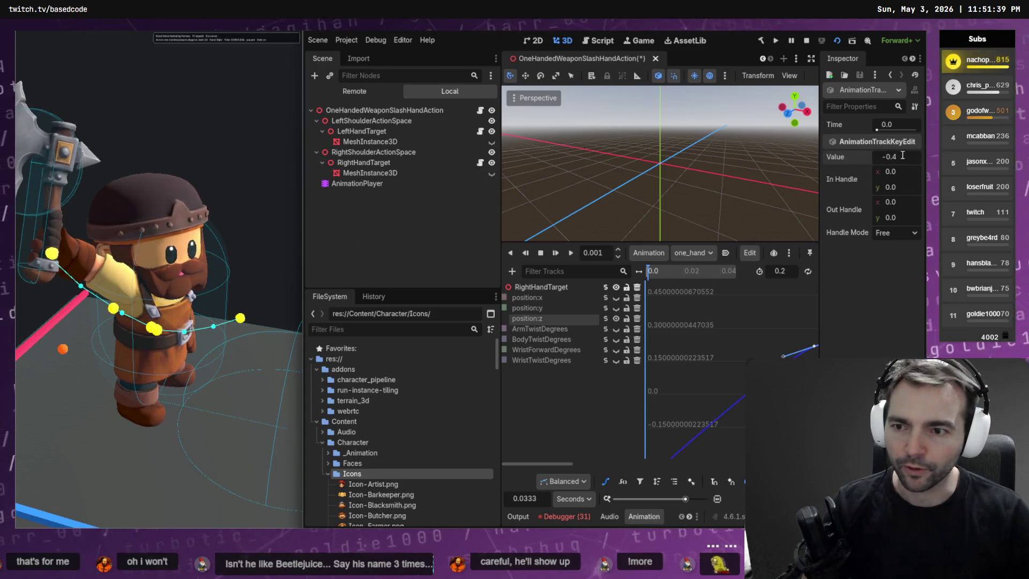
{"action": "key", "text": "ctrl+s"}
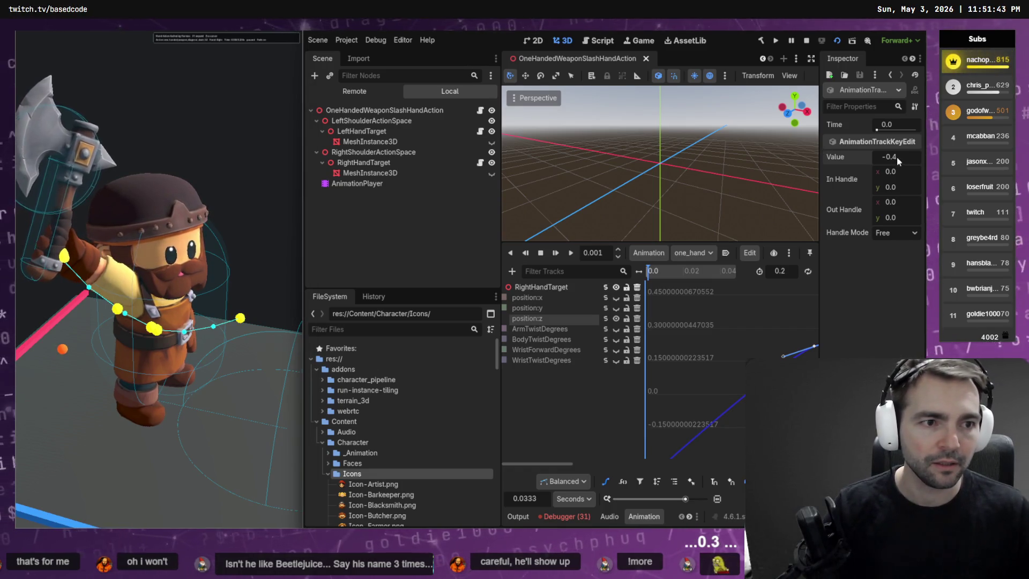
Step: Settle the first position:z key's Value at -0.1
{"action": "type", "text": "-1.4"}
{"action": "key", "text": "Return"}
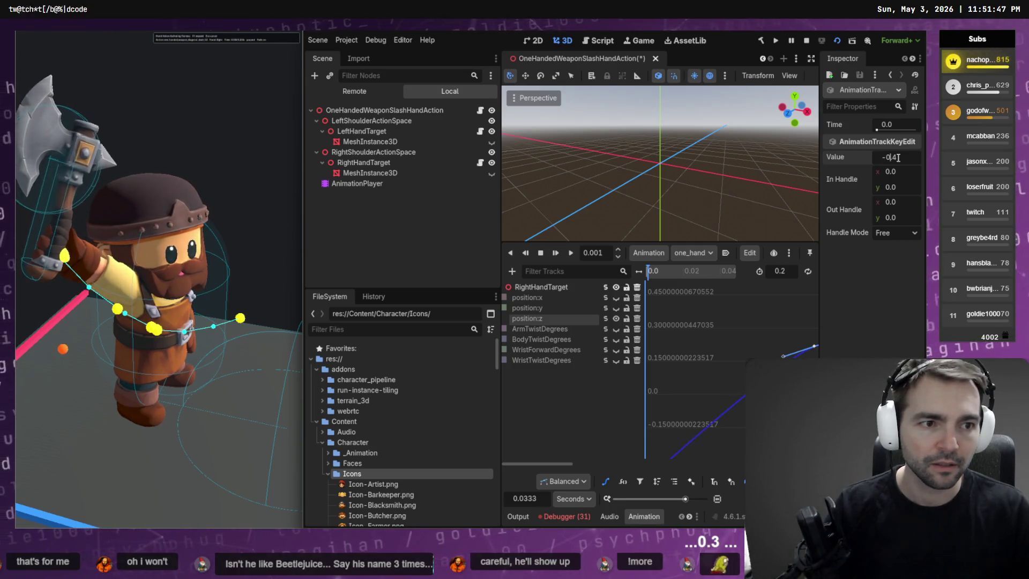
{"action": "key", "text": "ctrl+s"}
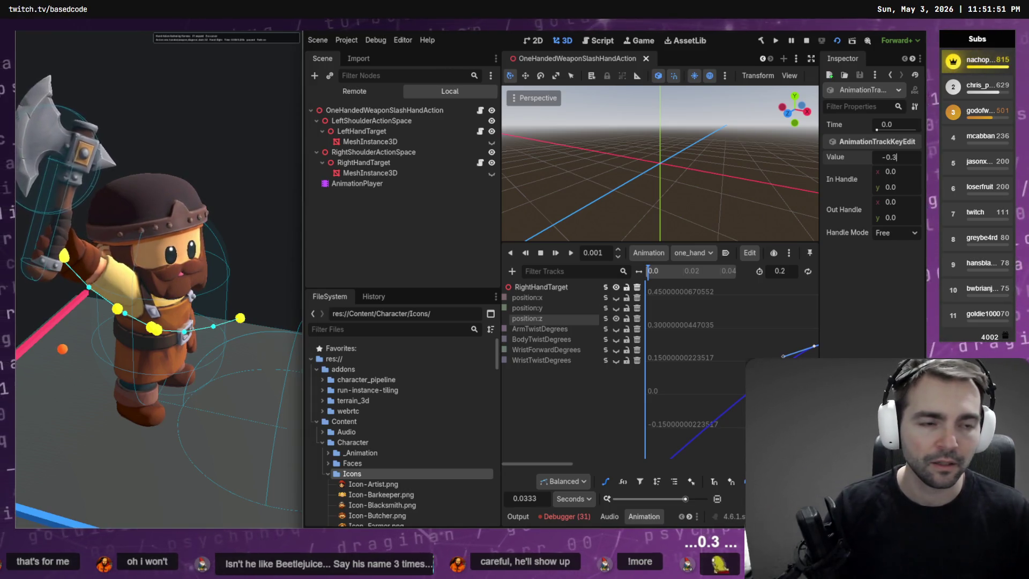
{"action": "left_click", "coordinate": [894, 157]}
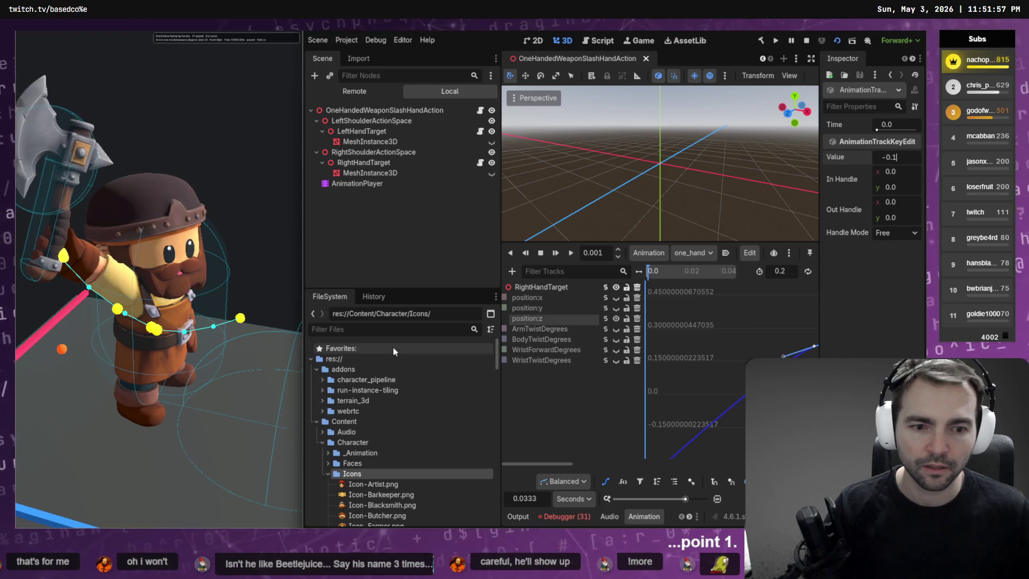
{"action": "left_click", "coordinate": [688, 377]}
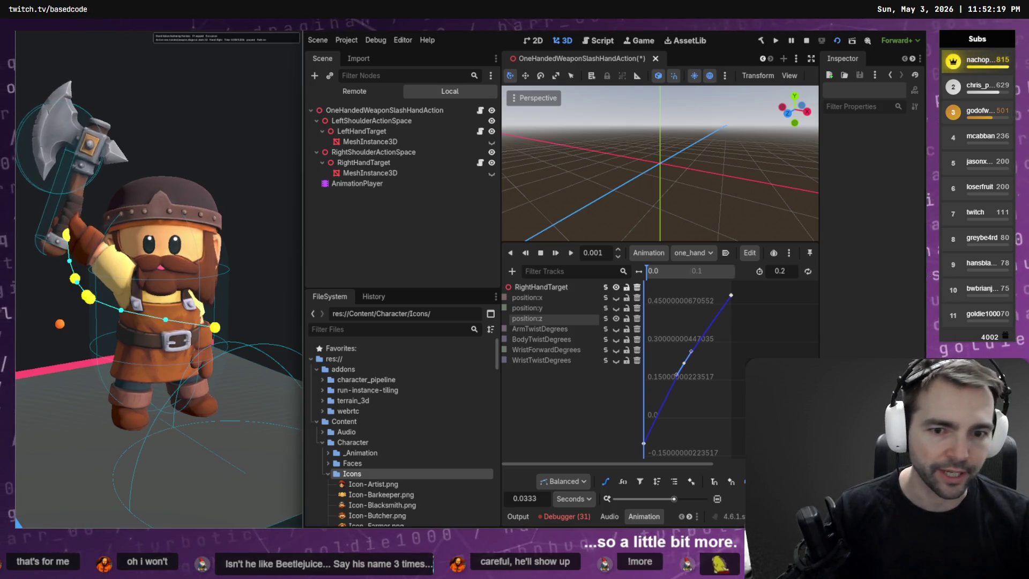
Step: Toggle curve visibility and refit the graph to check the position:z curve
{"action": "left_click", "coordinate": [606, 319]}
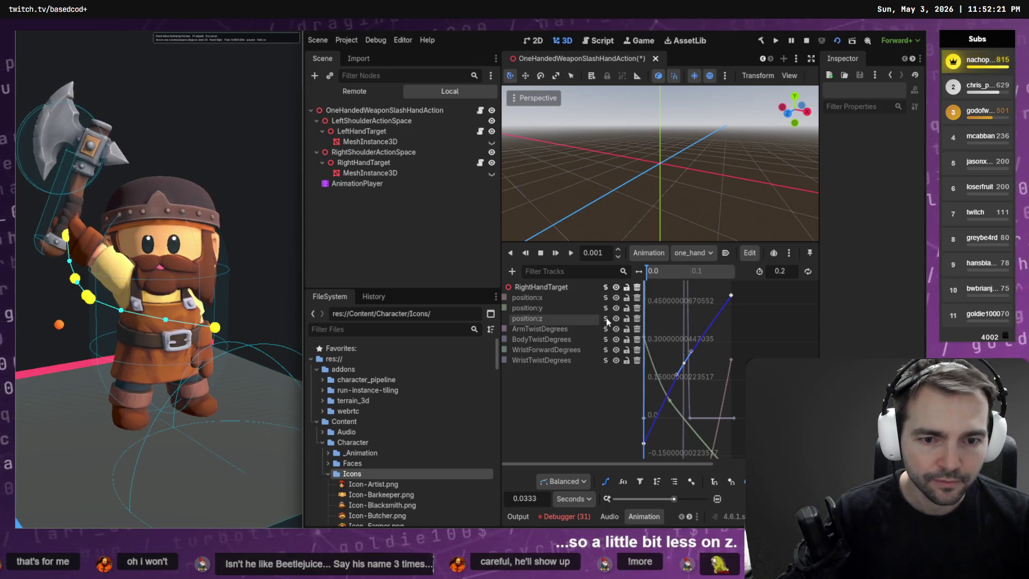
{"action": "key", "text": "f"}
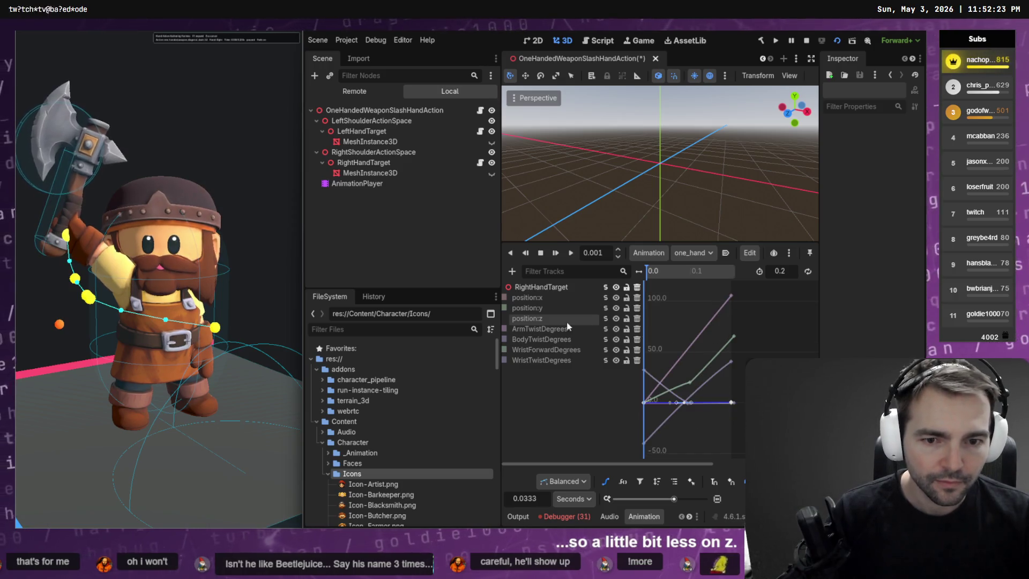
{"action": "left_click", "coordinate": [606, 319]}
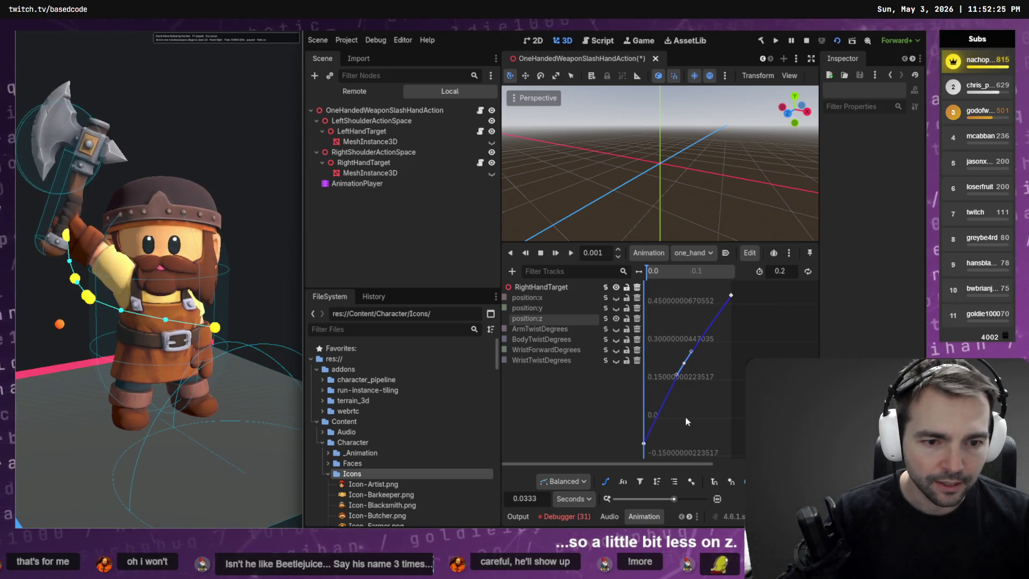
{"action": "left_click", "coordinate": [648, 443]}
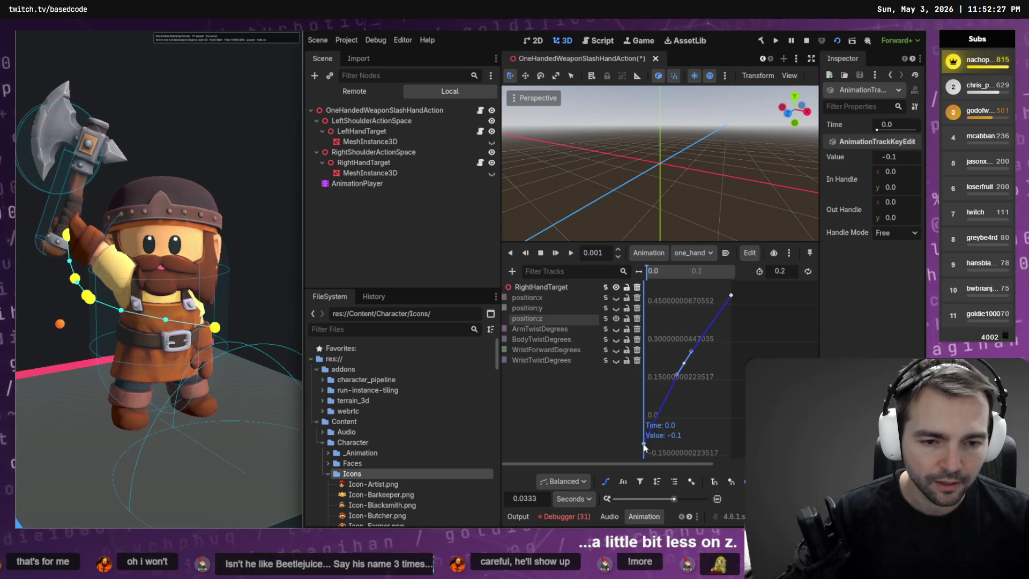
{"action": "left_click", "coordinate": [644, 443]}
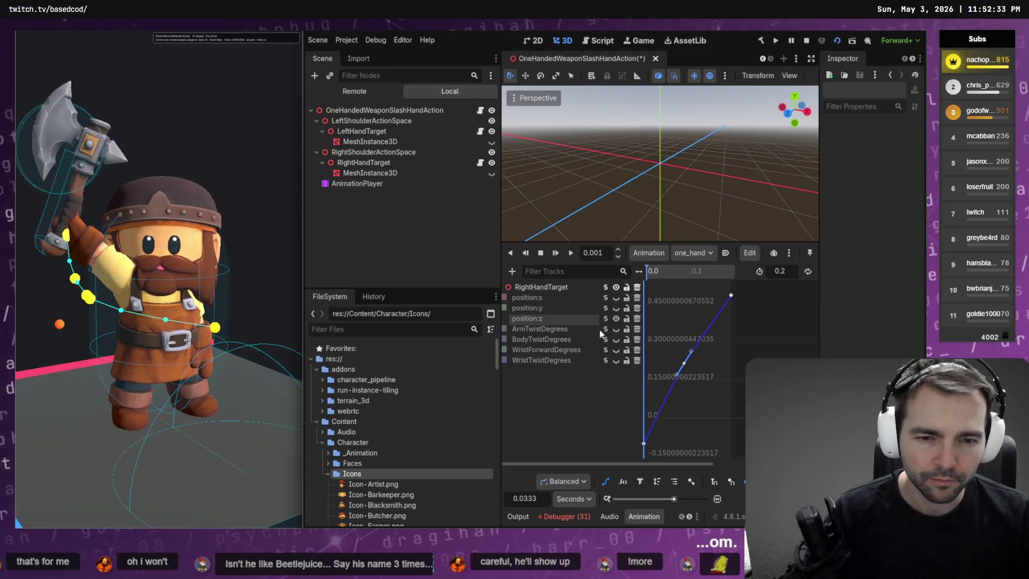
{"action": "left_click", "coordinate": [530, 297]}
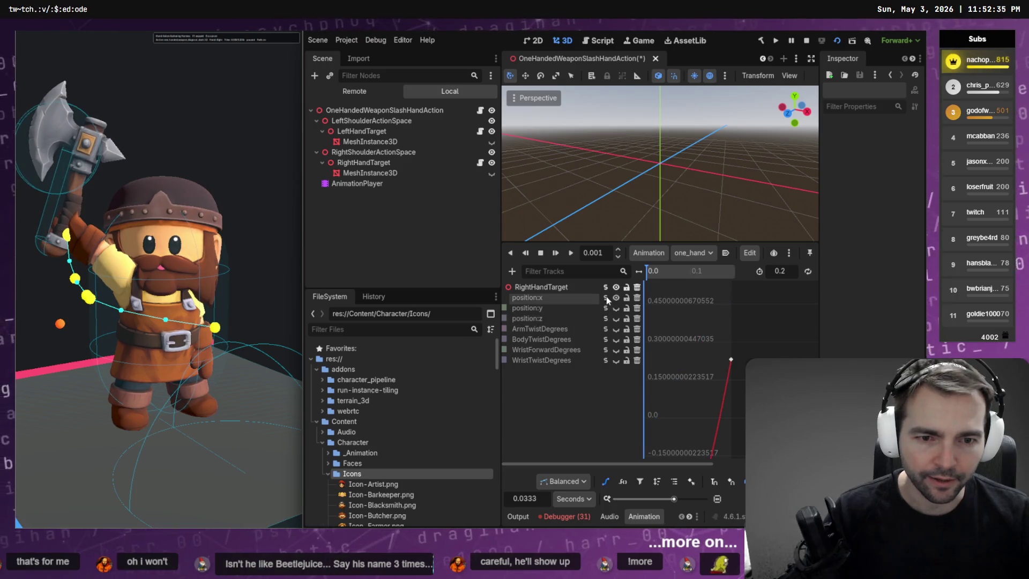
Step: Drag the first position:x key through trial values, settling near -0.369, saving each time
{"action": "left_click", "coordinate": [644, 418]}
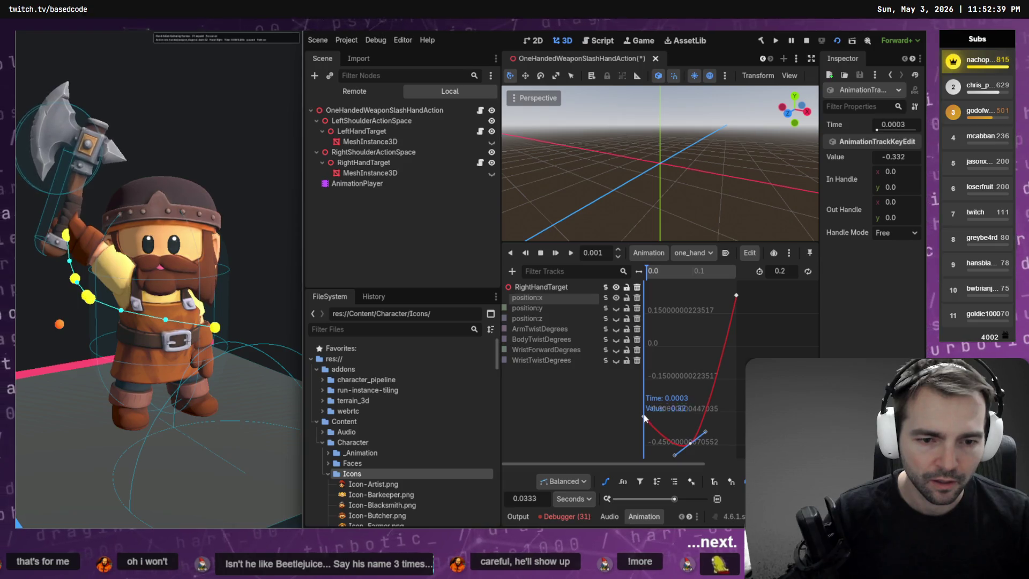
{"action": "left_click_drag", "start_coordinate": [644, 419], "coordinate": [662, 385]}
{"action": "key", "text": "ctrl+s"}
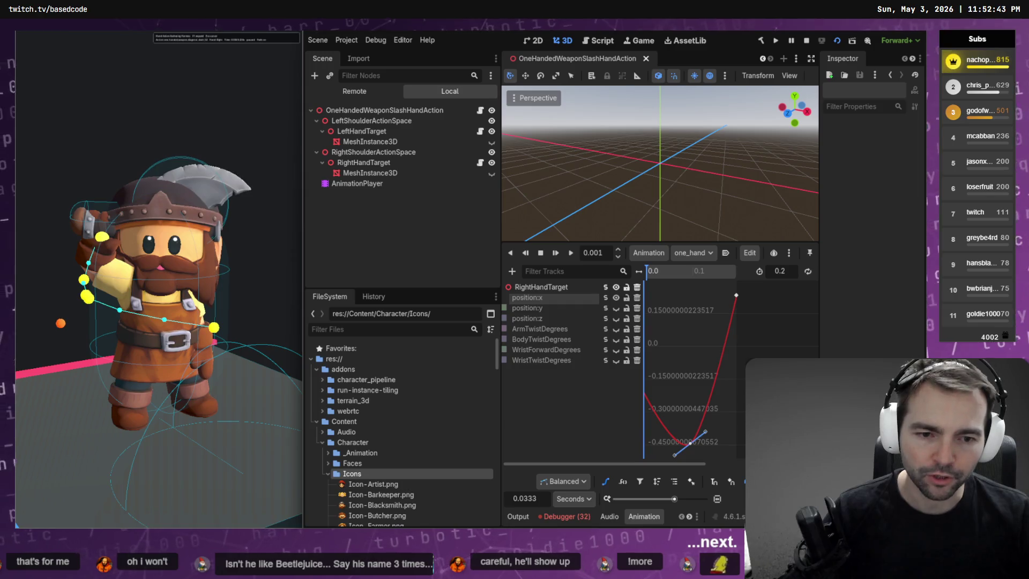
{"action": "left_click_drag", "start_coordinate": [644, 394], "coordinate": [644, 418]}
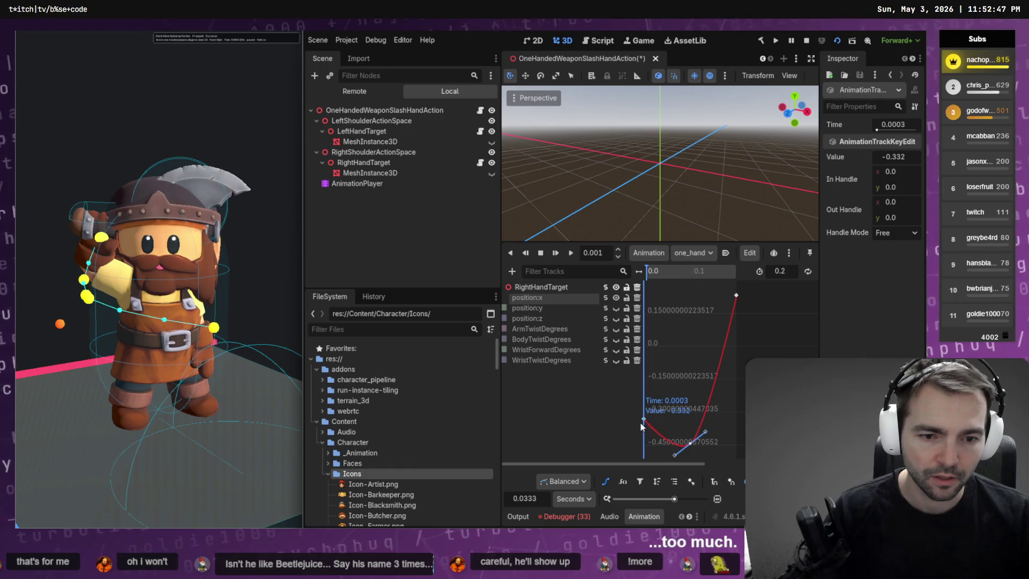
{"action": "left_click_drag", "start_coordinate": [645, 421], "coordinate": [646, 408]}
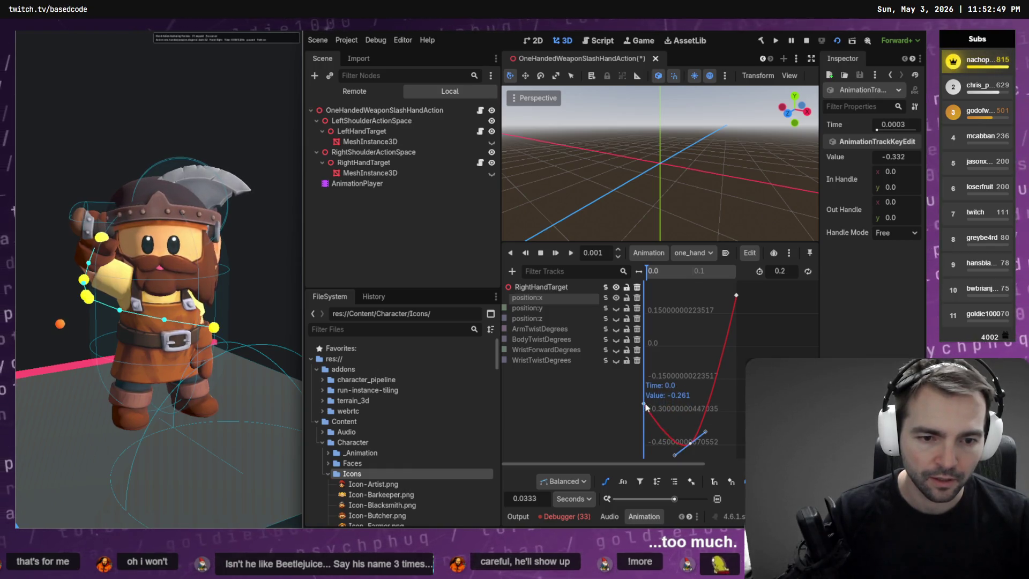
{"action": "key", "text": "ctrl+s"}
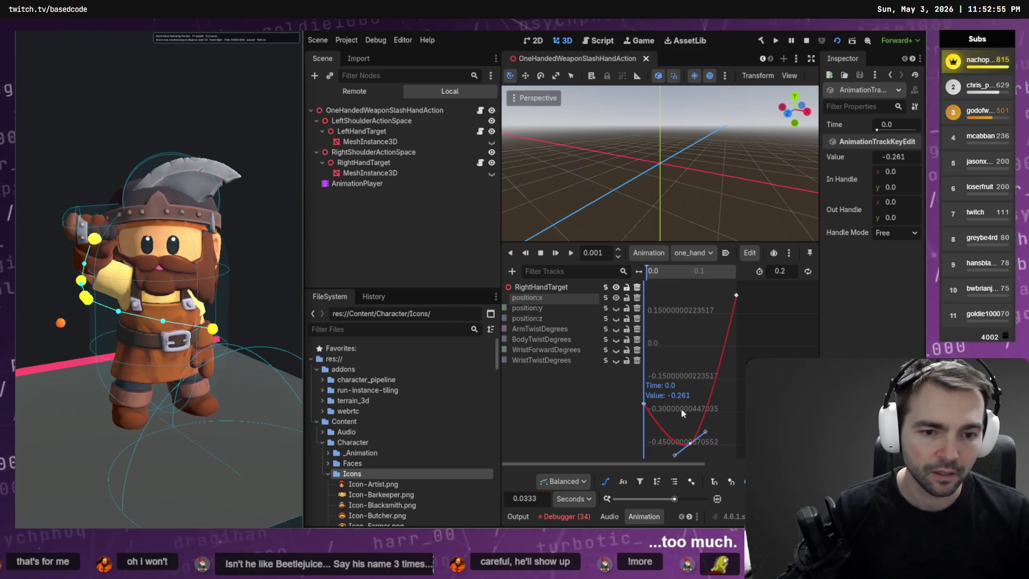
{"action": "left_click_drag", "start_coordinate": [644, 403], "coordinate": [644, 397]}
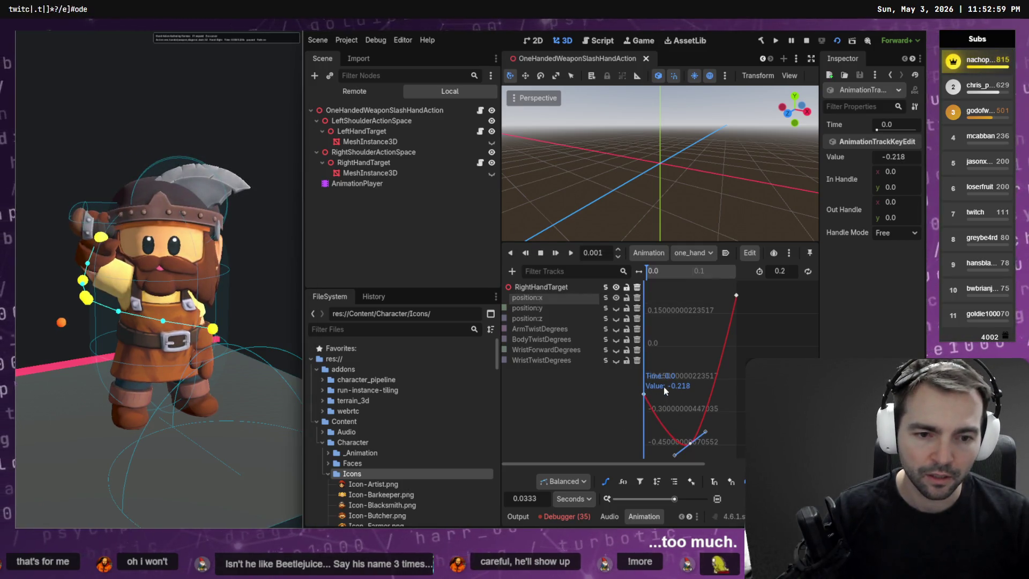
{"action": "left_click_drag", "start_coordinate": [644, 395], "coordinate": [647, 426]}
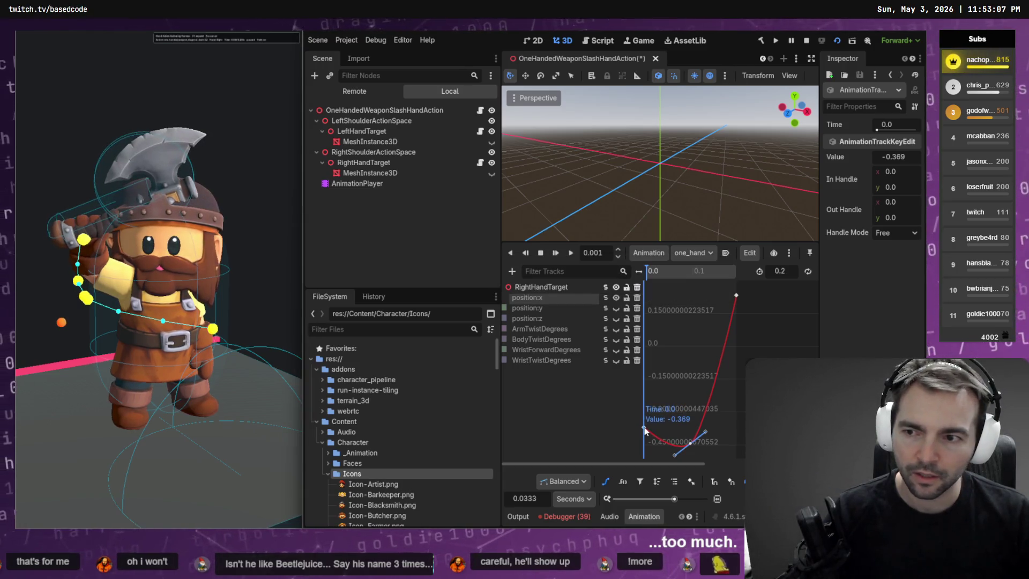
{"action": "key", "text": "ctrl+s"}
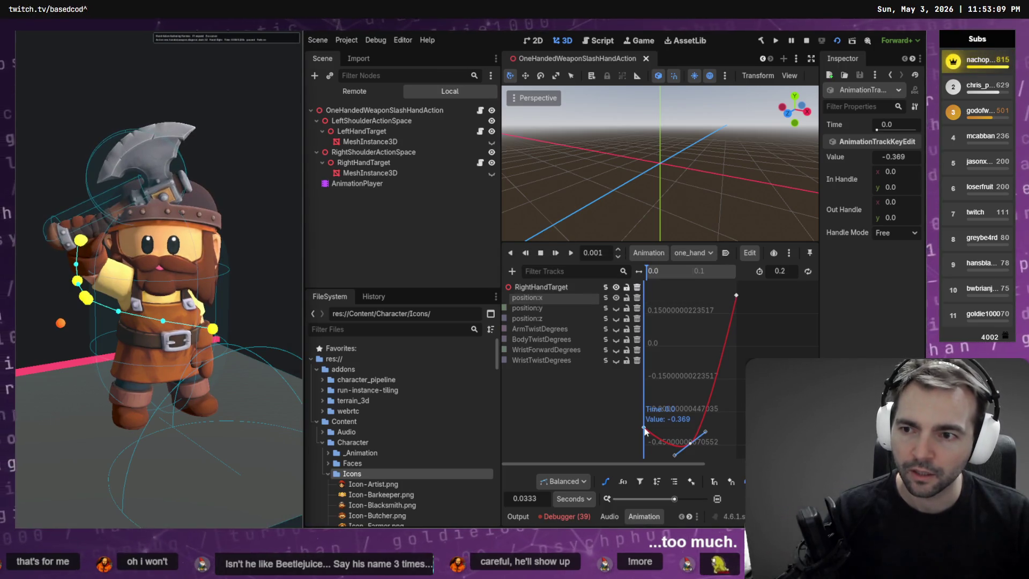
{"action": "left_click_drag", "start_coordinate": [242, 357], "coordinate": [295, 357]}
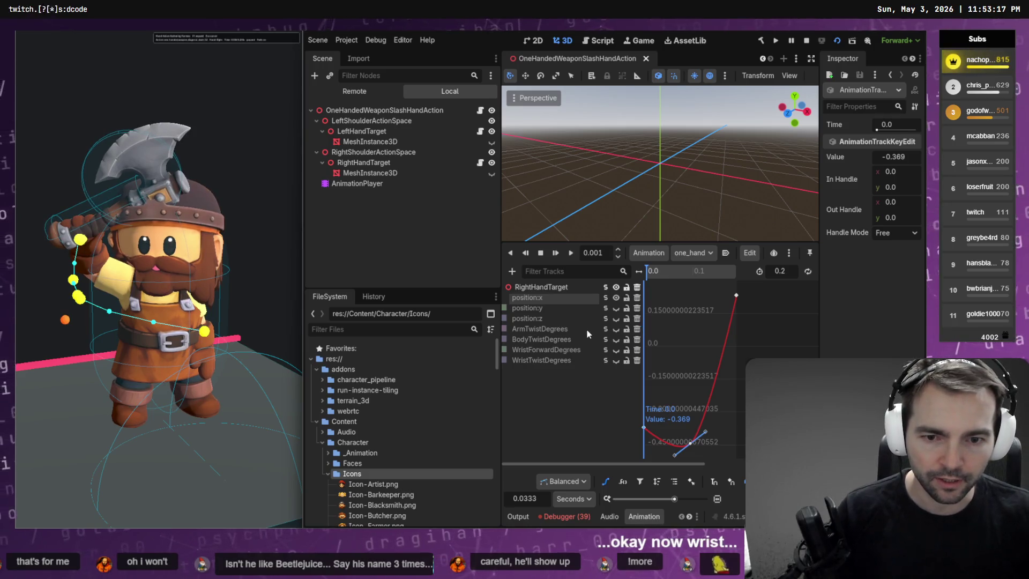
{"action": "left_click", "coordinate": [603, 361]}
Step: Select the top WristTwistDegrees key and drag it up to about 36
{"action": "left_click", "coordinate": [719, 376]}
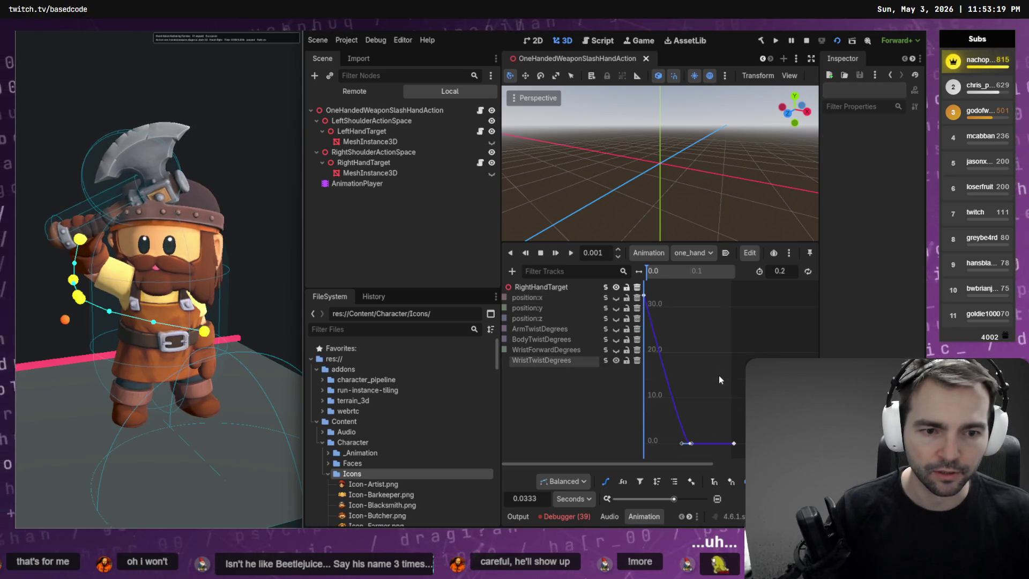
{"action": "left_click", "coordinate": [643, 296]}
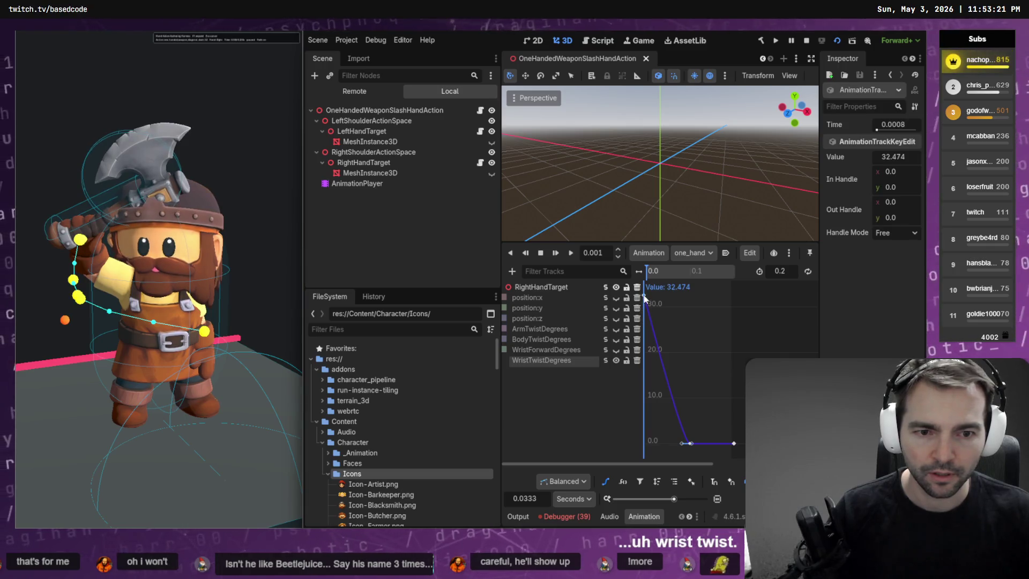
{"action": "left_click_drag", "start_coordinate": [644, 295], "coordinate": [644, 280]}
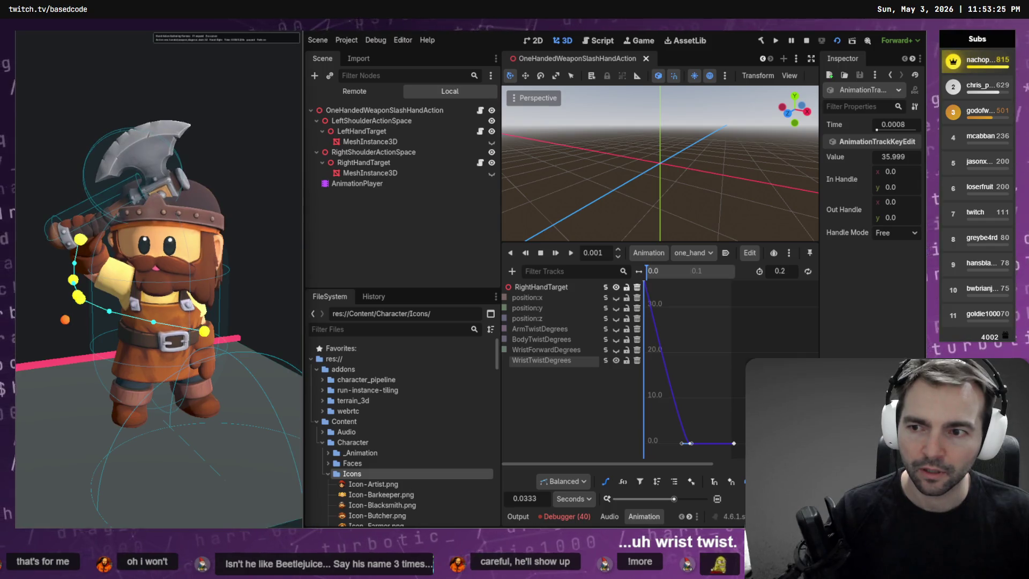
{"action": "left_click", "coordinate": [674, 345]}
{"action": "left_click", "coordinate": [652, 271]}
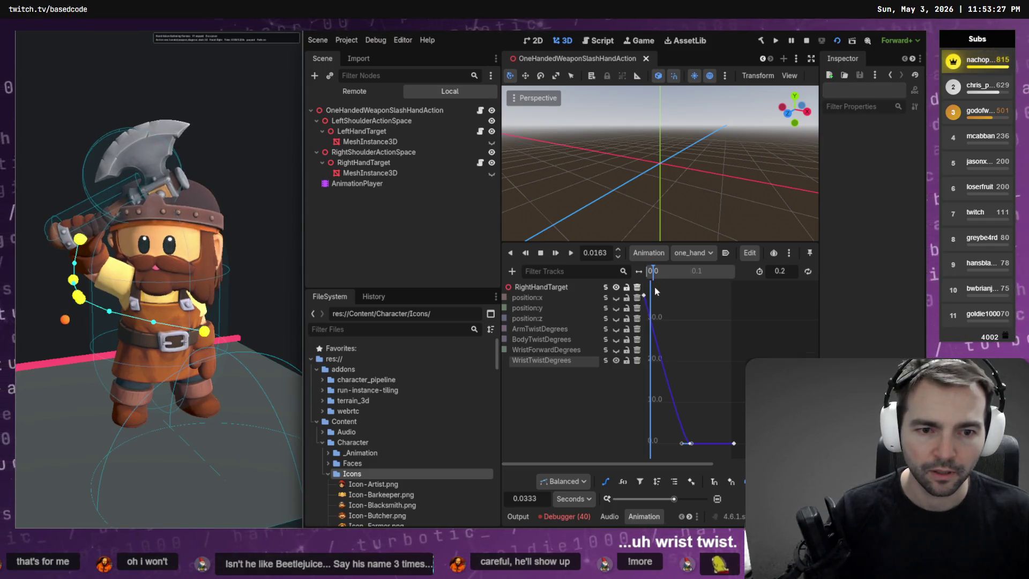
{"action": "left_click", "coordinate": [644, 295]}
Step: Step the key's Value up through 45.999 to 75.999 in the Inspector, saving
{"action": "left_click", "coordinate": [896, 160]}
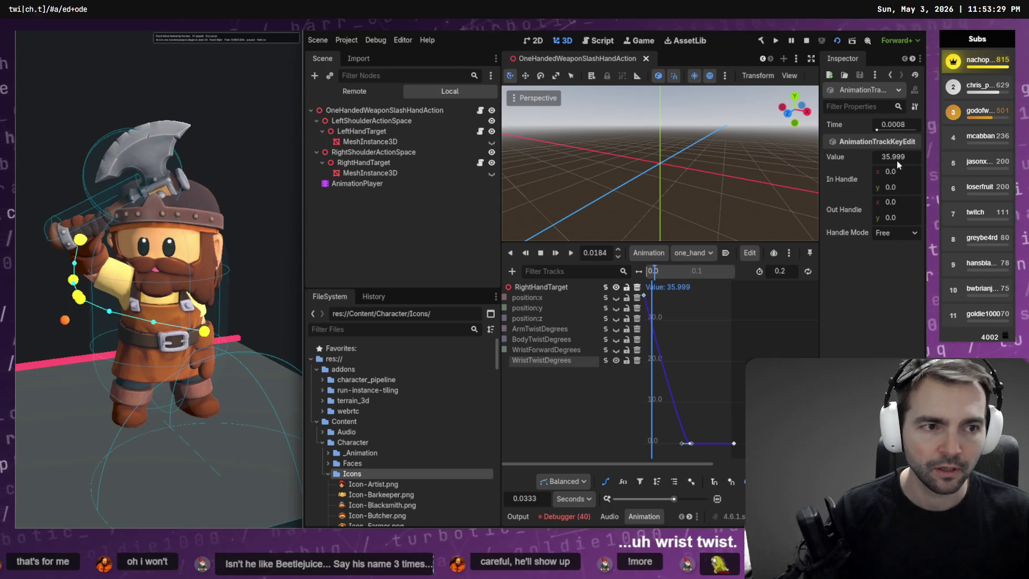
{"action": "key", "text": "Home"}
{"action": "type", "text": "1"}
{"action": "key", "text": "Return"}
{"action": "key", "text": "Delete"}
{"action": "key", "text": "Delete"}
{"action": "type", "text": "4"}
{"action": "key", "text": "Return"}
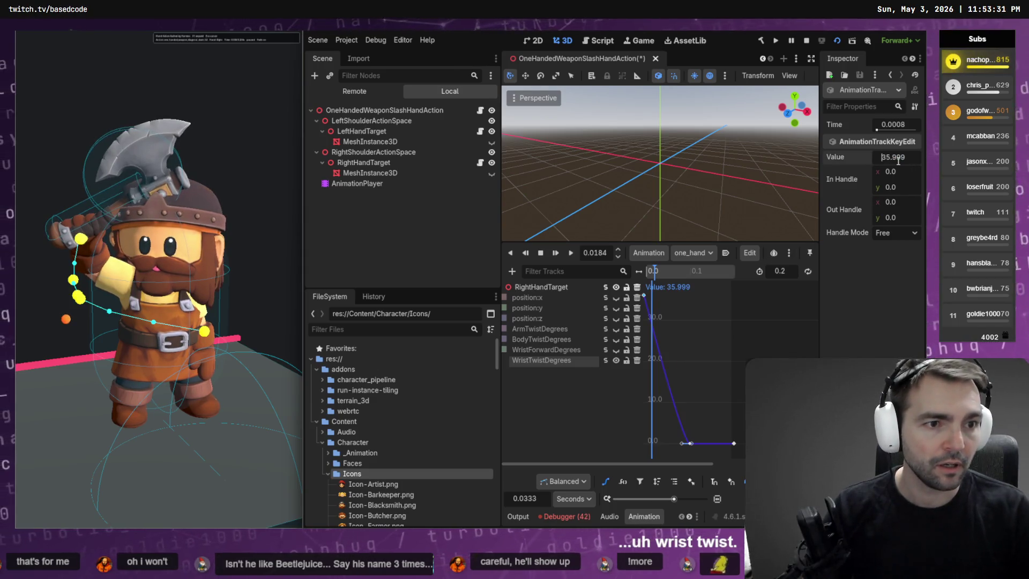
{"action": "key", "text": "ctrl+s"}
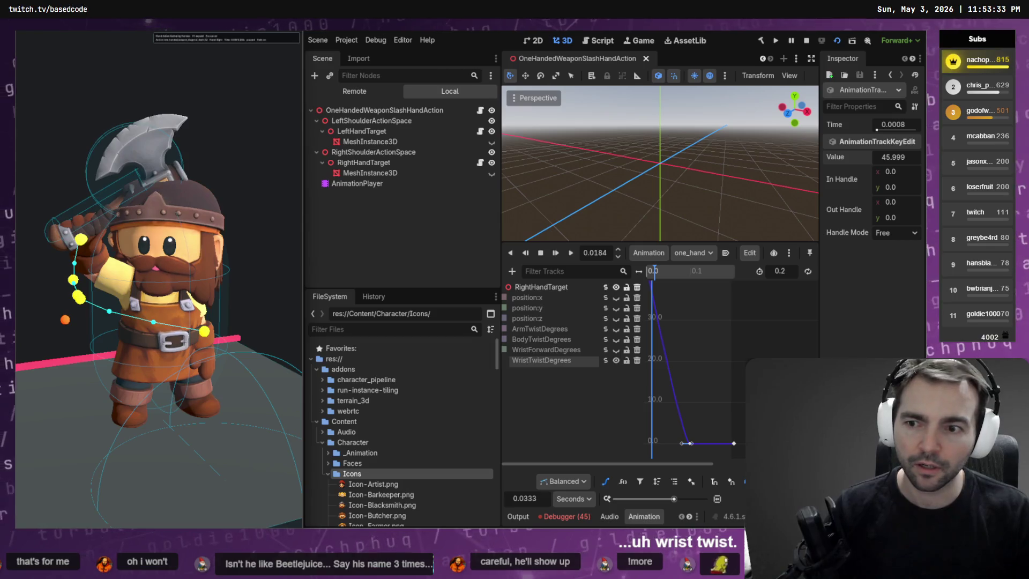
{"action": "key", "text": "Delete"}
{"action": "type", "text": "6"}
{"action": "key", "text": "Return"}
{"action": "key", "text": "Delete"}
{"action": "type", "text": "7"}
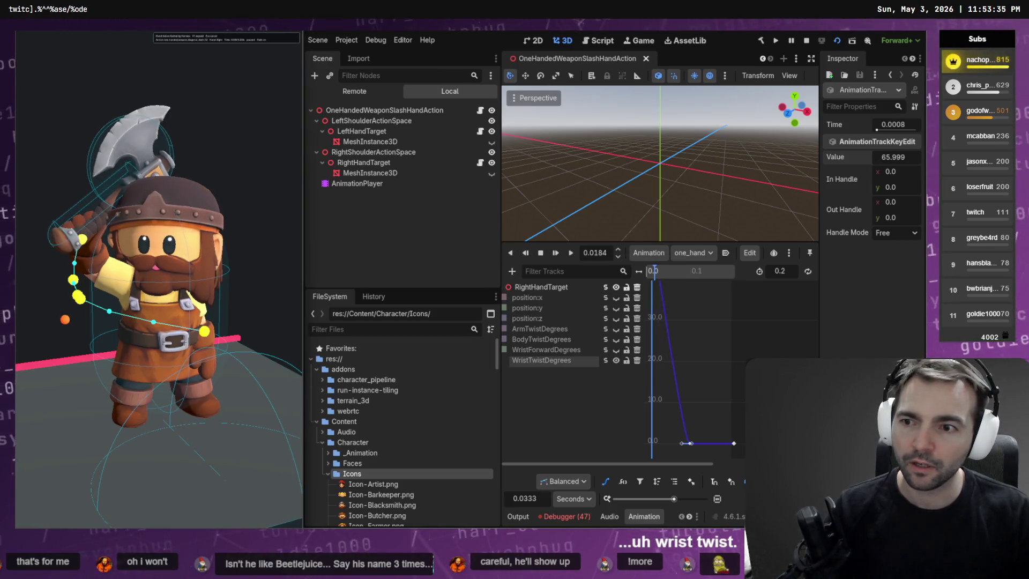
{"action": "key", "text": "Return"}
Step: Raise the value to 95.999, save, and box-select the two flat keys at 0.0
{"action": "key", "text": "Return"}
{"action": "key", "text": "ctrl+s"}
{"action": "type", "text": "85.999"}
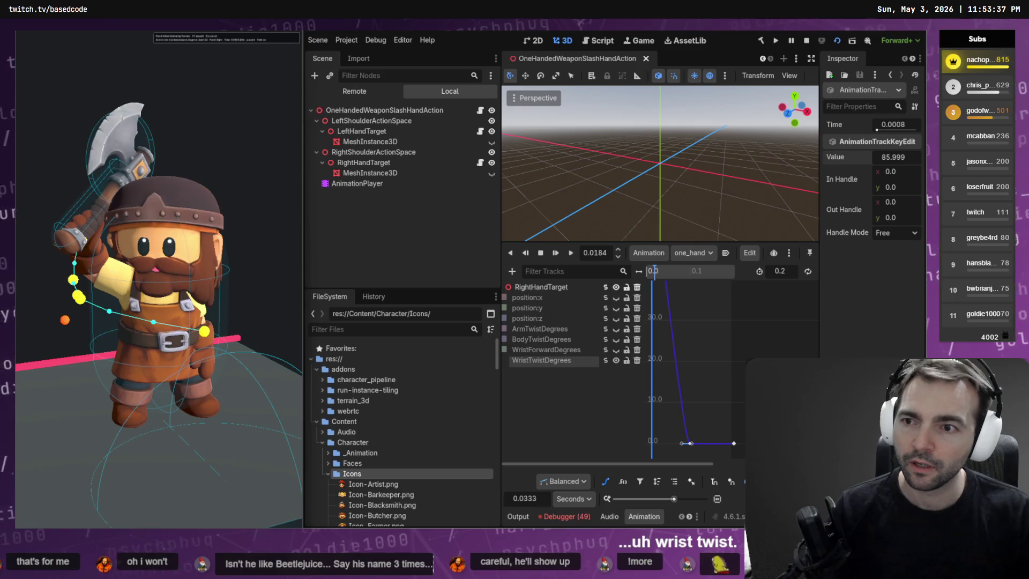
{"action": "key", "text": "Delete"}
{"action": "type", "text": "9"}
{"action": "key", "text": "Return"}
{"action": "key", "text": "ctrl+s"}
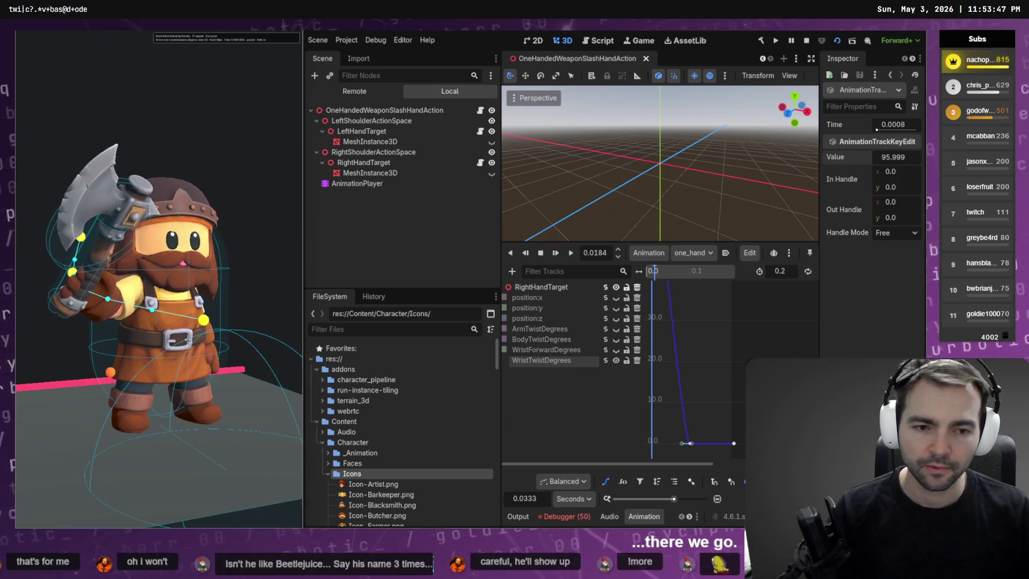
{"action": "left_click_drag", "start_coordinate": [705, 409], "coordinate": [683, 446]}
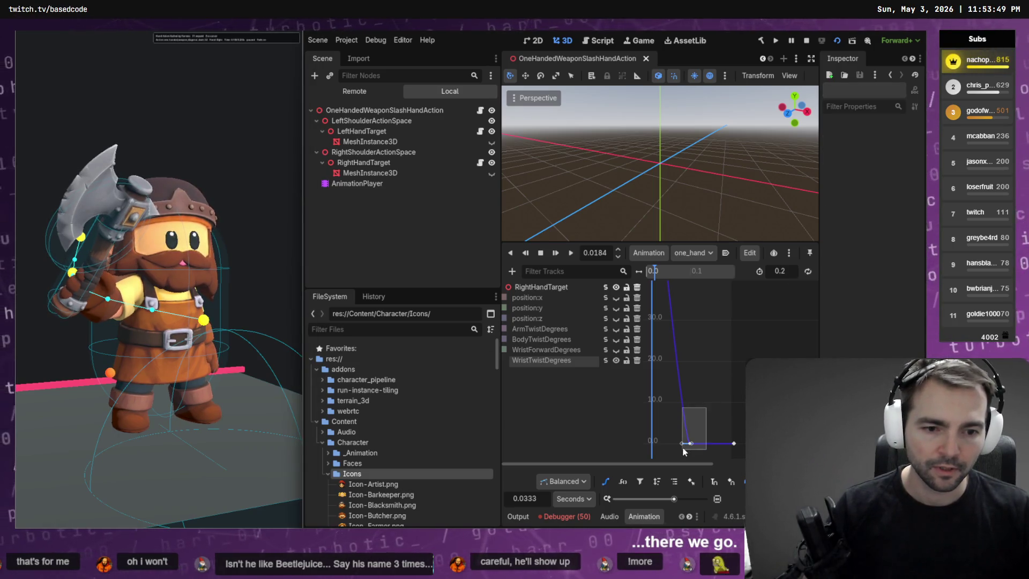
Step: Delete the two flat zero keys, save, and insert a new key at time 0.1215
{"action": "key", "text": "Delete"}
{"action": "key", "text": "ctrl+s"}
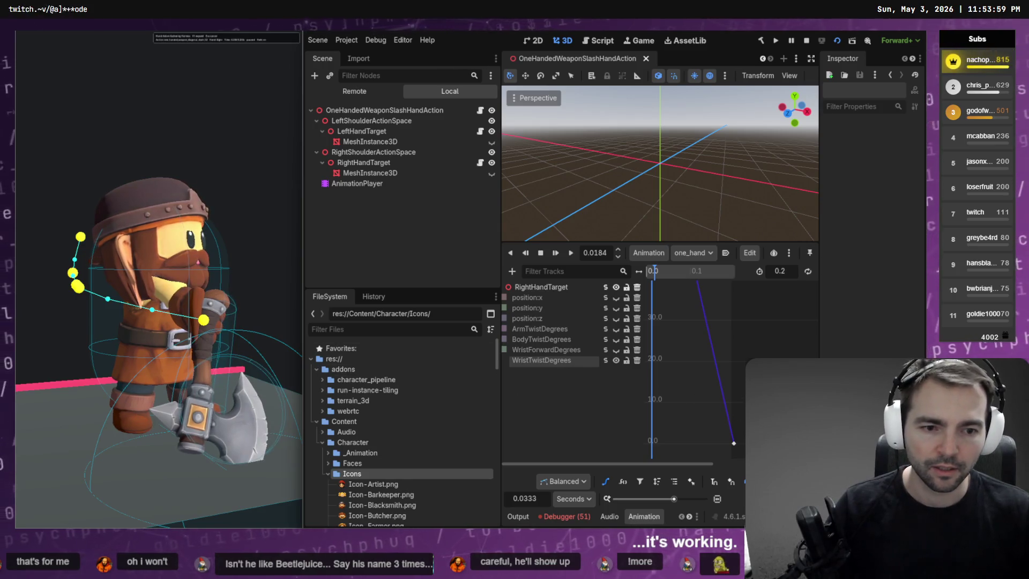
{"action": "left_click", "coordinate": [732, 443]}
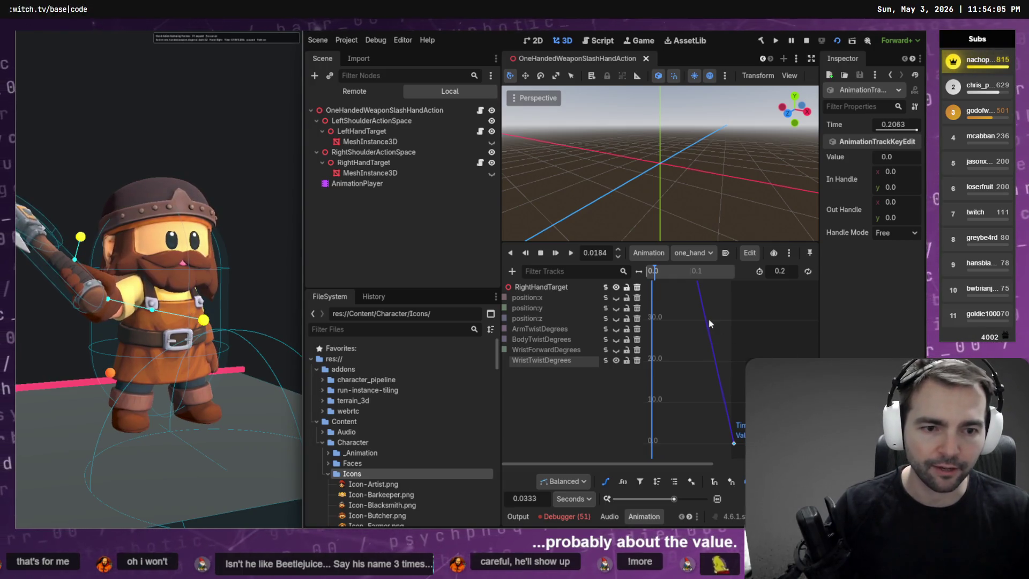
{"action": "scroll", "coordinate": [709, 323], "scroll_direction": "up", "scroll_amount": 2}
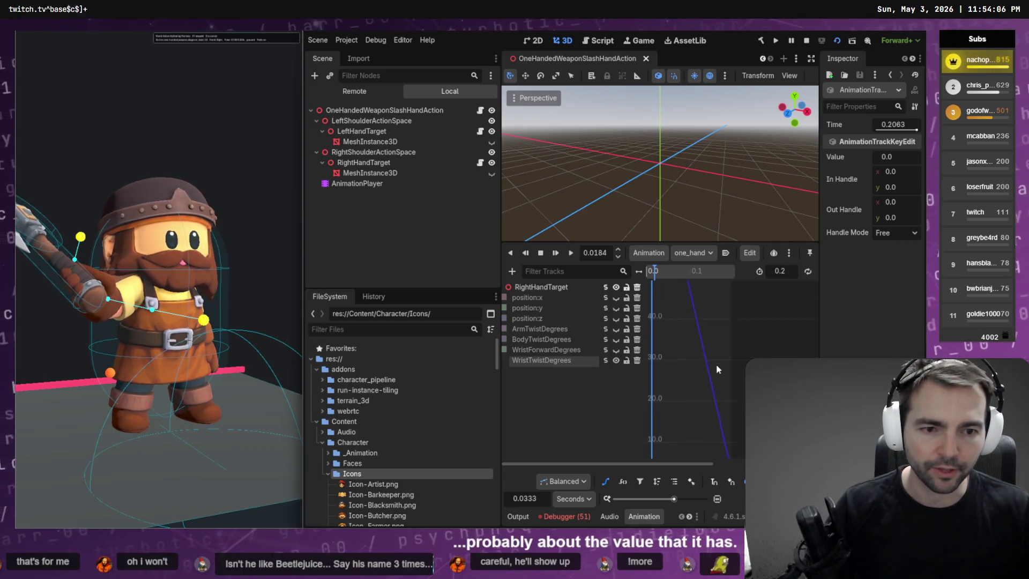
{"action": "right_click", "coordinate": [695, 338]}
{"action": "left_click", "coordinate": [700, 341]}
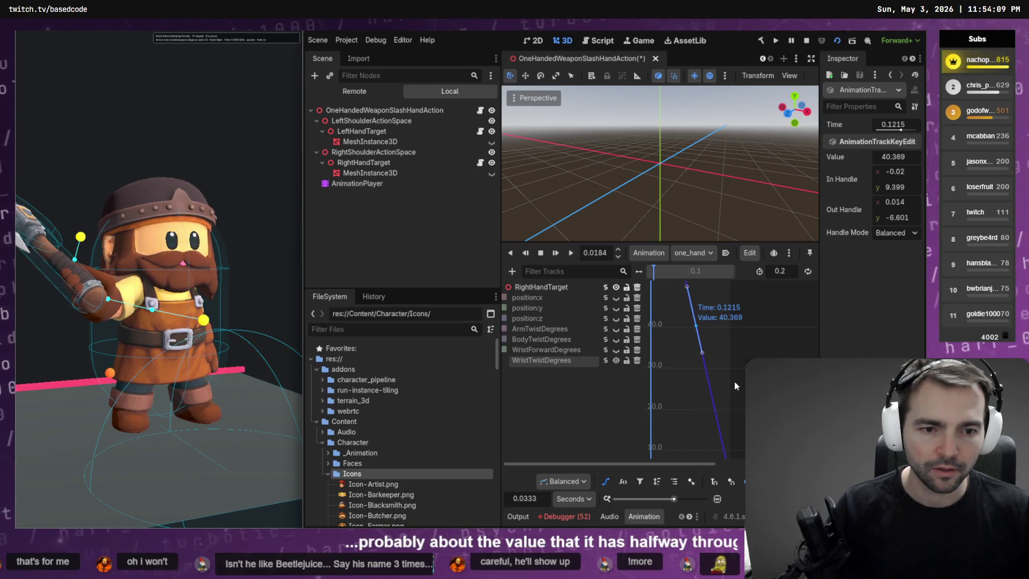
{"action": "scroll", "coordinate": [735, 386], "scroll_direction": "down", "scroll_amount": 2}
Step: Try changing the 0.2063 key's time, then undo the change
{"action": "left_click", "coordinate": [734, 416]}
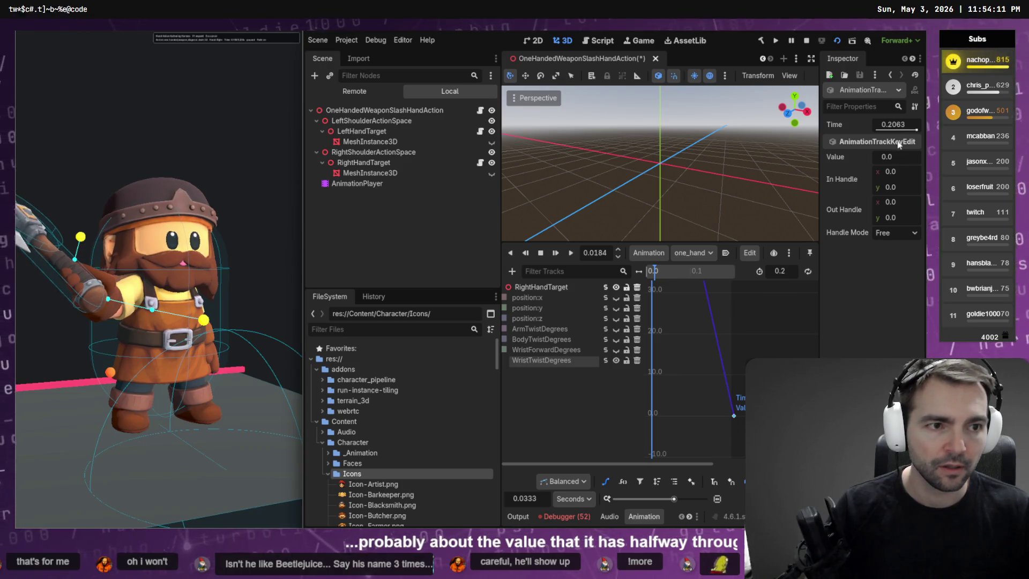
{"action": "key", "text": "BackSpace"}
{"action": "type", "text": "3"}
{"action": "key", "text": "Return"}
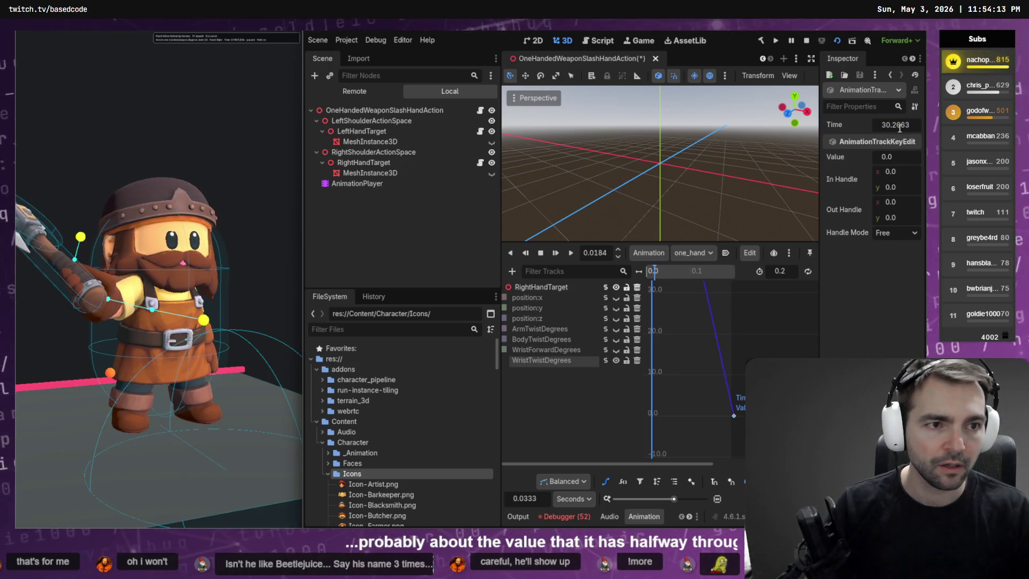
{"action": "key", "text": "ctrl+s"}
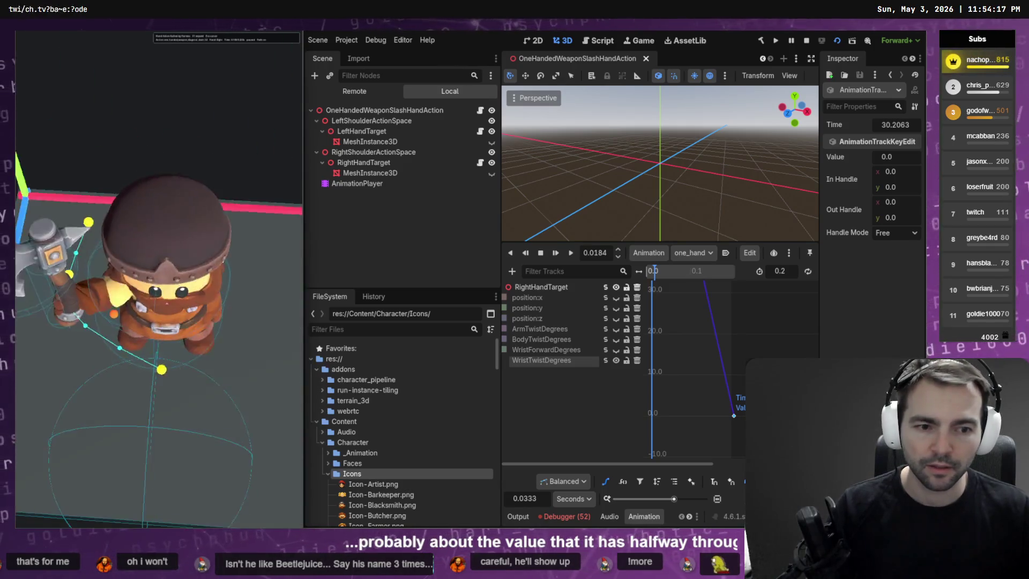
{"action": "key", "text": "ctrl+z"}
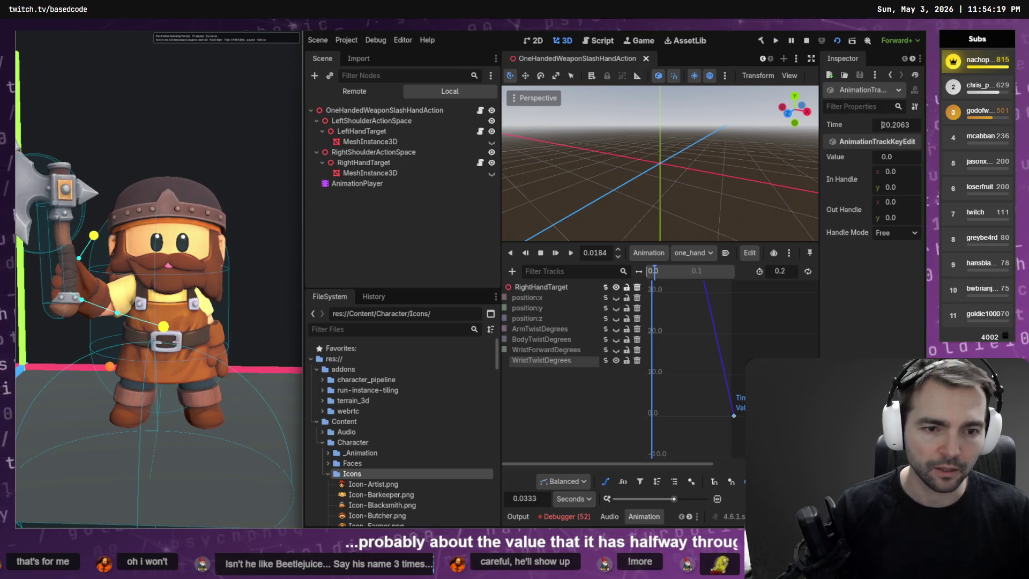
{"action": "left_click", "coordinate": [727, 318]}
{"action": "left_click_drag", "start_coordinate": [702, 368], "coordinate": [746, 439]}
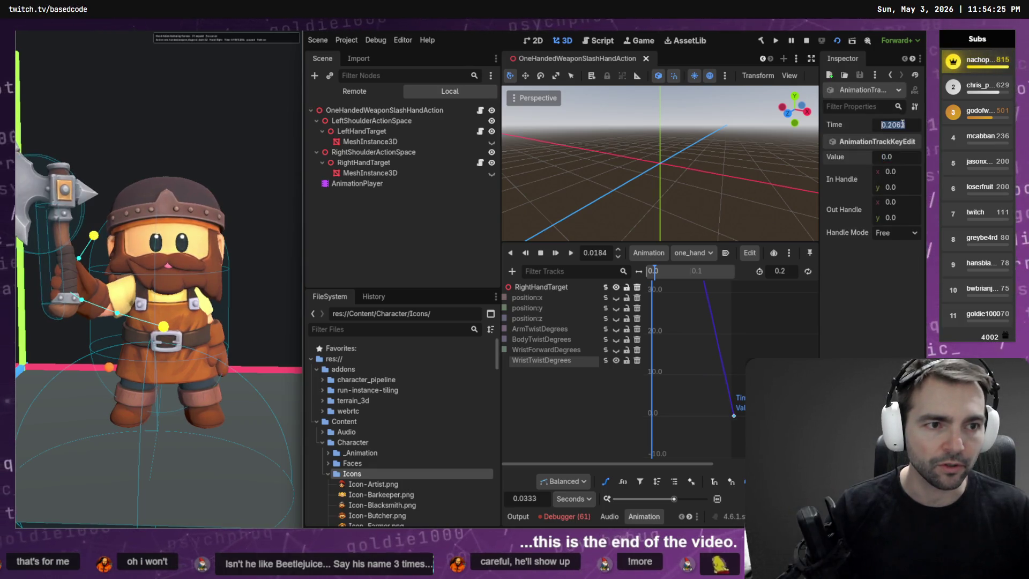
{"action": "left_click", "coordinate": [756, 316]}
Step: Set the final wrist twist key at 0.2063 to a value of 30 and save
{"action": "left_click", "coordinate": [733, 415]}
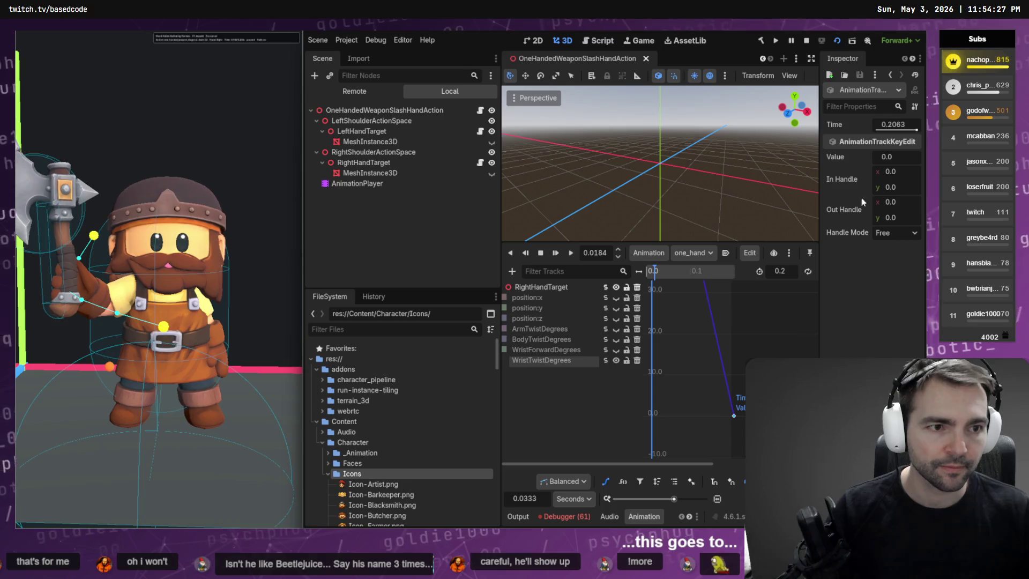
{"action": "left_click", "coordinate": [898, 155]}
{"action": "type", "text": "20"}
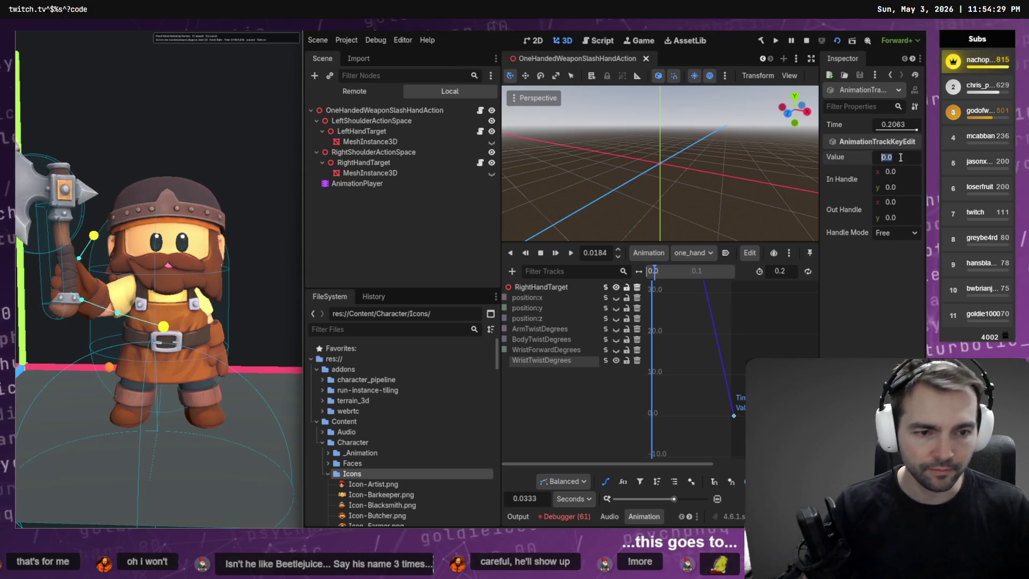
{"action": "key", "text": "Return"}
{"action": "double_click", "coordinate": [901, 157]}
{"action": "type", "text": "30"}
{"action": "key", "text": "Return"}
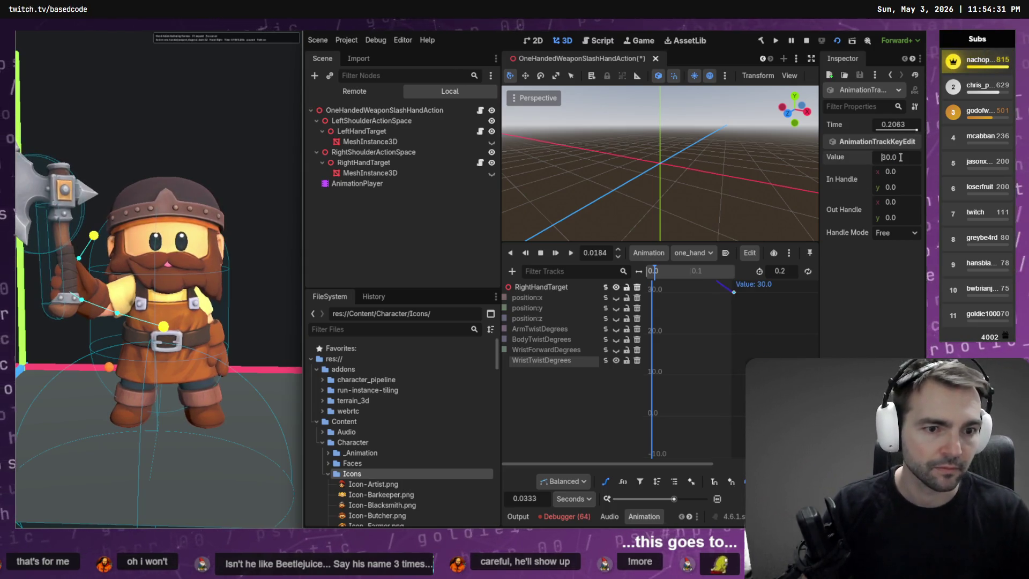
{"action": "key", "text": "ctrl+s"}
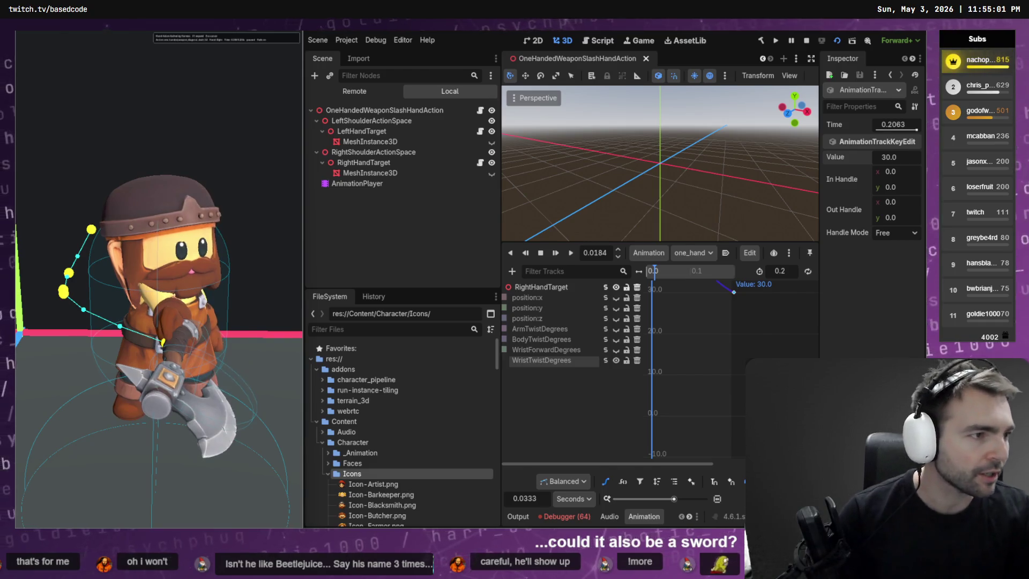
{"action": "key", "text": "alt+Tab"}
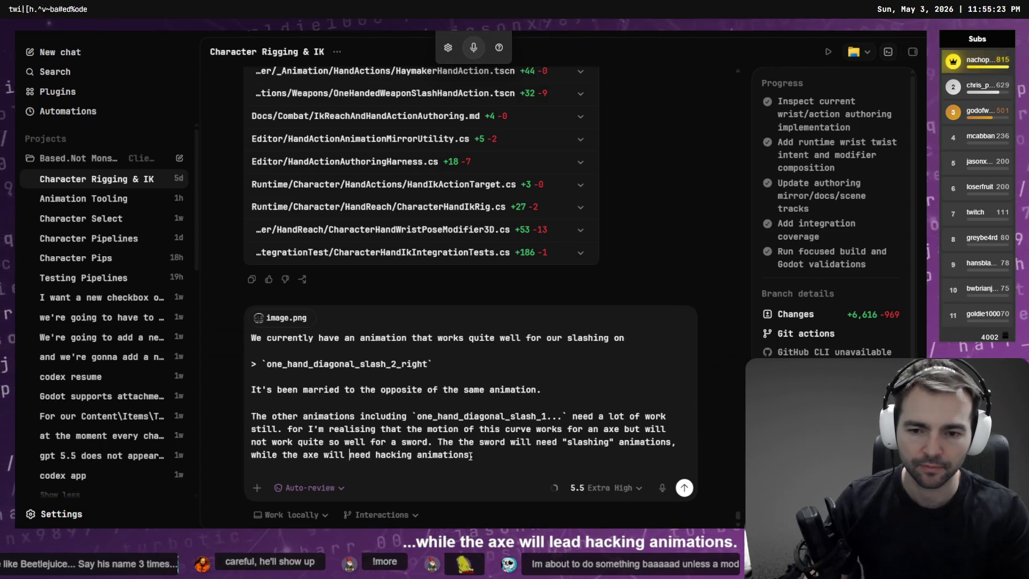
Step: Quote "hacking" in the draft prompt and replace 'married' with 'mirrored'
{"action": "type", "text": "\""}
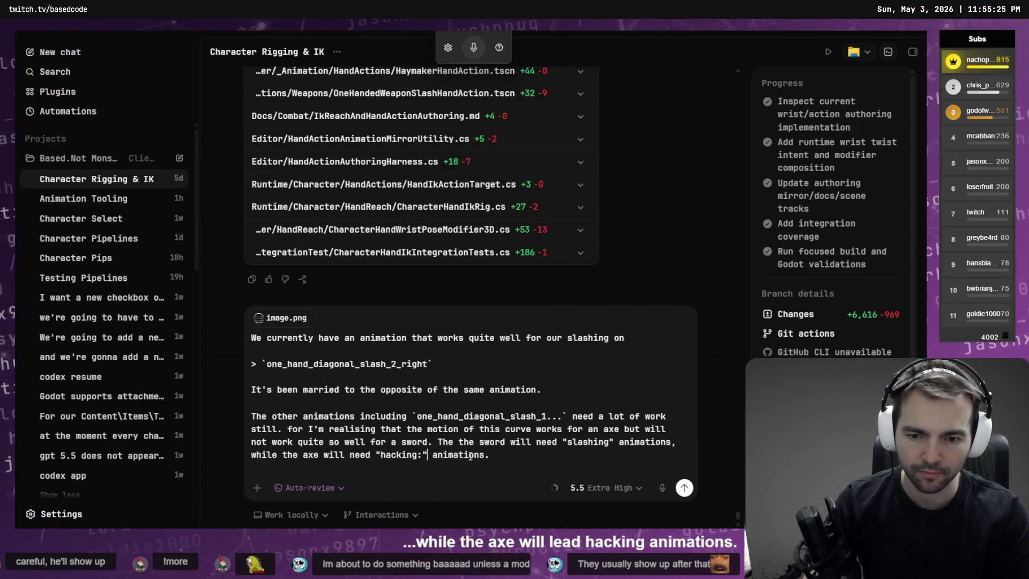
{"action": "type", "text": "\""}
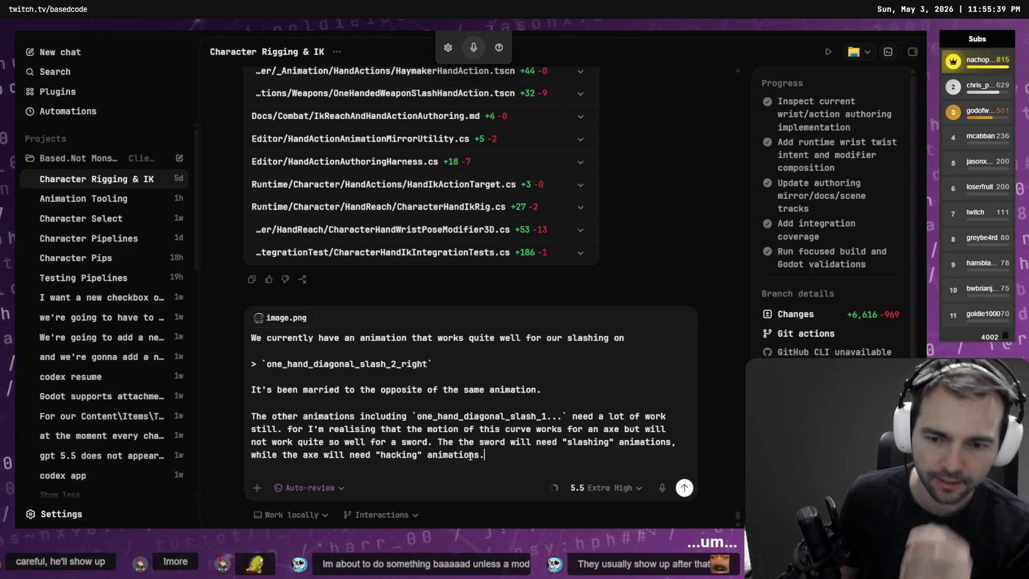
{"action": "key", "text": "shift+Up"}
{"action": "key", "text": "shift+Up"}
{"action": "key", "text": "shift+Up"}
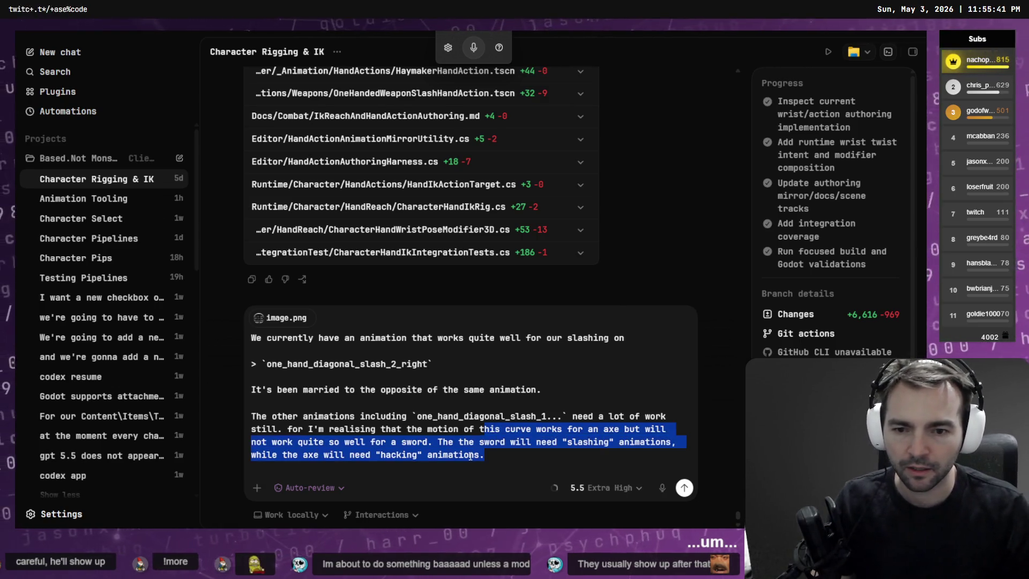
{"action": "key", "text": "BackSpace"}
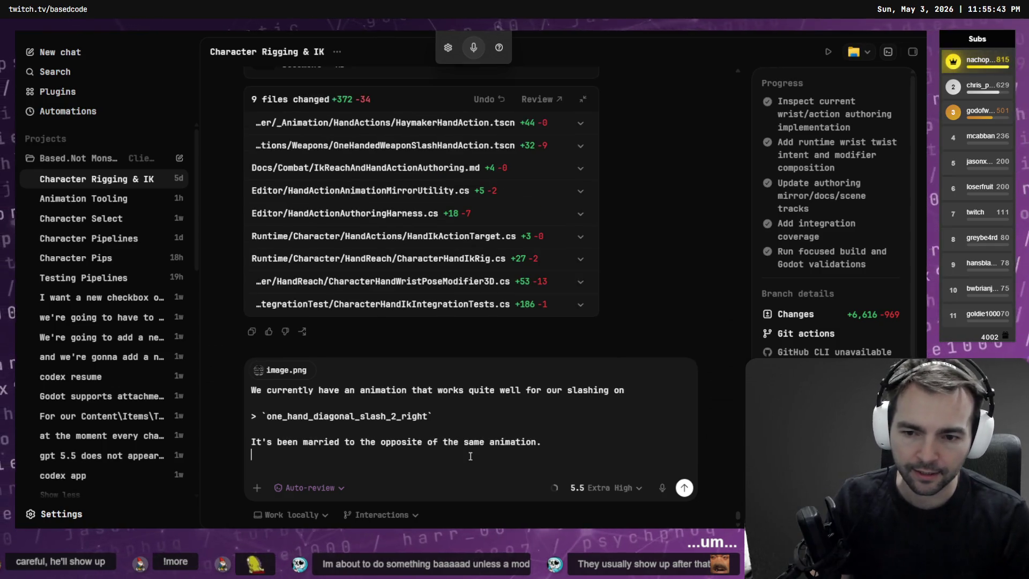
{"action": "key", "text": "ctrl+z"}
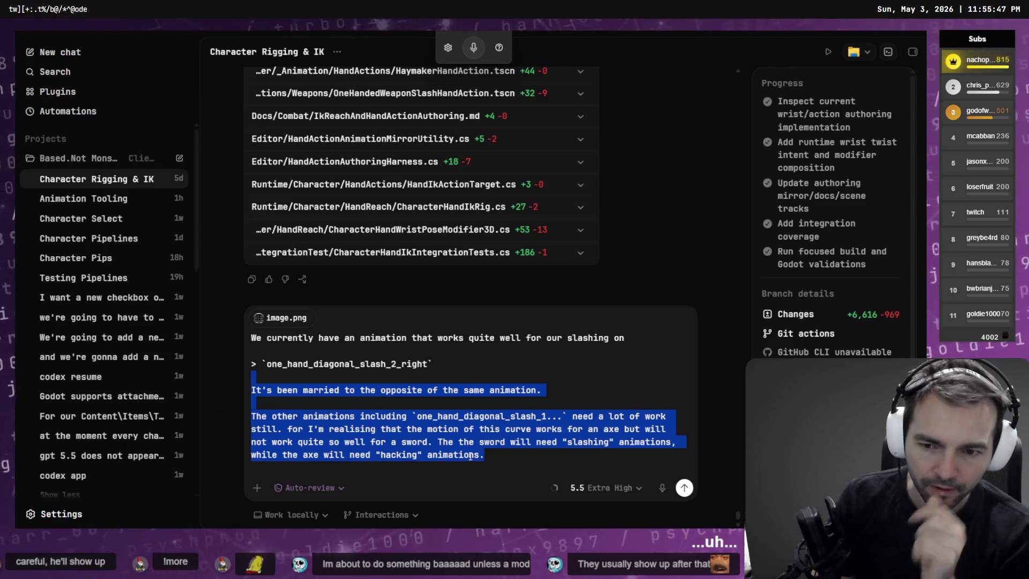
{"action": "key", "text": "Left"}
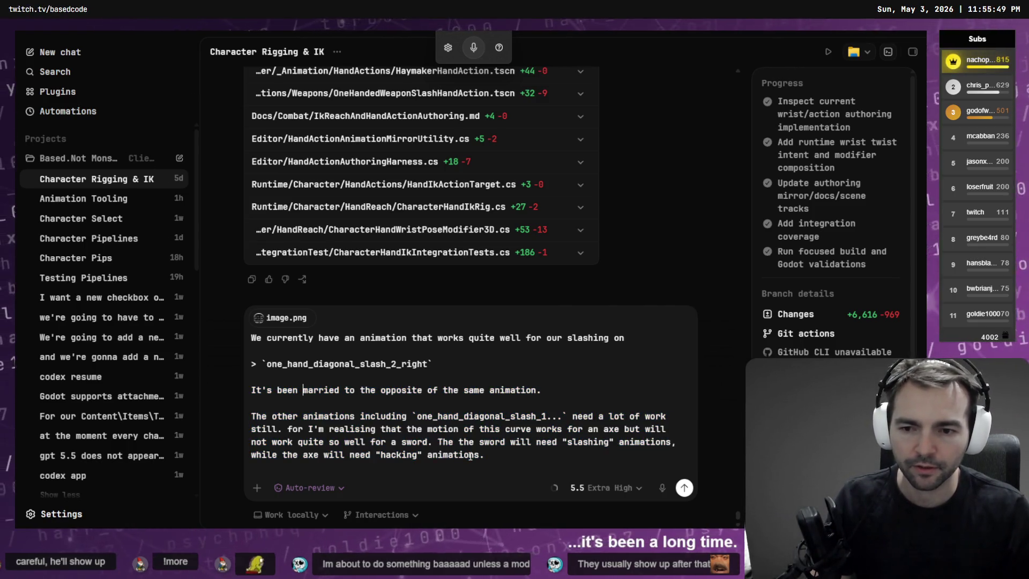
{"action": "key", "text": "ctrl+shift+Right"}
{"action": "type", "text": "mirrored"}
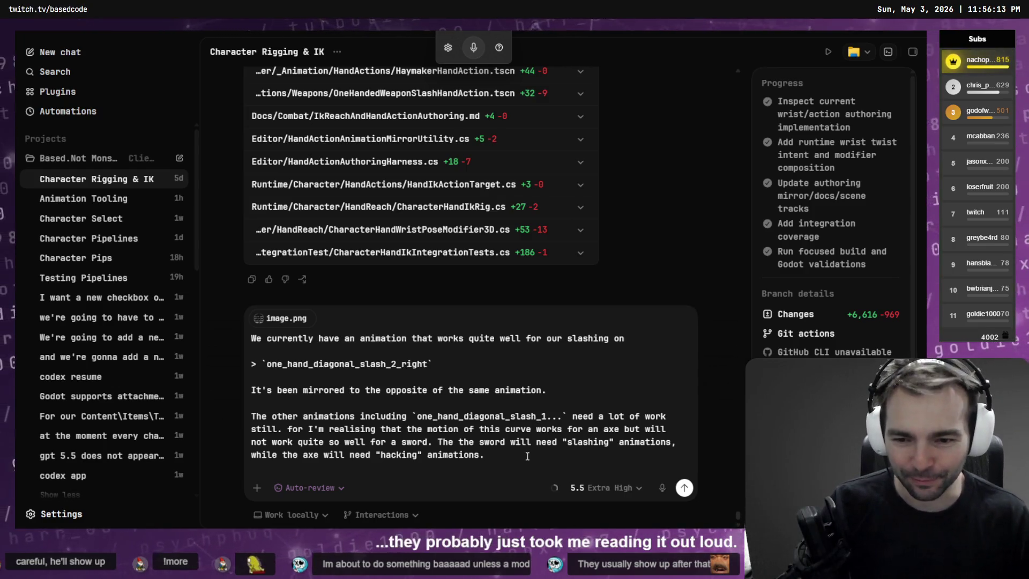
Step: Remove the unwanted last paragraph from the prompt
{"action": "key", "text": "shift+Up"}
{"action": "key", "text": "shift+Up"}
{"action": "key", "text": "shift+Up"}
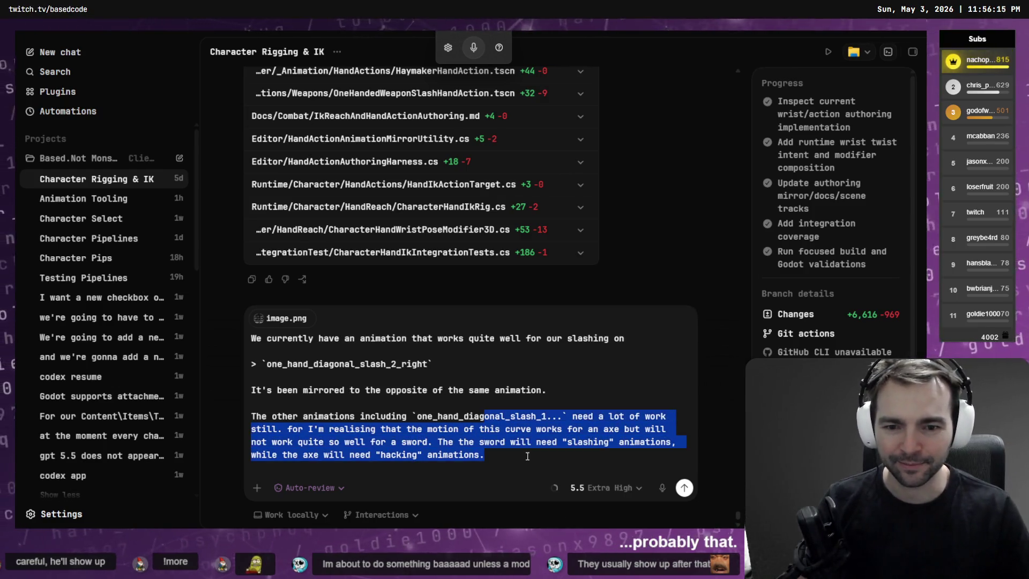
{"action": "key", "text": "shift+Up"}
{"action": "key", "text": "BackSpace"}
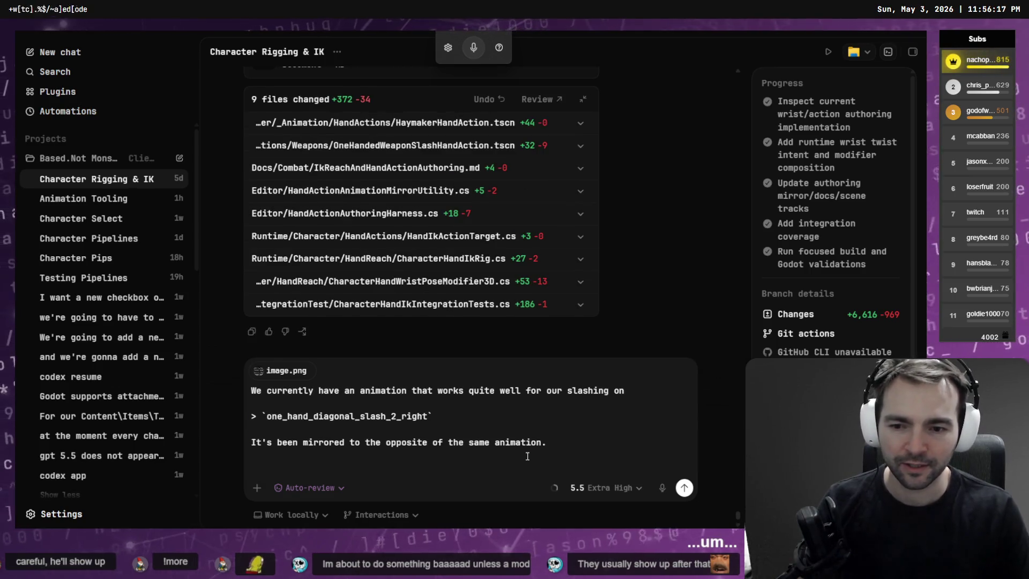
Step: Trim the trailing line and extra words, leaving the right-hand slash animation line
{"action": "key", "text": "BackSpace"}
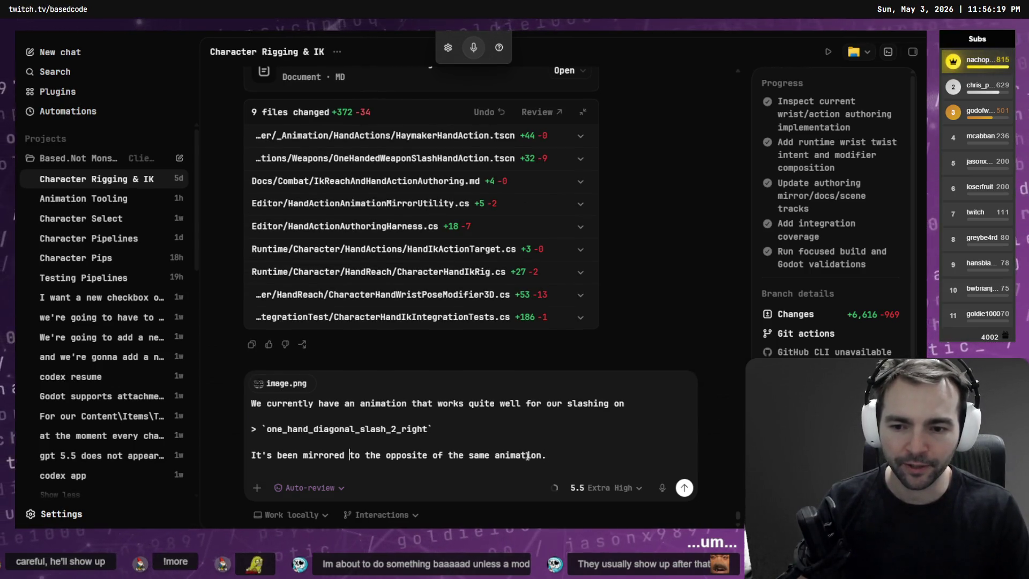
{"action": "key", "text": "Left"}
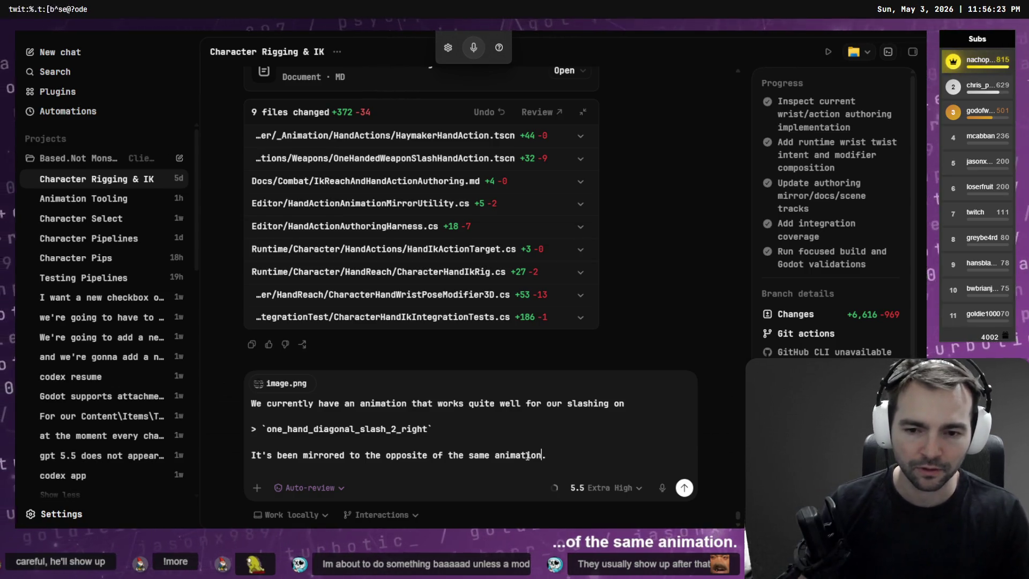
{"action": "key", "text": "ctrl+BackSpace"}
{"action": "key", "text": "ctrl+BackSpace"}
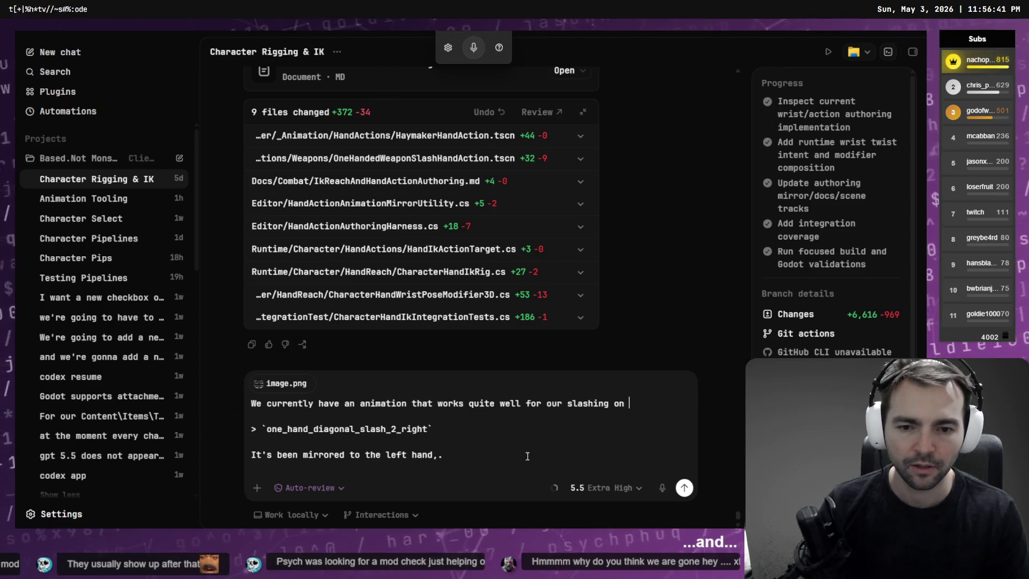
{"action": "key", "text": "ctrl+BackSpace"}
{"action": "key", "text": "ctrl+BackSpace"}
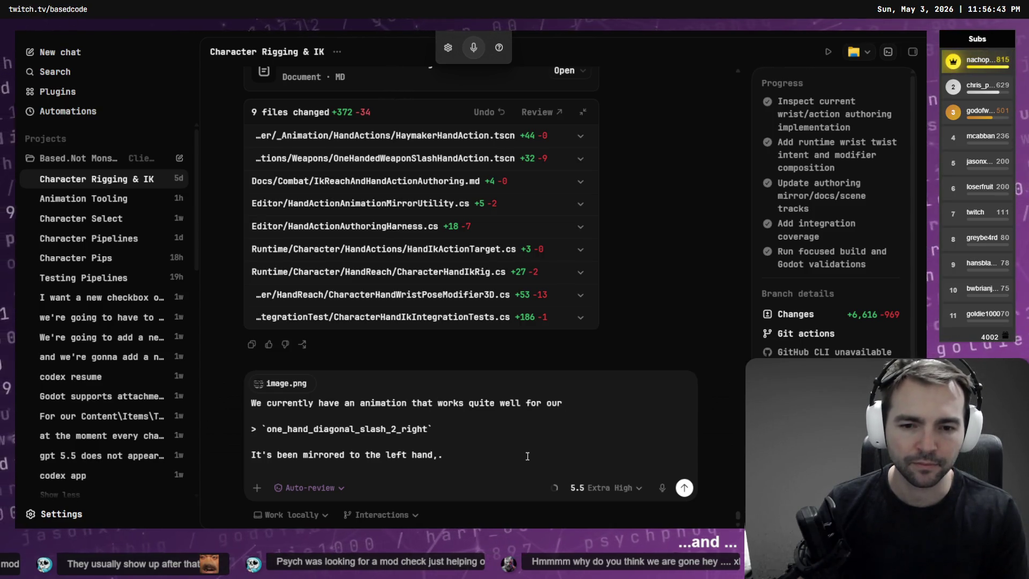
{"action": "type", "text": " slashing:"}
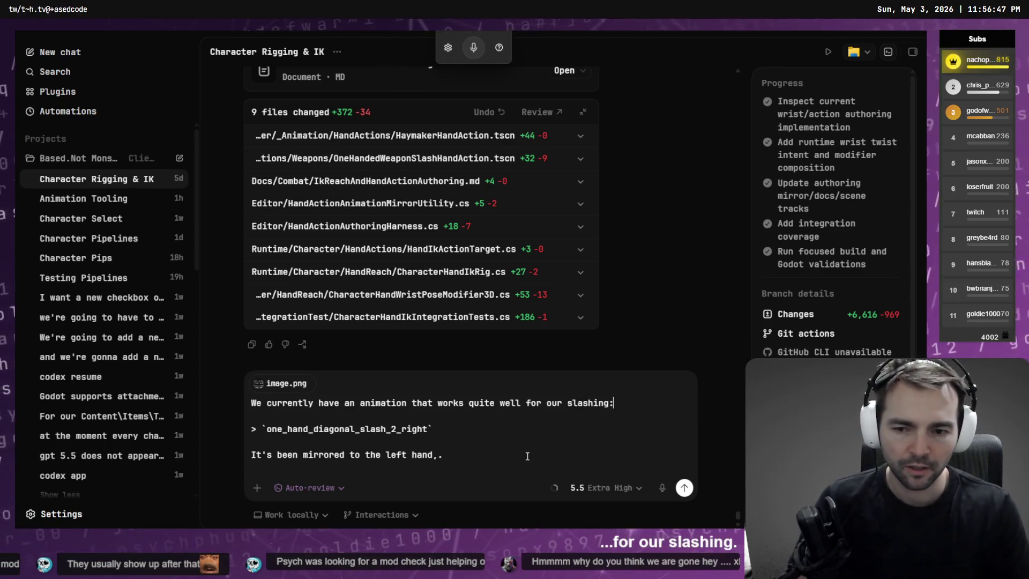
Step: Duplicate the right-hand slash animation line below as its _left counterpart
{"action": "key", "text": "shift+Home"}
{"action": "key", "text": "ctrl+c"}
{"action": "key", "text": "End"}
{"action": "key", "text": "Return"}
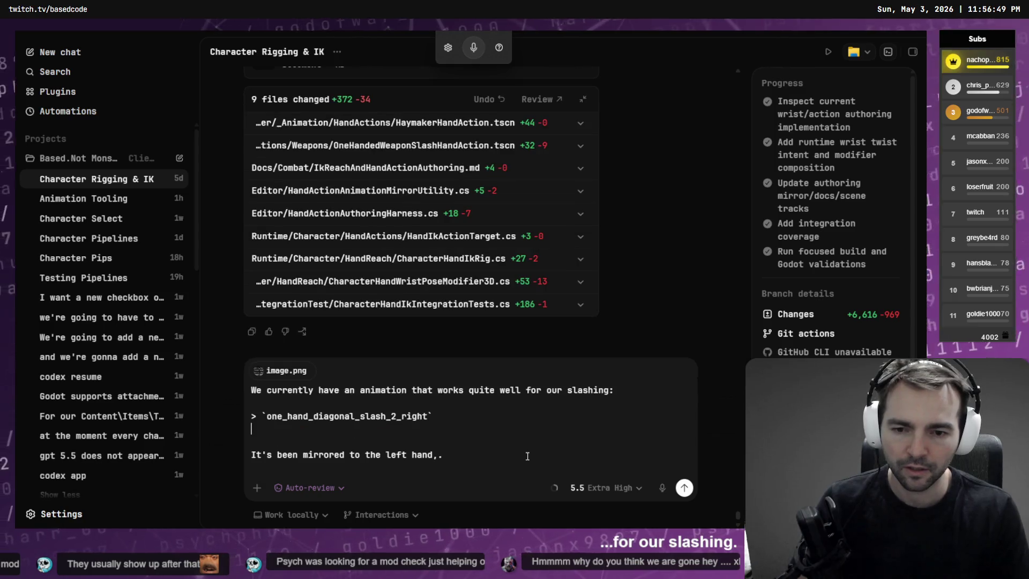
{"action": "key", "text": "ctrl+v"}
{"action": "key", "text": "Left"}
{"action": "key", "text": "shift+Left"}
{"action": "key", "text": "shift+Left"}
{"action": "key", "text": "shift+Left"}
{"action": "key", "text": "shift+Left"}
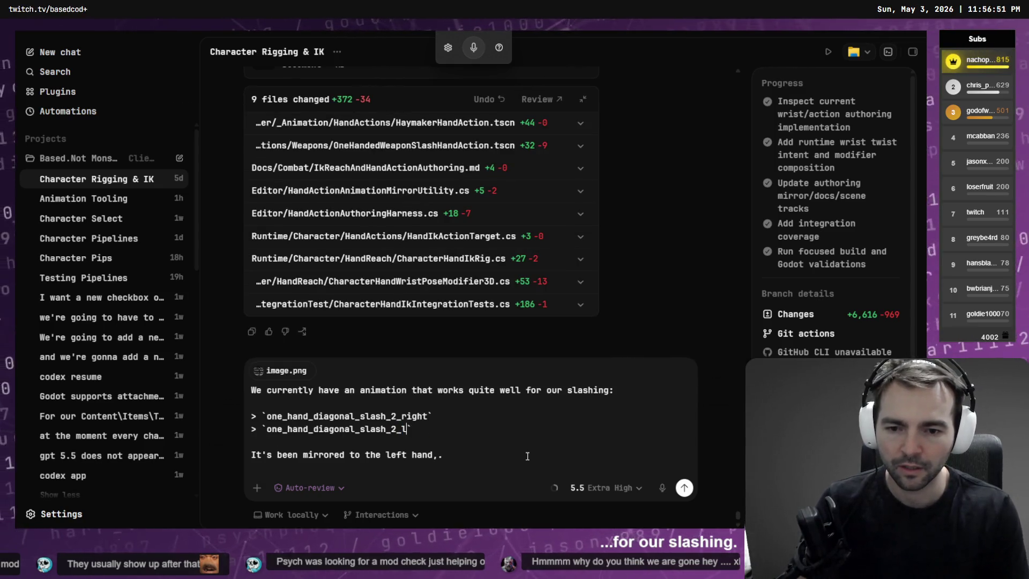
{"action": "key", "text": "shift+Home"}
{"action": "key", "text": "BackSpace"}
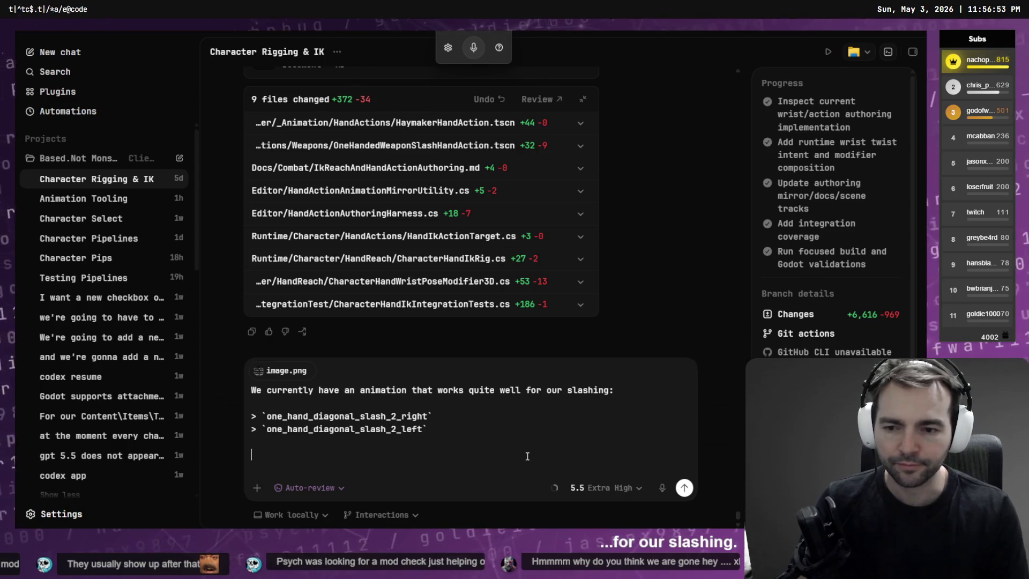
Step: Add a paragraph asking for slash_1 animations arcing opposite the up-to-down slash_2 ones
{"action": "key", "text": "shift+End"}
{"action": "key", "text": "End"}
{"action": "key", "text": "Return"}
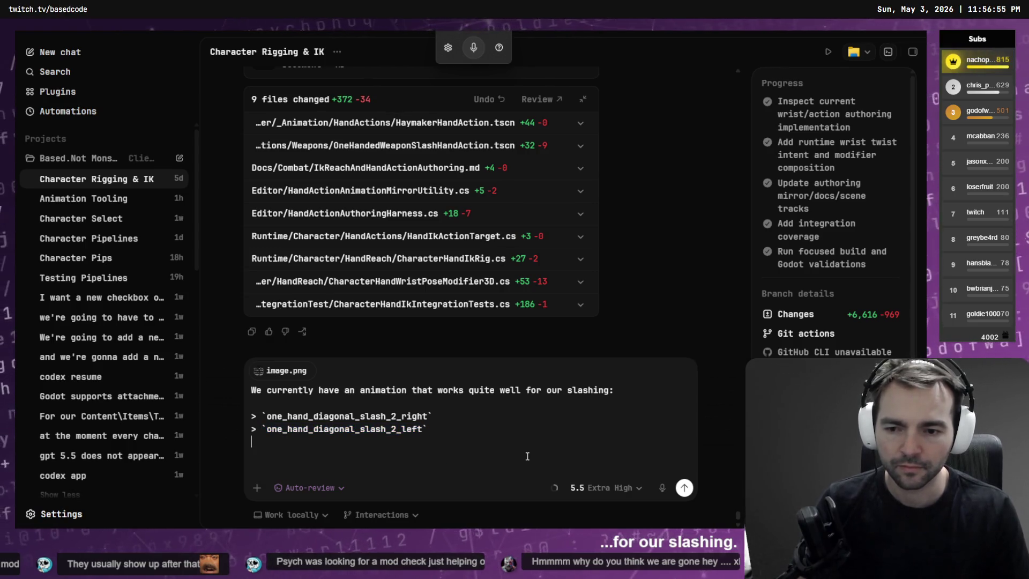
{"action": "key", "text": "Return"}
{"action": "key", "text": "ctrl+v"}
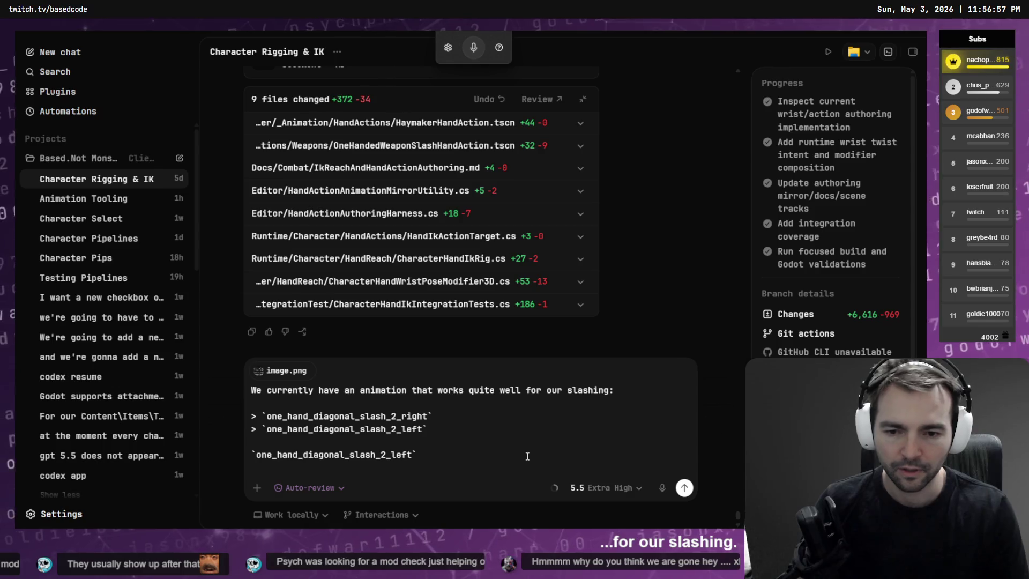
{"action": "key", "text": "shift+Home"}
{"action": "key", "text": "End"}
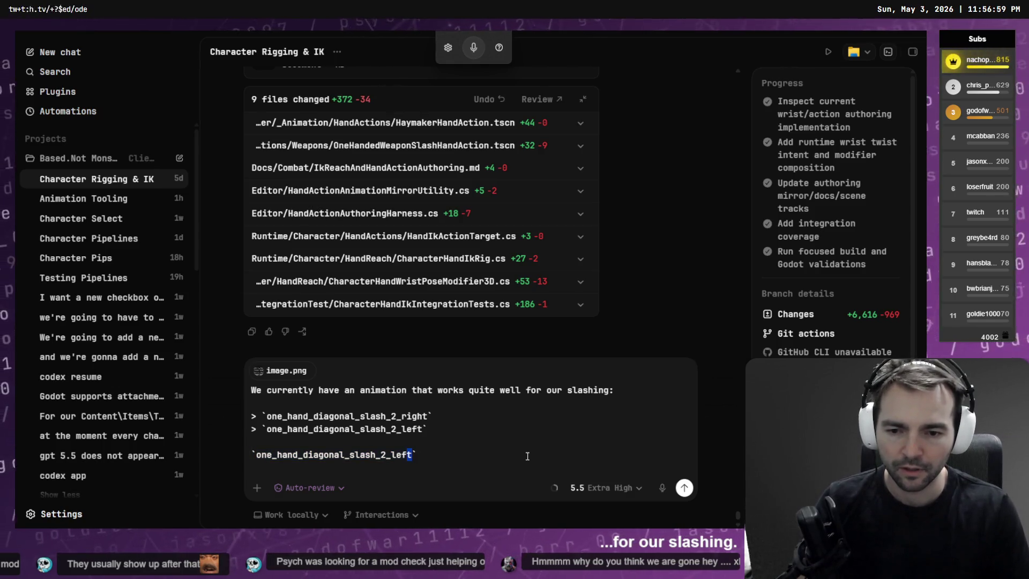
{"action": "type", "text": "1"}
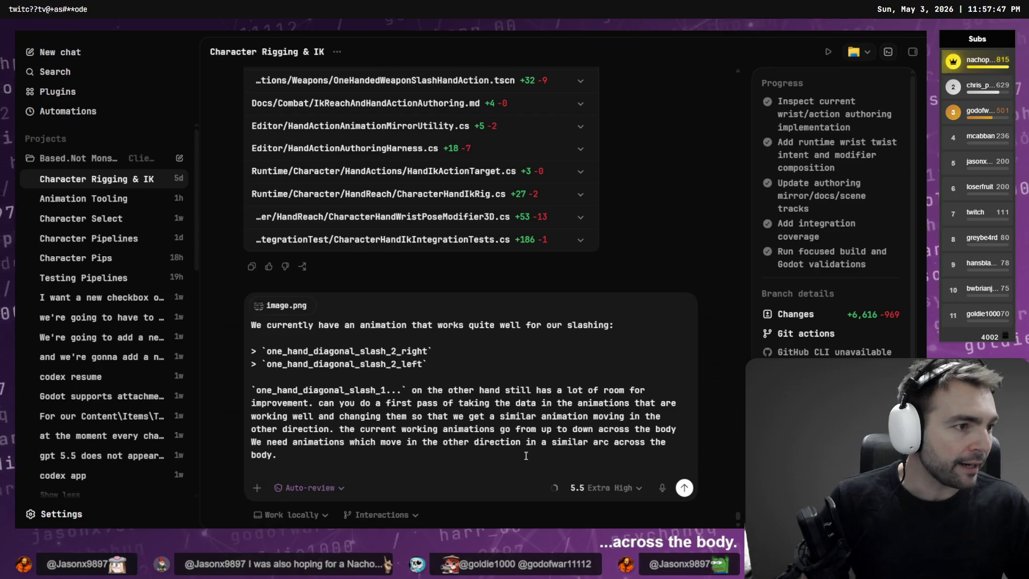
{"action": "key", "text": "alt+Tab"}
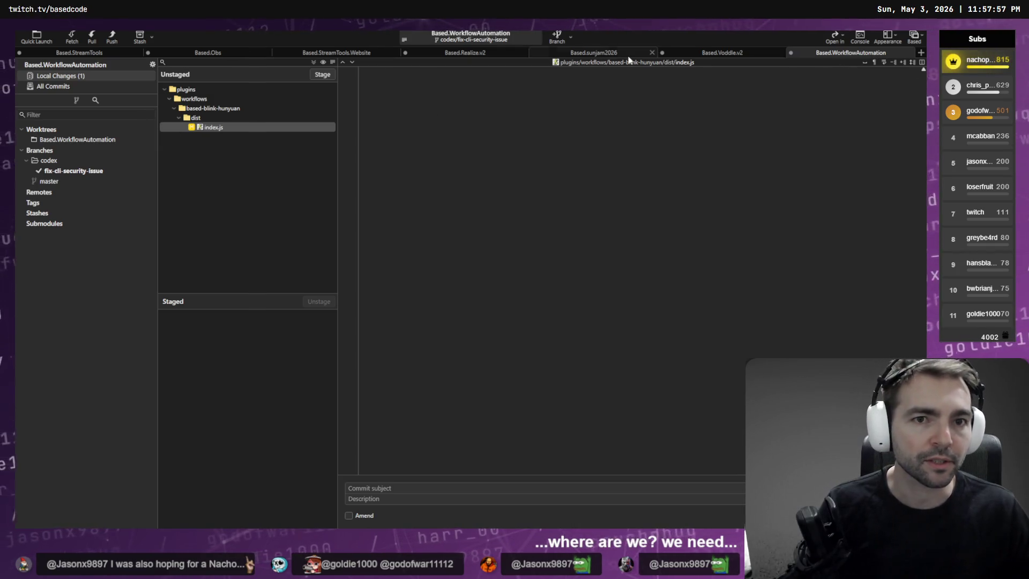
Step: Switch Fork to the NotMonsters workspace and review local changes, including OneHandedWeaponDiagonalSlash01.tres
{"action": "left_click", "coordinate": [913, 37]}
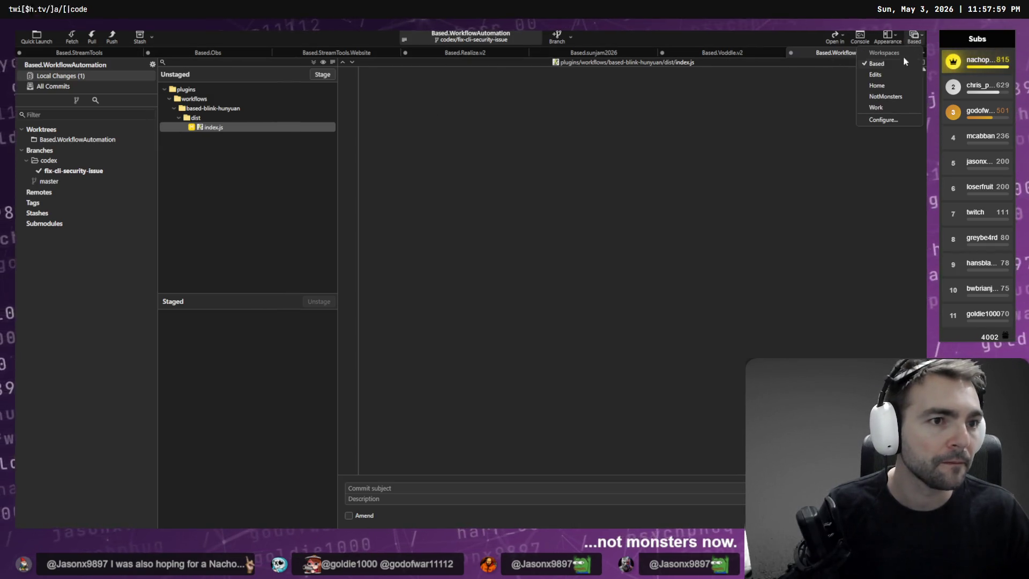
{"action": "left_click", "coordinate": [901, 98]}
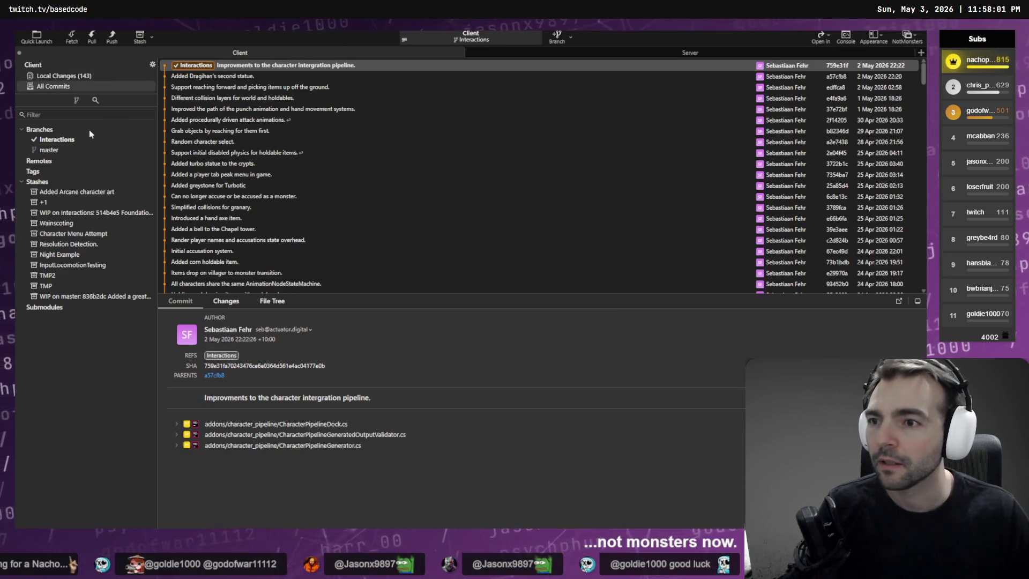
{"action": "left_click", "coordinate": [80, 76]}
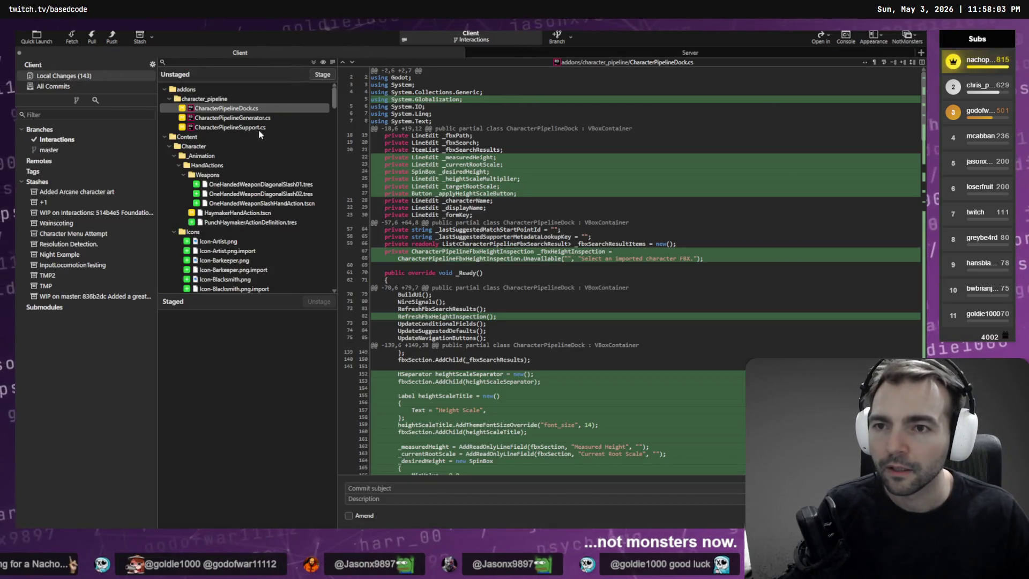
{"action": "scroll", "coordinate": [250, 126], "scroll_direction": "down", "scroll_amount": 8}
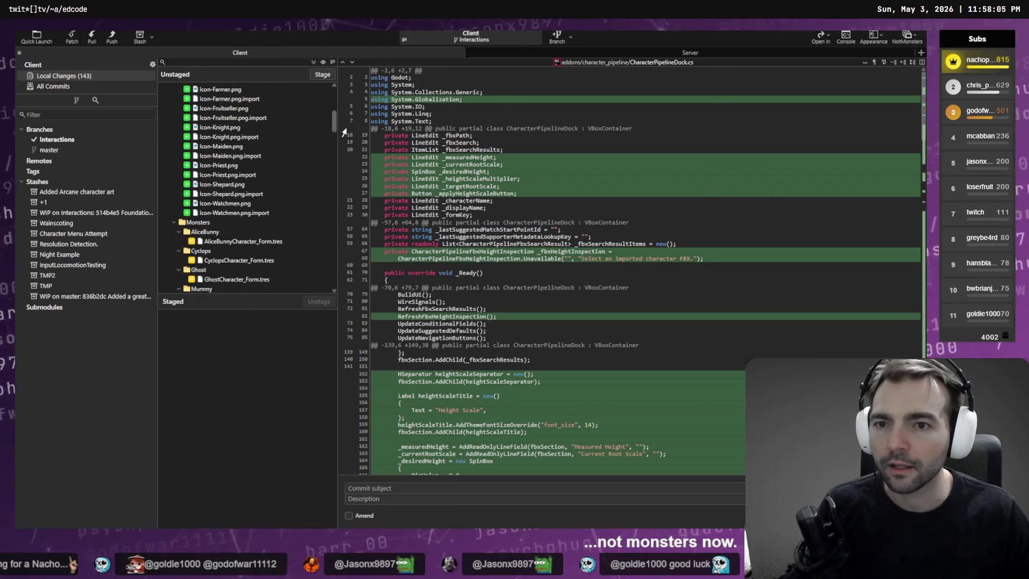
{"action": "left_click_drag", "start_coordinate": [333, 121], "coordinate": [331, 95]}
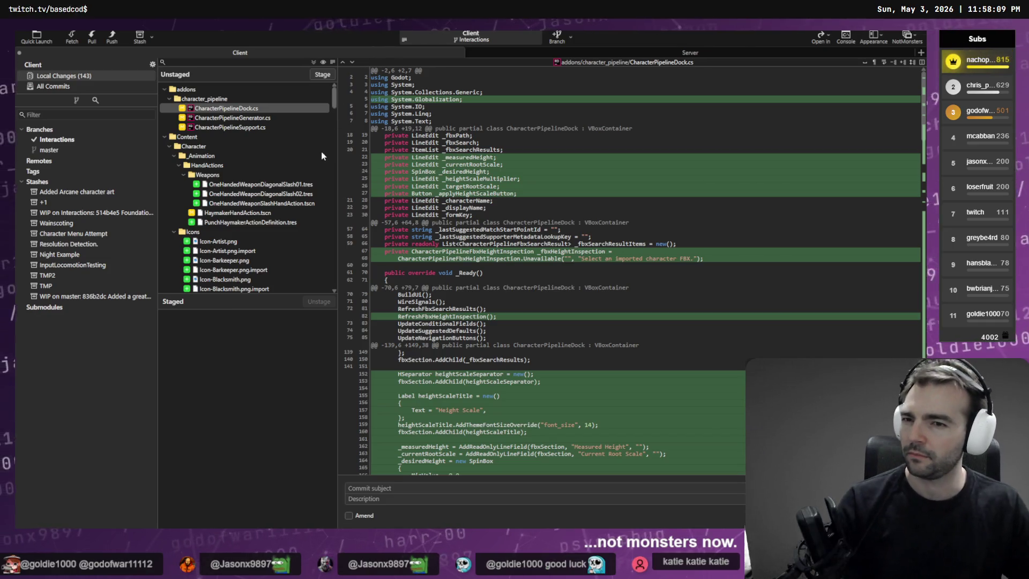
{"action": "left_click", "coordinate": [303, 185]}
{"action": "left_click", "coordinate": [140, 140]}
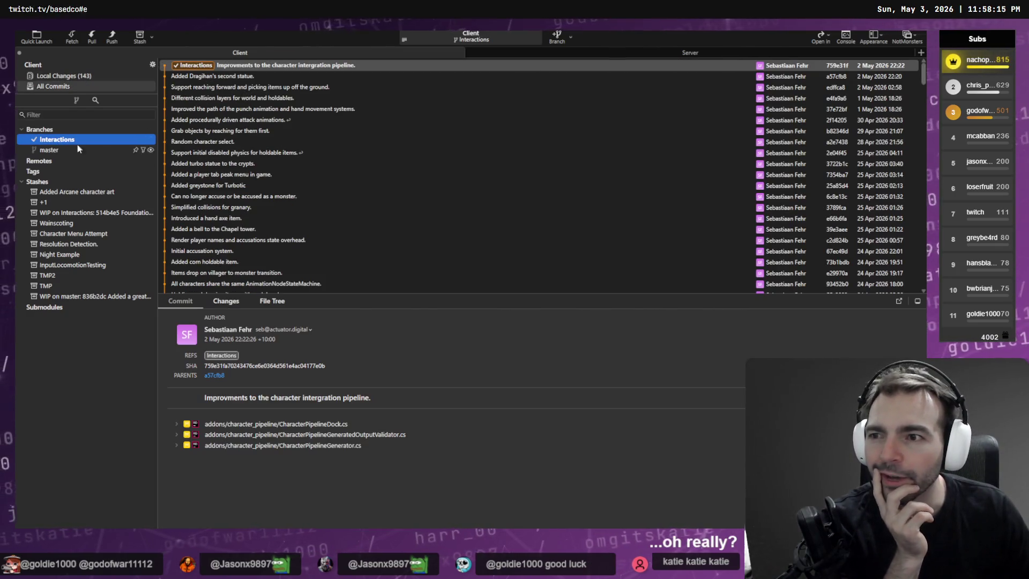
{"action": "left_click", "coordinate": [63, 76]}
Step: Stage all 143 unstaged files
{"action": "key", "text": "ctrl+a"}
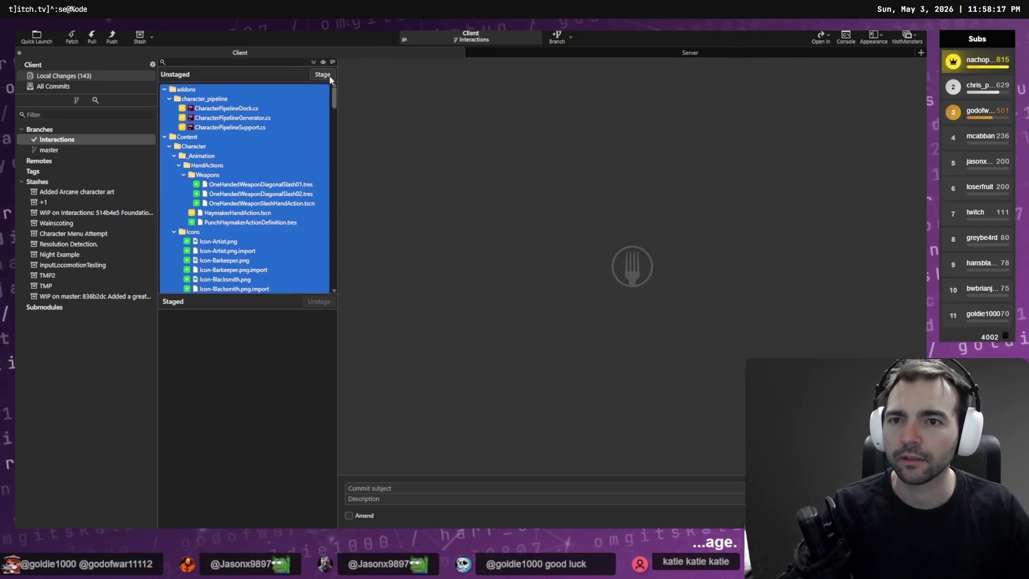
{"action": "left_click", "coordinate": [328, 76]}
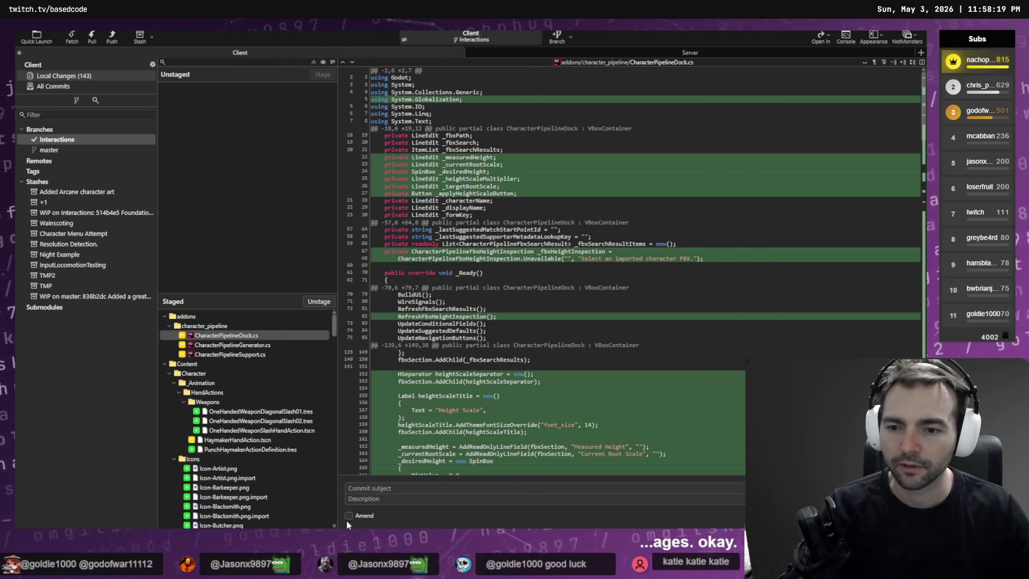
{"action": "scroll", "coordinate": [212, 390], "scroll_direction": "down", "scroll_amount": 4}
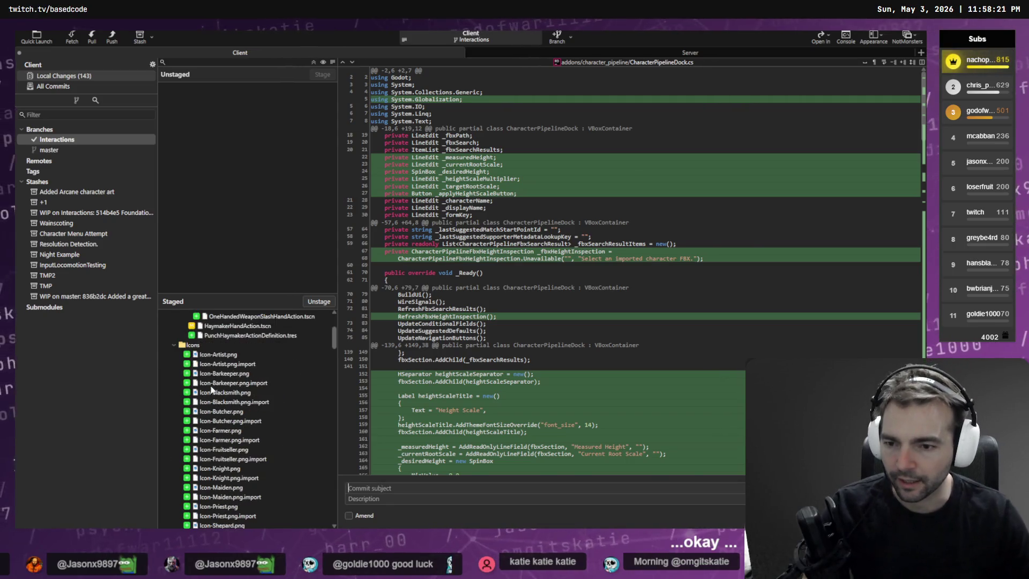
{"action": "left_click", "coordinate": [193, 345]}
{"action": "scroll", "coordinate": [239, 376], "scroll_direction": "down", "scroll_amount": 6}
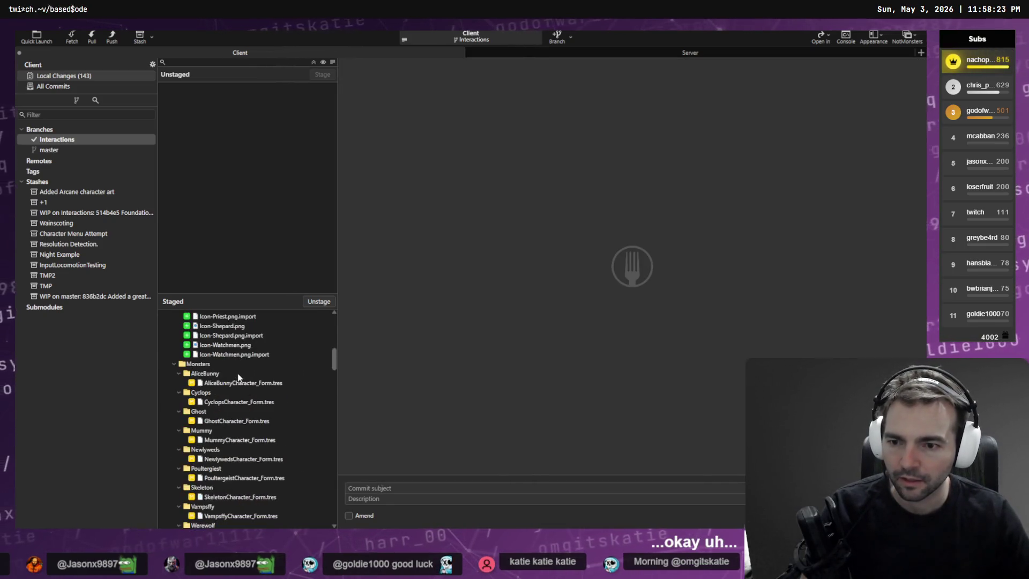
{"action": "scroll", "coordinate": [239, 377], "scroll_direction": "down", "scroll_amount": 15}
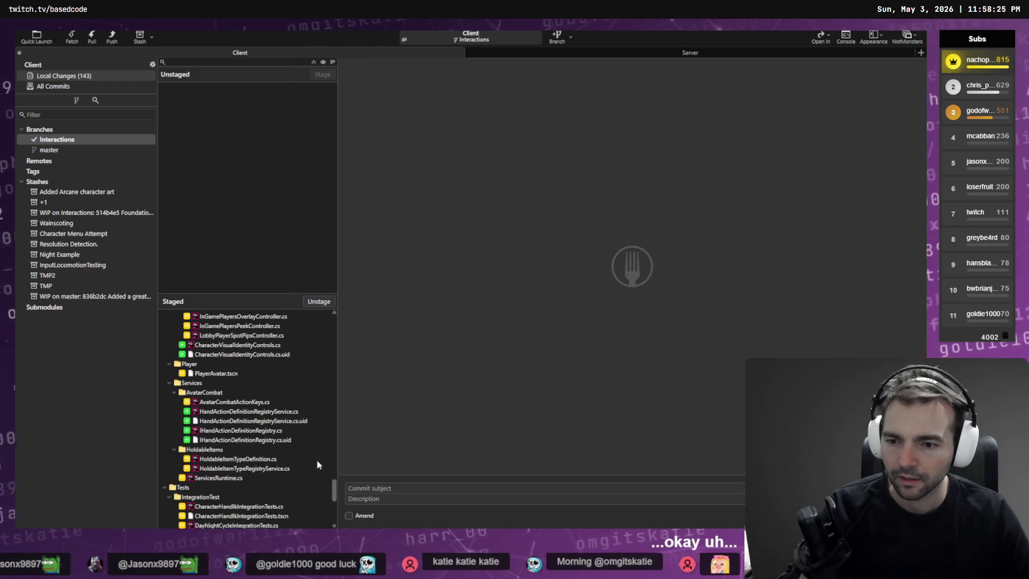
Step: Enter the commit subject 'Add weapon shalshing and chracter icons.'
{"action": "left_click", "coordinate": [364, 487]}
{"action": "type", "text": "Add weap"}
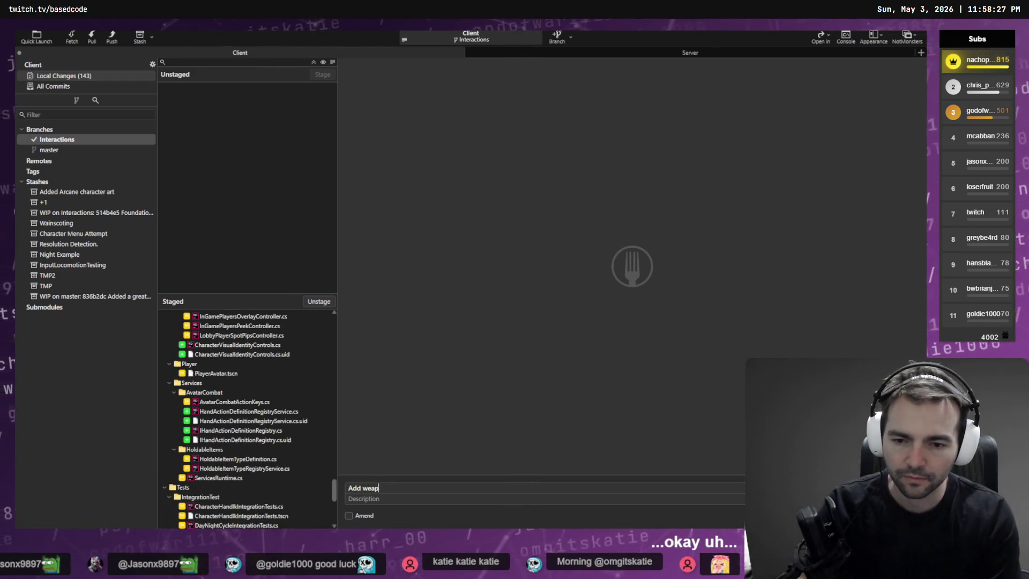
{"action": "type", "text": "on shalshing and"}
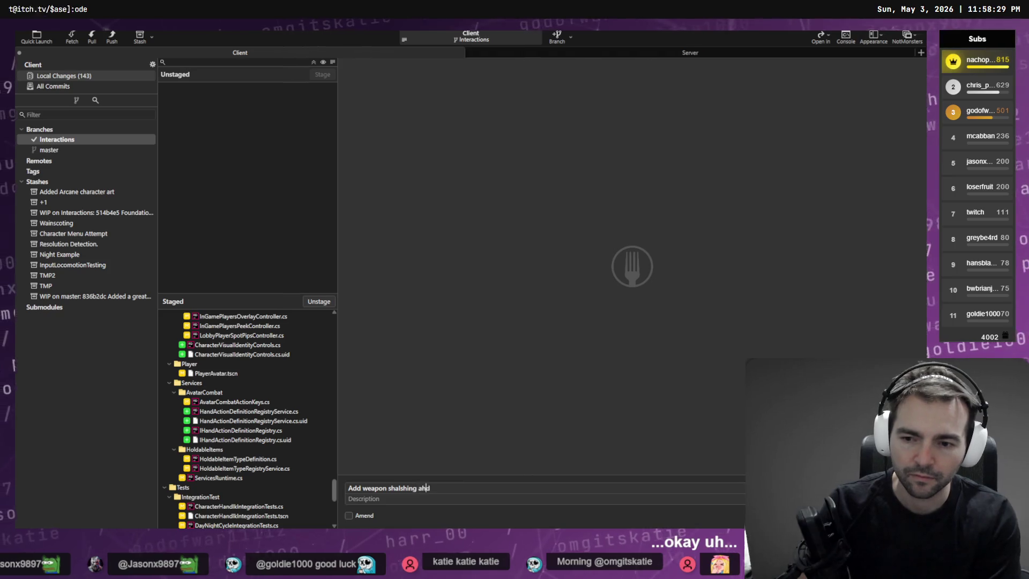
{"action": "key", "text": "BackSpace"}
{"action": "key", "text": "BackSpace"}
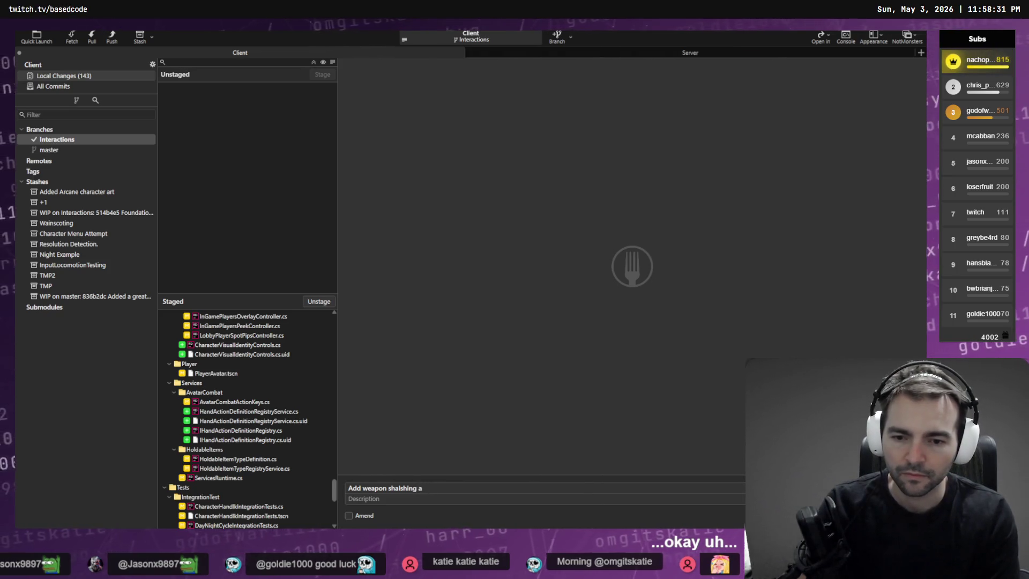
{"action": "type", "text": "nd chracter i"}
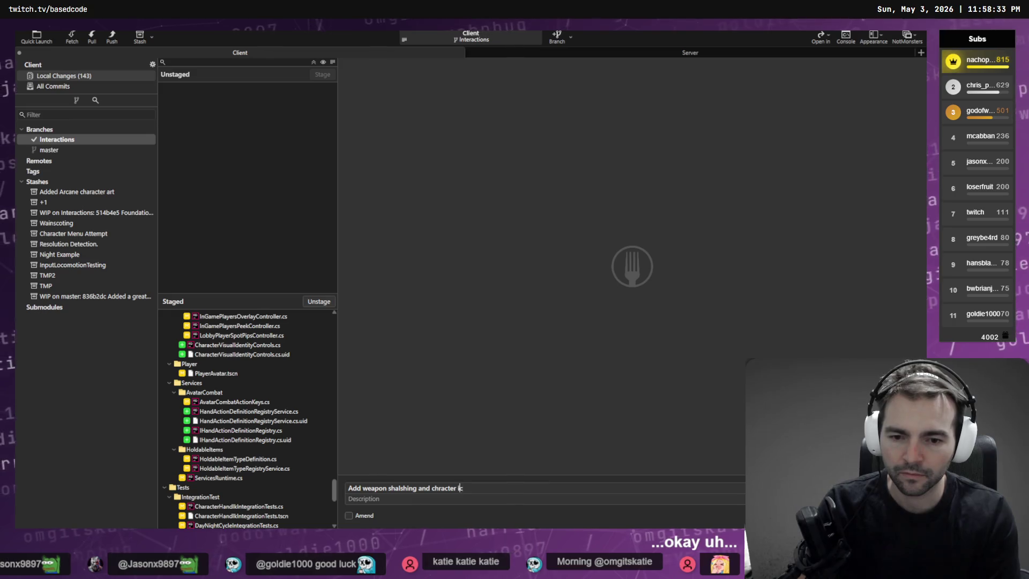
{"action": "type", "text": "cons."}
{"action": "scroll", "coordinate": [309, 489], "scroll_direction": "down", "scroll_amount": 5}
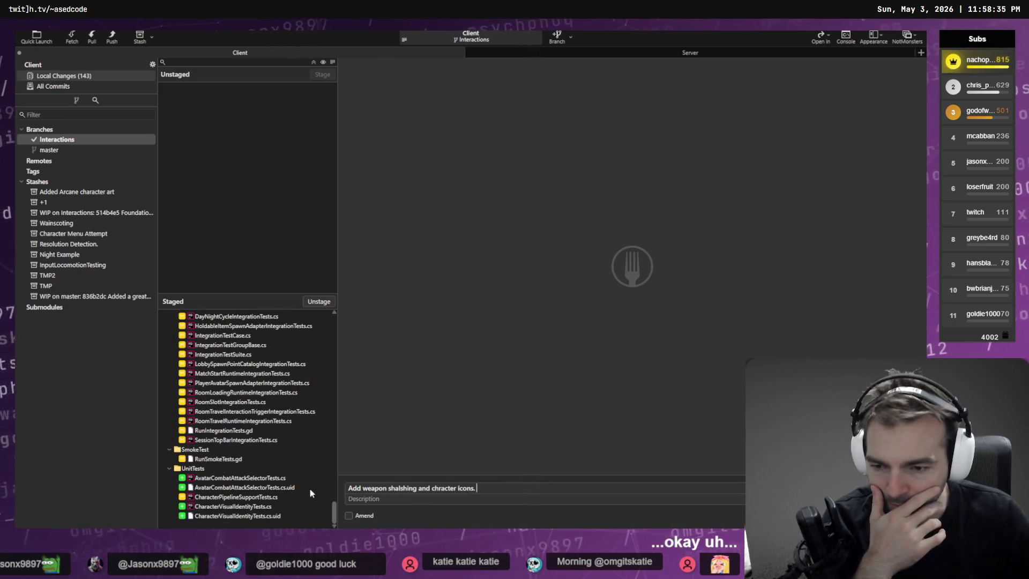
{"action": "left_click_drag", "start_coordinate": [330, 514], "coordinate": [331, 309]}
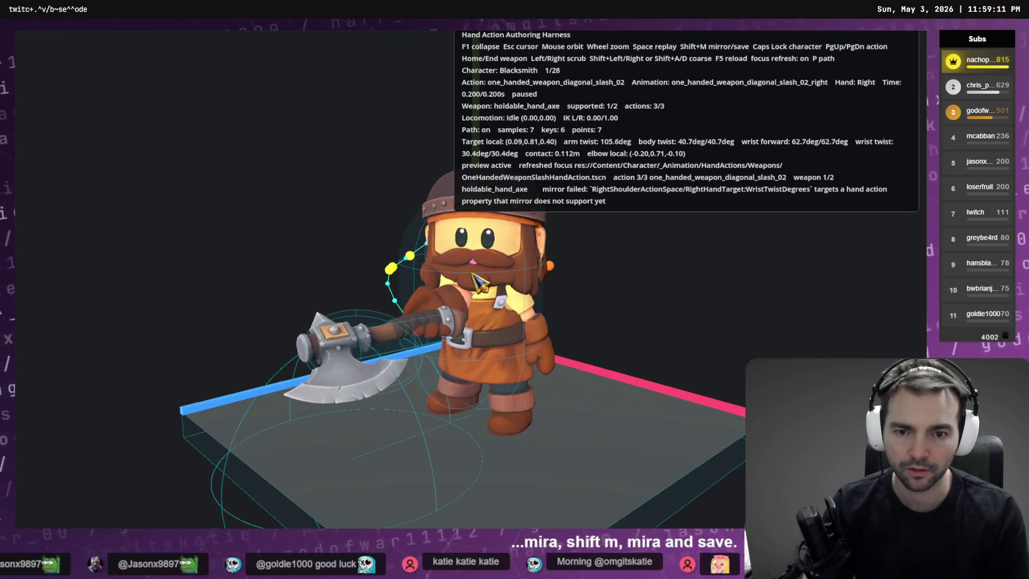
Step: Replay the dwarf's diagonal slash pose in the harness, then return to Fork
{"action": "key", "text": "space"}
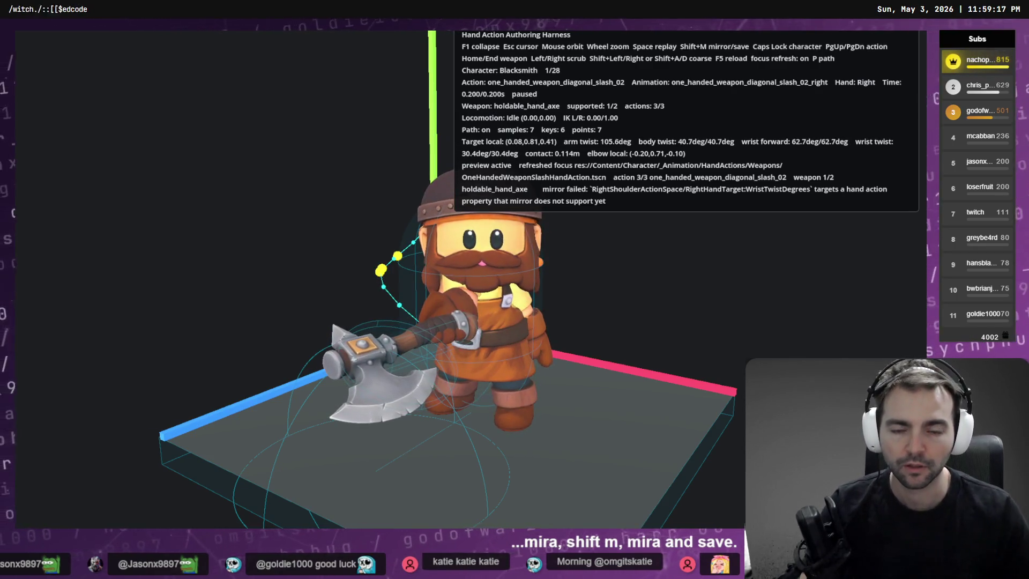
{"action": "key", "text": "alt+Tab"}
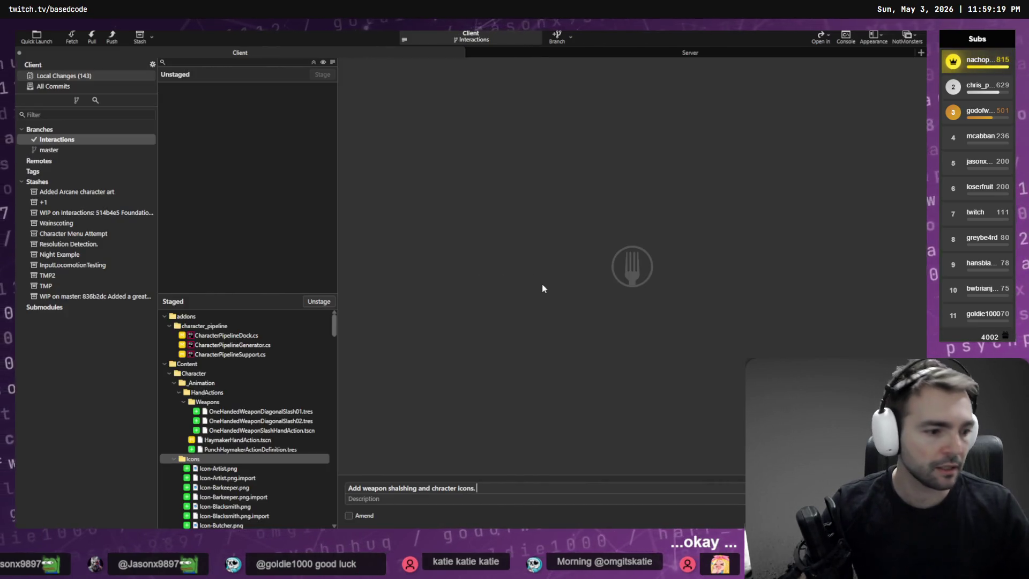
Step: Build and launch the Not Monsters game from the Godot editor with F5
{"action": "key", "text": "alt+Tab"}
{"action": "key", "text": "F5"}
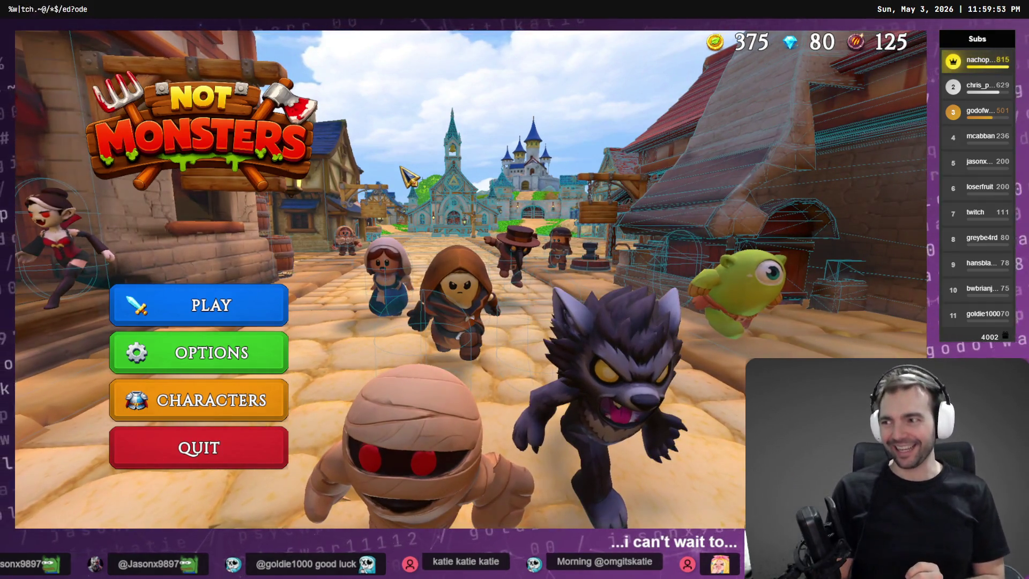
Step: Matchmake into a lobby as the Farmer and run forward through the chapel
{"action": "left_click", "coordinate": [267, 308]}
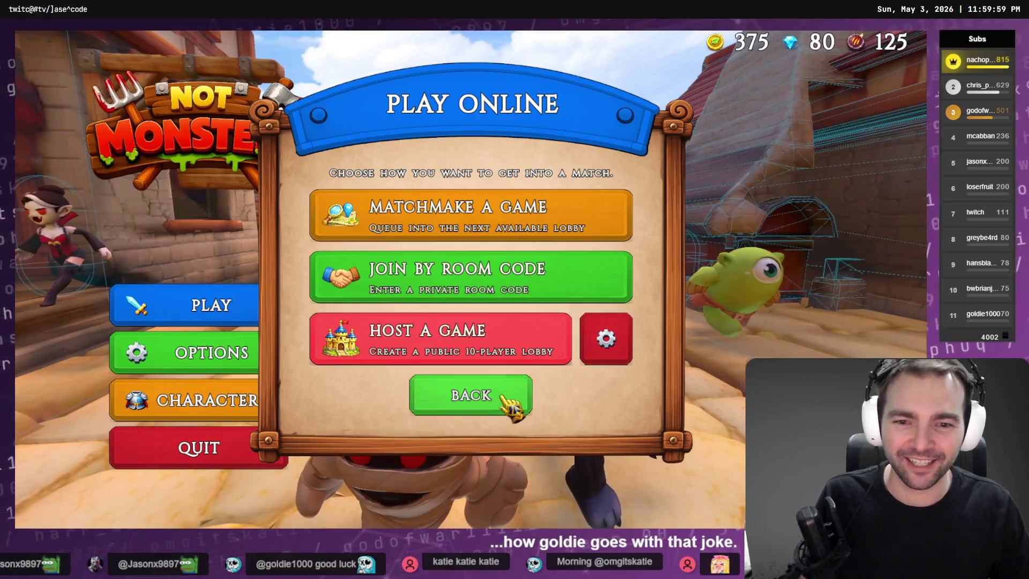
{"action": "left_click", "coordinate": [507, 397]}
{"action": "key", "text": "Return"}
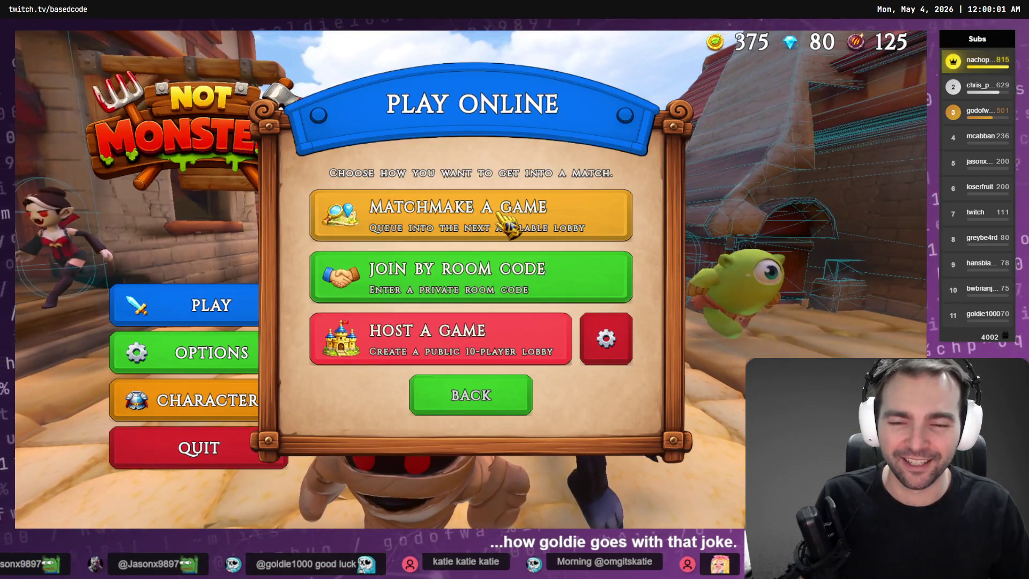
{"action": "left_click", "coordinate": [504, 223]}
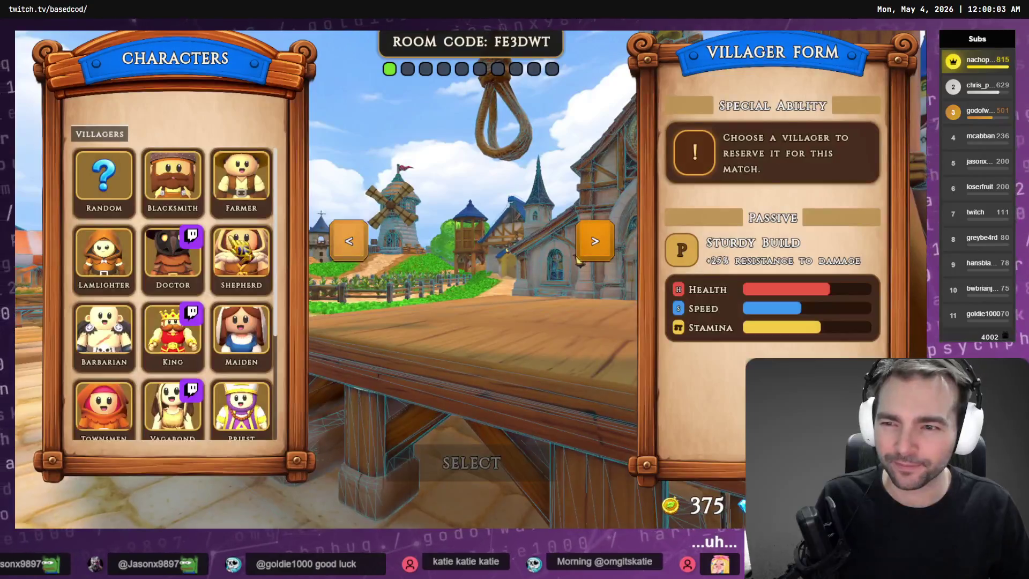
{"action": "left_click", "coordinate": [242, 180]}
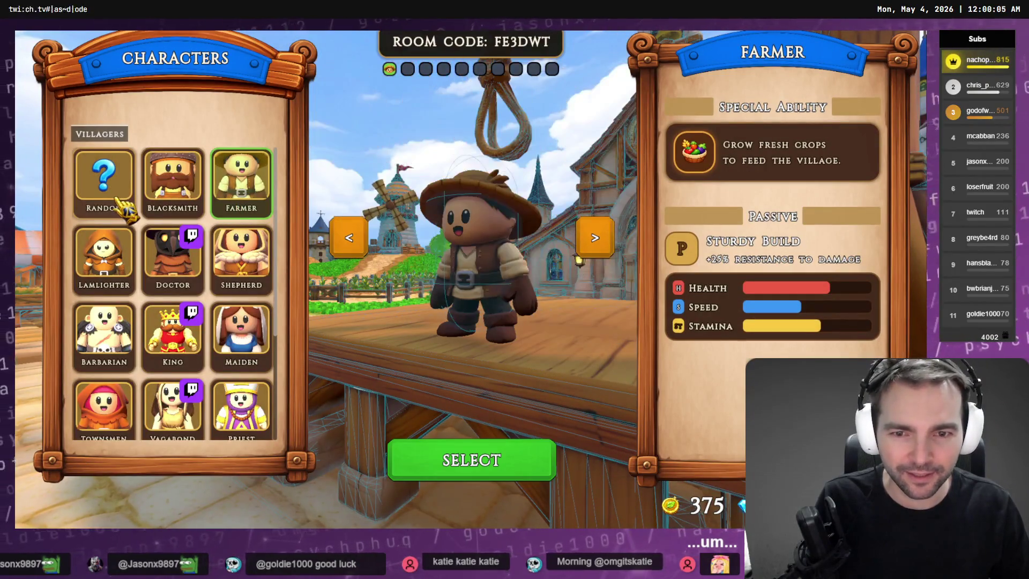
{"action": "left_click", "coordinate": [536, 461]}
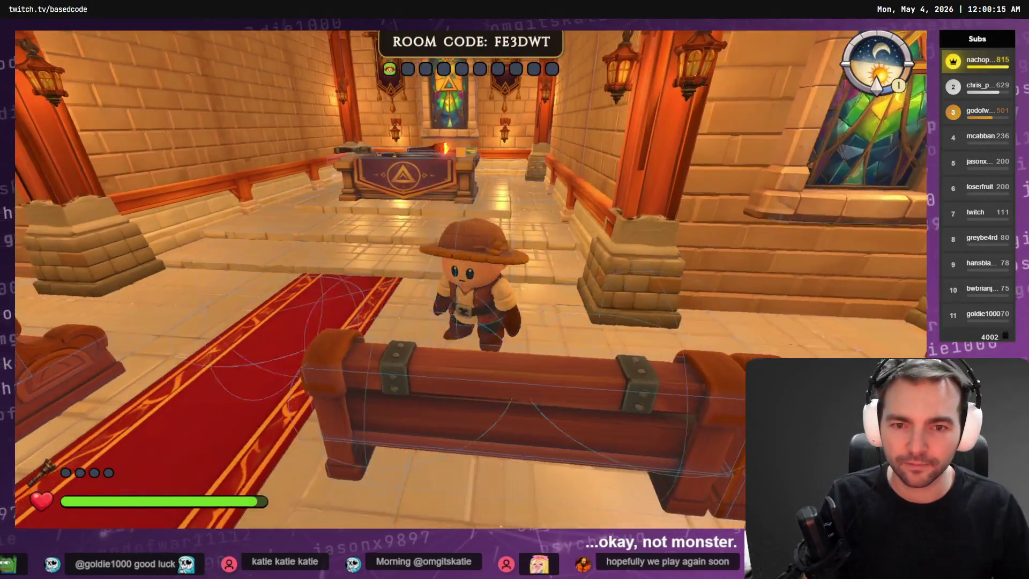
{"action": "key", "text": "w"}
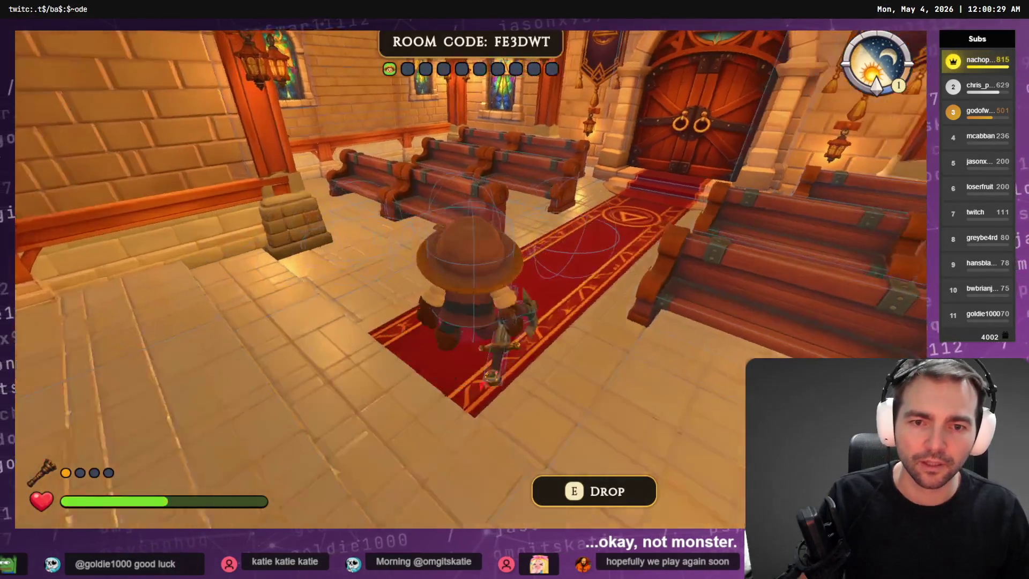
{"action": "key", "text": "alt+Tab"}
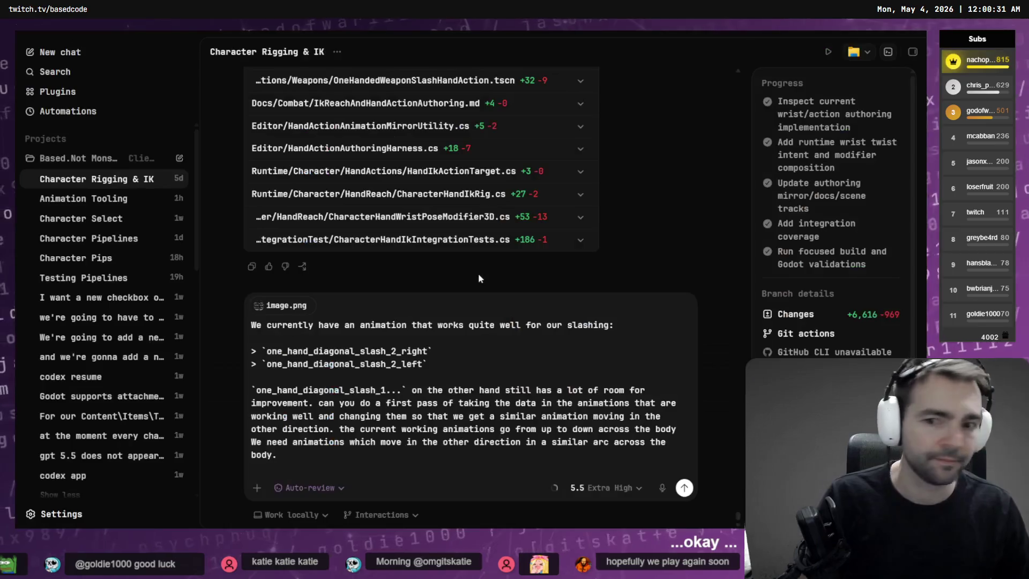
Step: Replace the opposite-arc paragraph with 'copy these animations to slash 1'
{"action": "key", "text": "shift+Return"}
{"action": "key", "text": "shift+Return"}
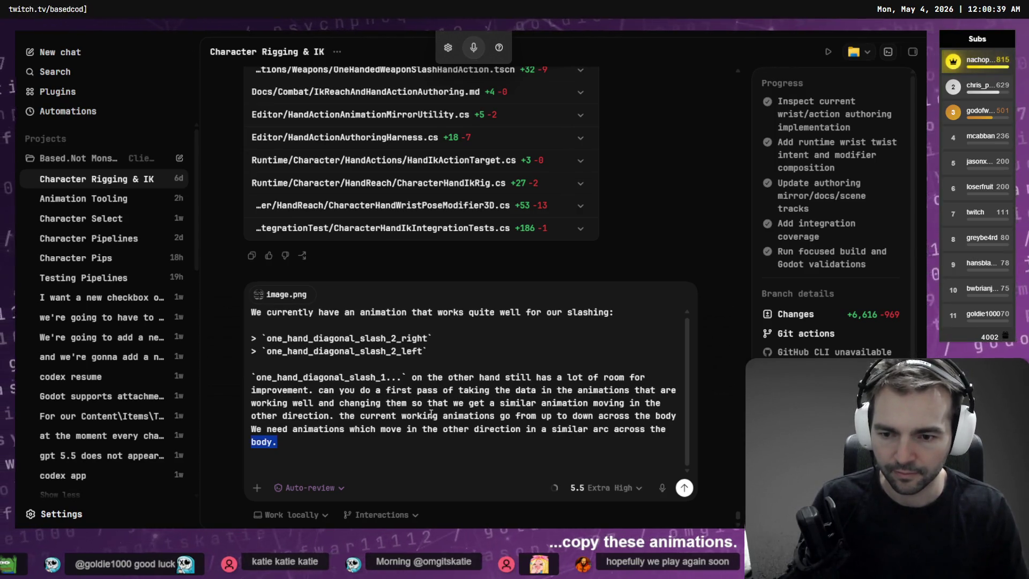
{"action": "key", "text": "shift+Up"}
{"action": "key", "text": "shift+Up"}
{"action": "key", "text": "shift+Up"}
{"action": "key", "text": "BackSpace"}
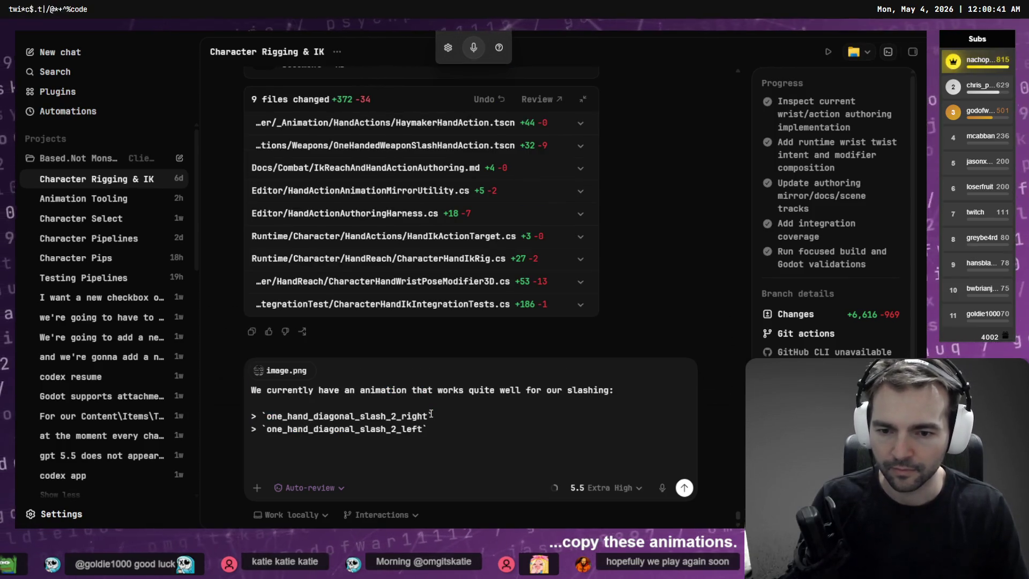
{"action": "type", "text": "copy"}
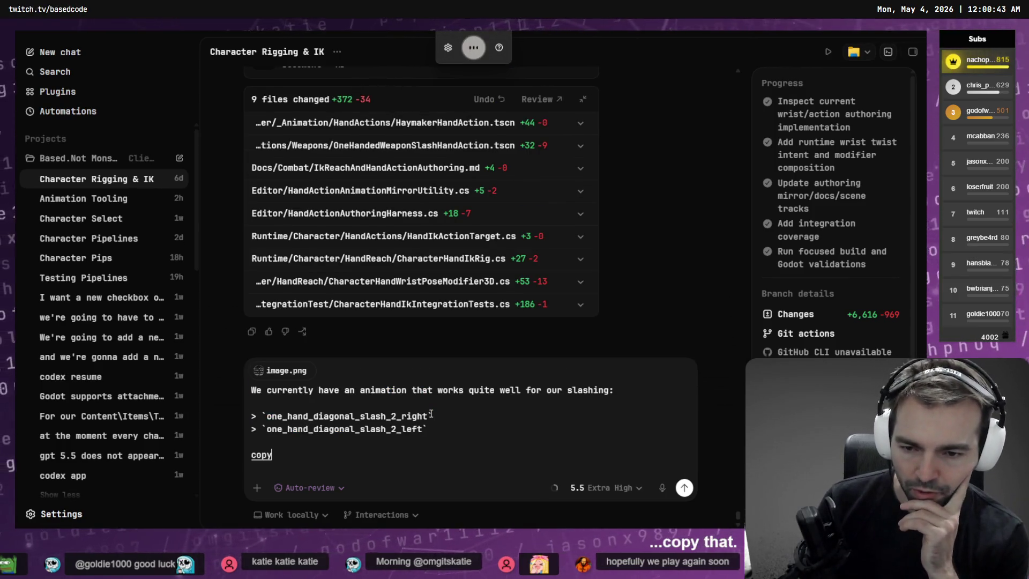
{"action": "type", "text": " these animations to slash 1,"}
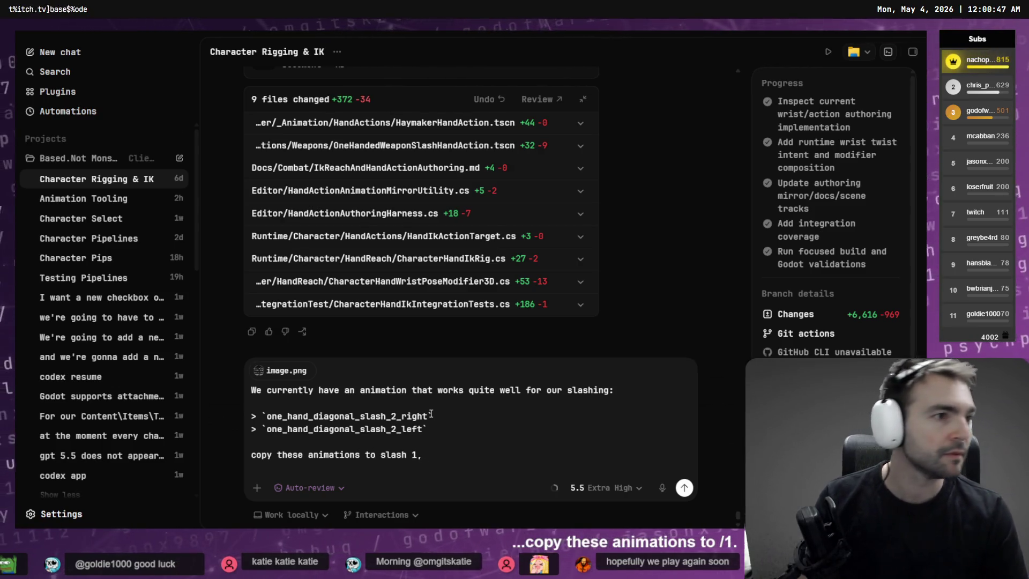
{"action": "key", "text": "alt+Tab"}
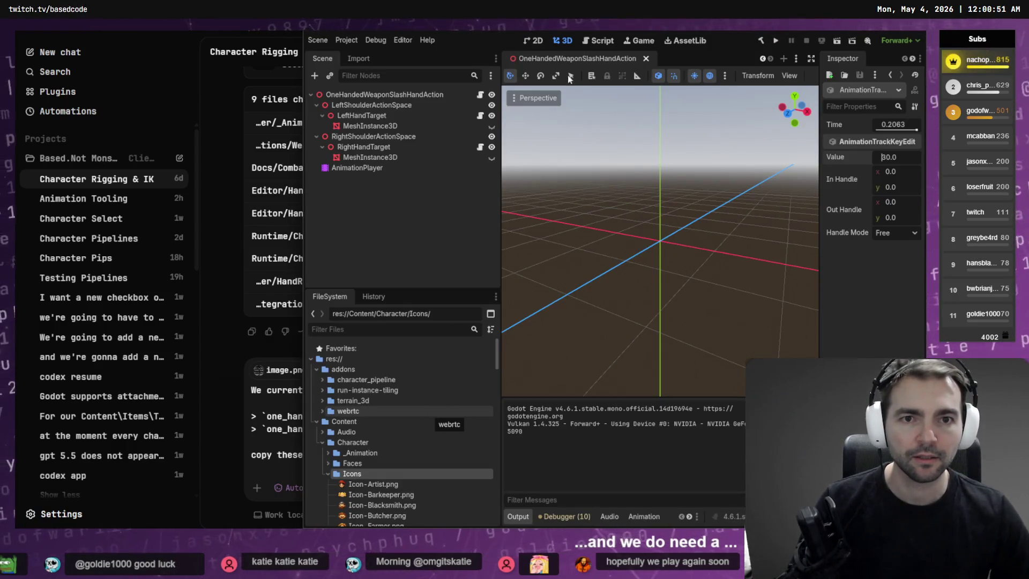
Step: Close the OneHandedWeaponSlashHandAction and Main tabs, then run the harness and play right- and left-hand slashes
{"action": "key", "text": "ctrl+shift+w"}
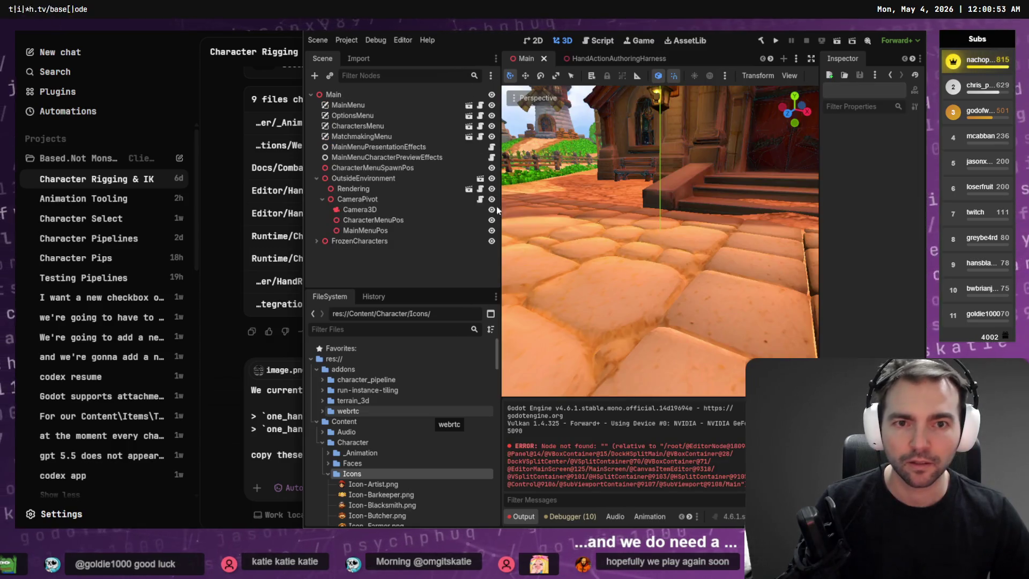
{"action": "key", "text": "ctrl+shift+w"}
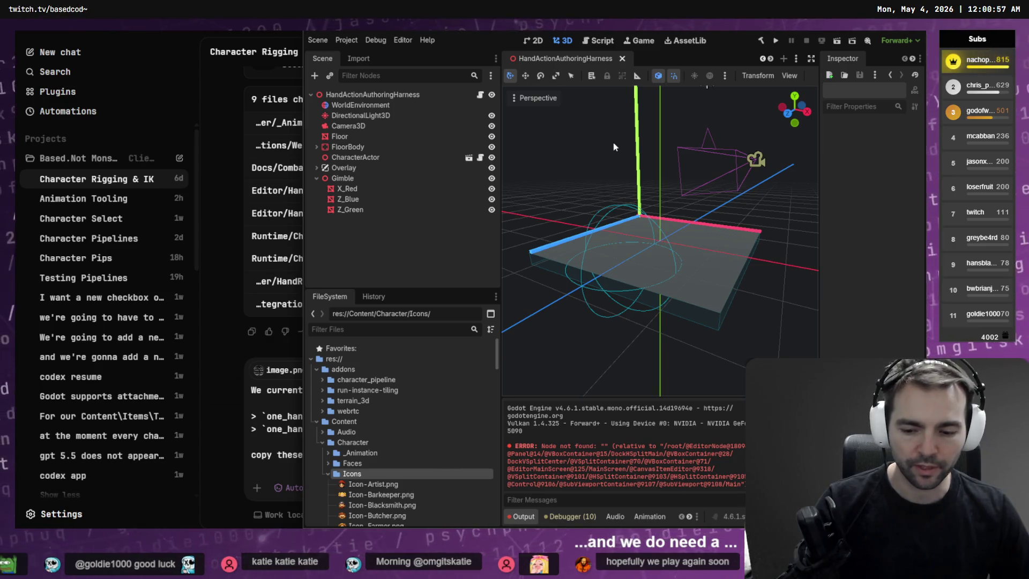
{"action": "key", "text": "F6"}
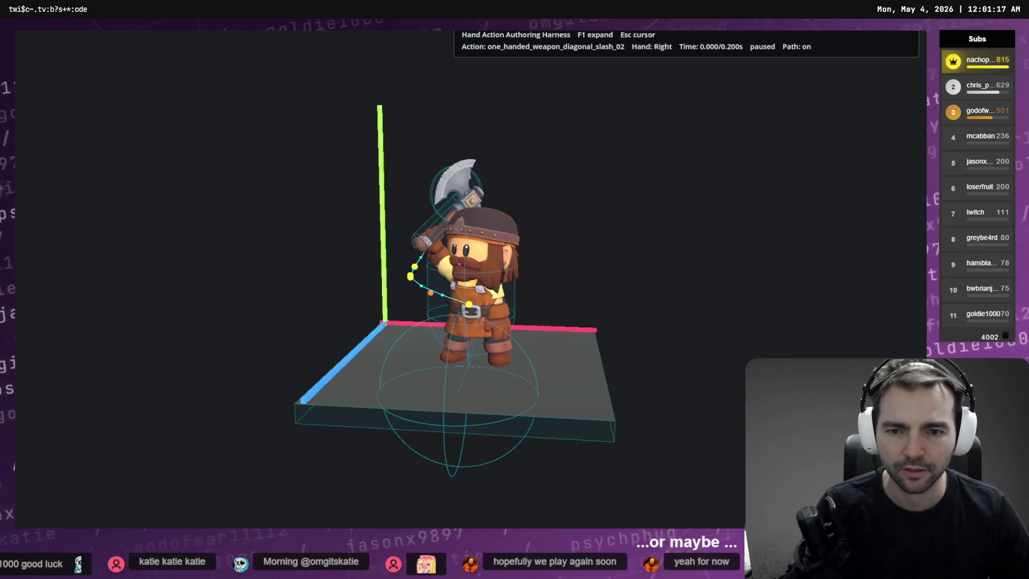
{"action": "key", "text": "space"}
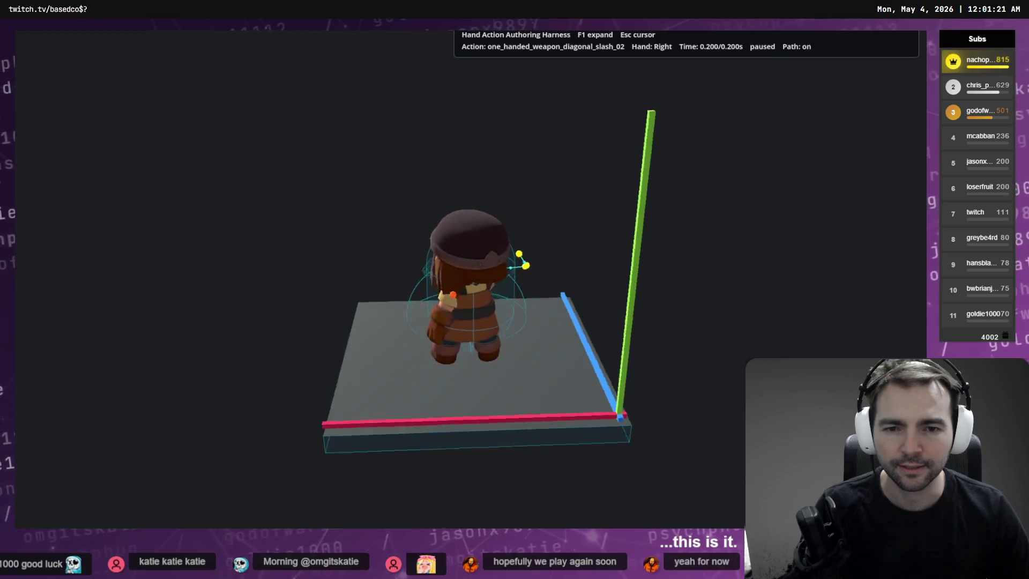
{"action": "key", "text": "space"}
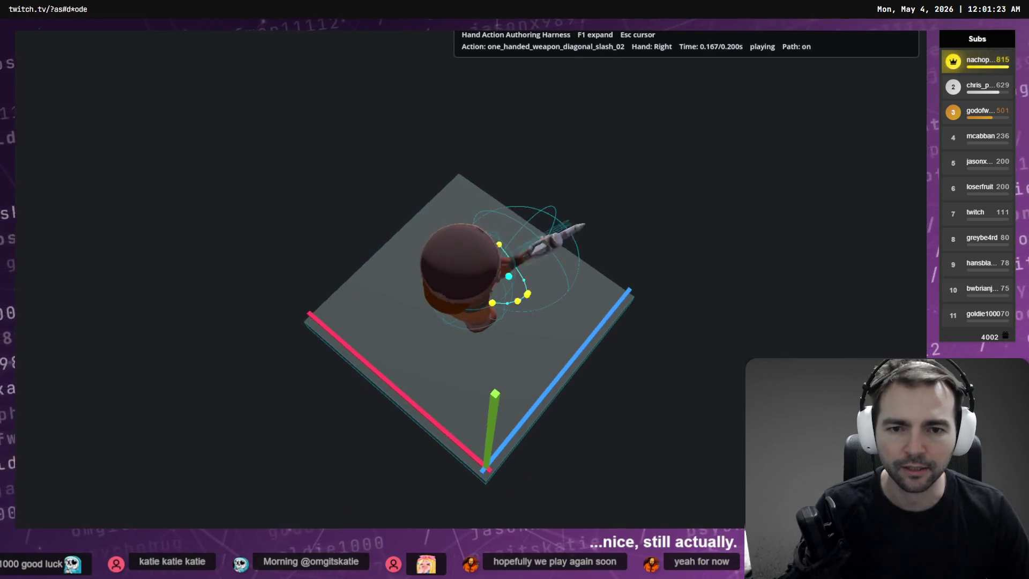
{"action": "key", "text": "h"}
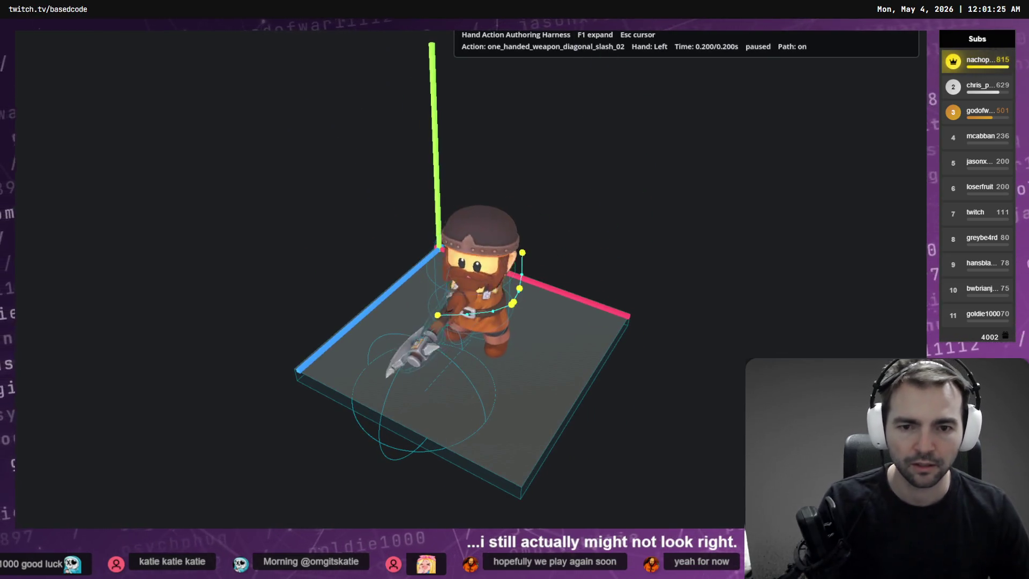
{"action": "key", "text": "space"}
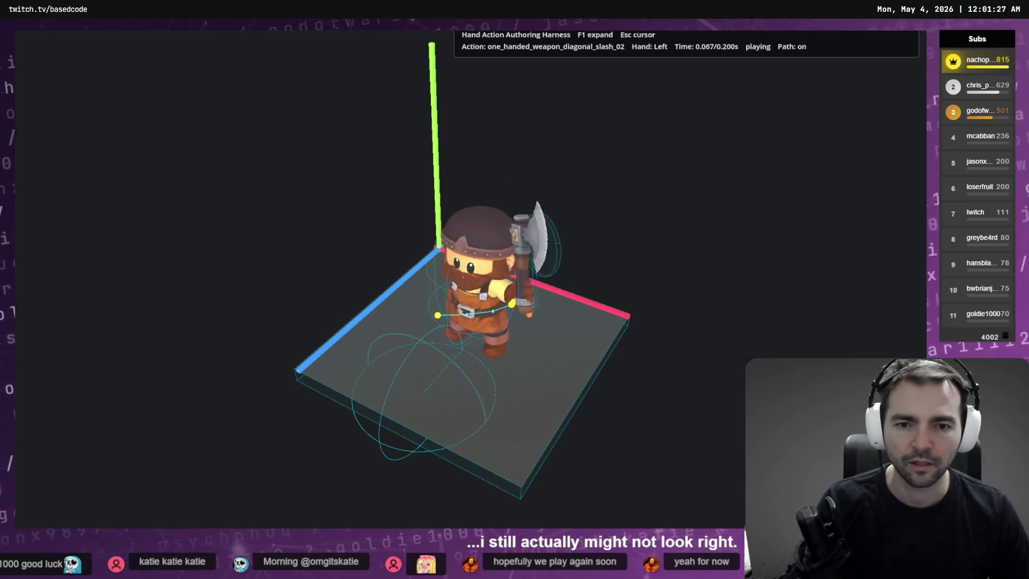
Step: Stop the harness and reload the modified files from disk
{"action": "key", "text": "F8"}
{"action": "left_click", "coordinate": [486, 332]}
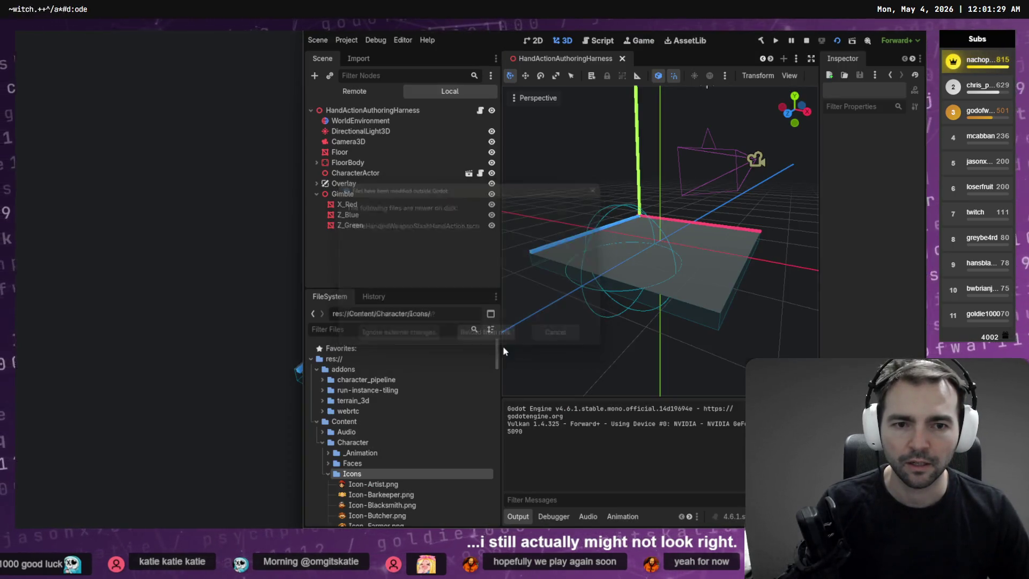
{"action": "key", "text": "alt+Tab"}
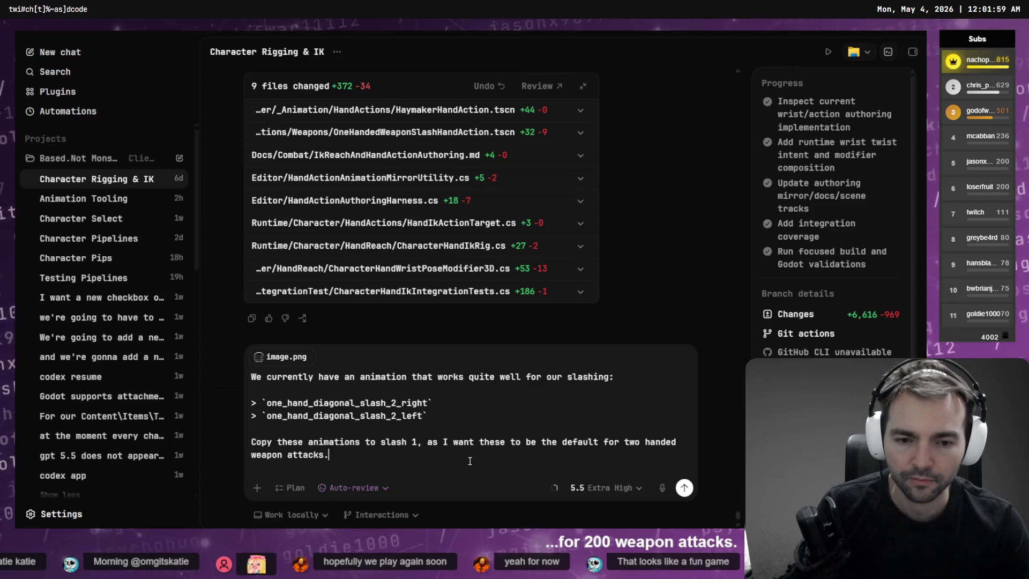
Step: End the prompt with 'default when duel wielding' and send it to Codex
{"action": "key", "text": "ctrl+BackSpace"}
{"action": "key", "text": "ctrl+BackSpace"}
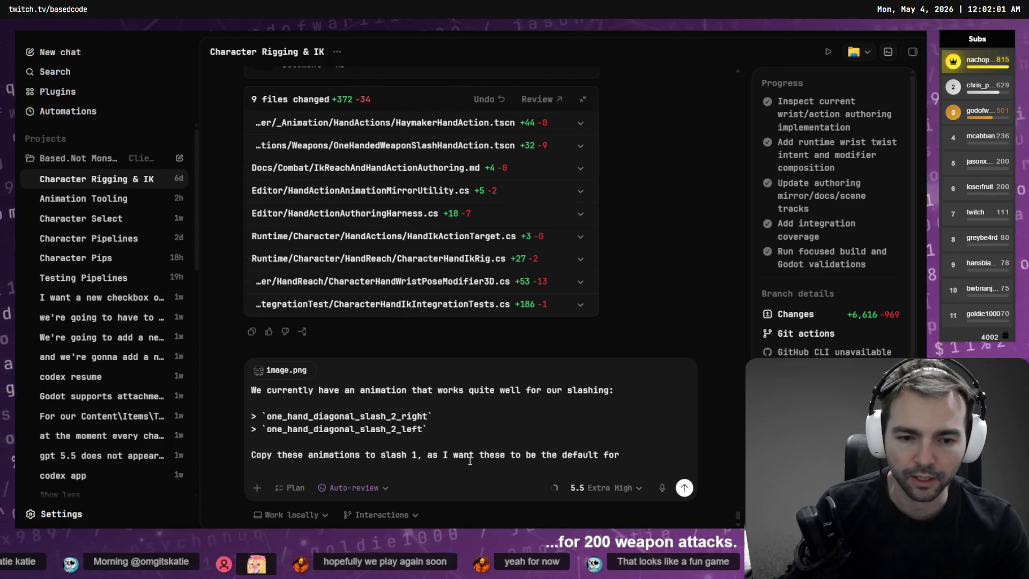
{"action": "key", "text": "ctrl+BackSpace"}
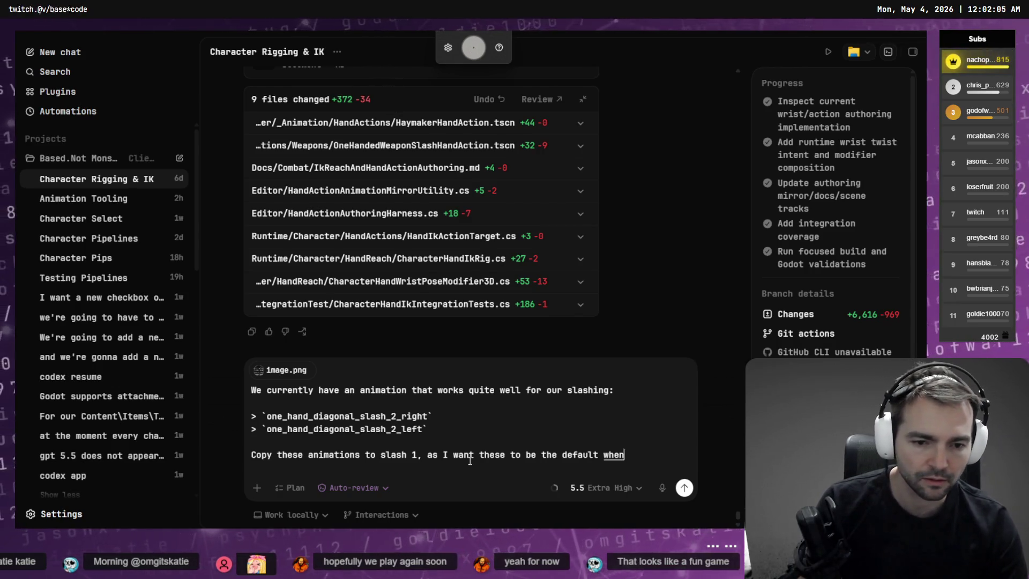
{"action": "key", "text": "Return"}
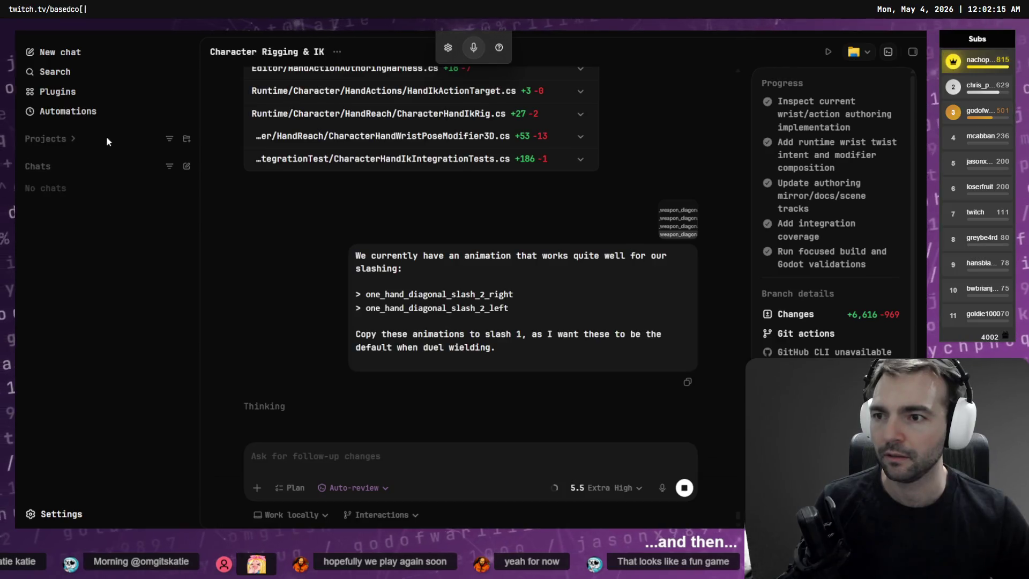
{"action": "left_click", "coordinate": [80, 158]}
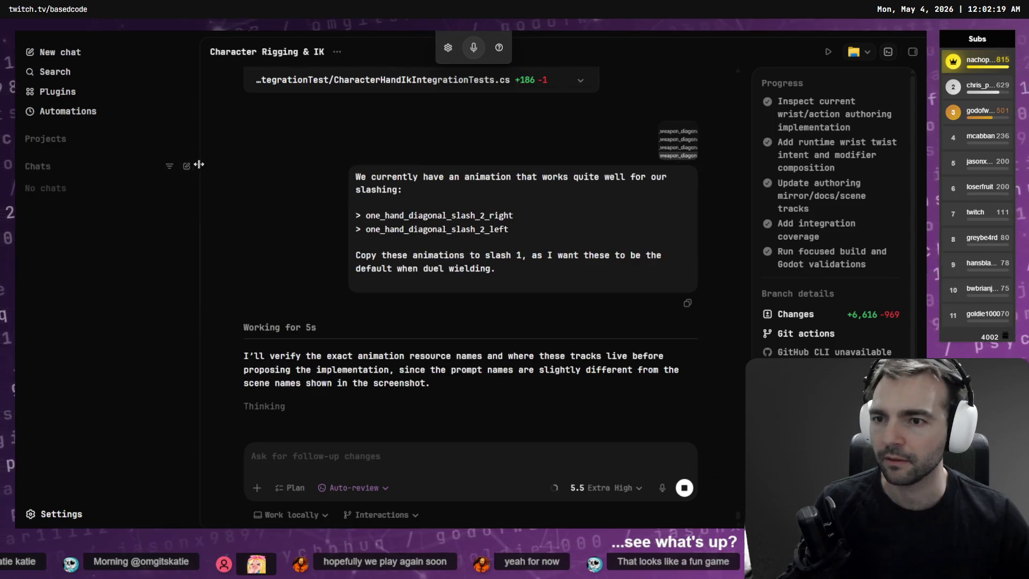
Step: In the Fix CLI security issue thread, approve the agent's git add request and let verification finish
{"action": "left_click", "coordinate": [72, 140]}
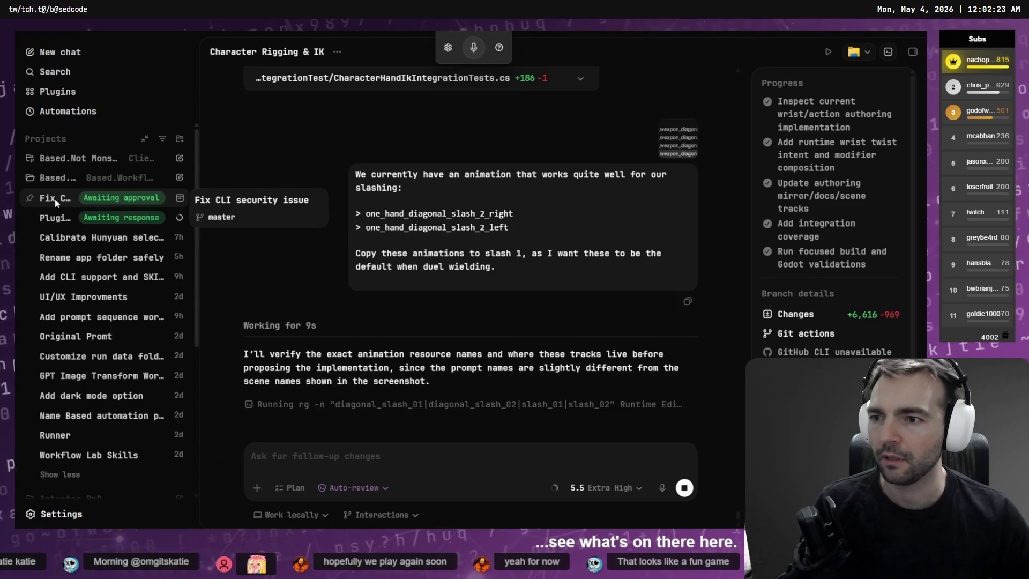
{"action": "left_click", "coordinate": [55, 199]}
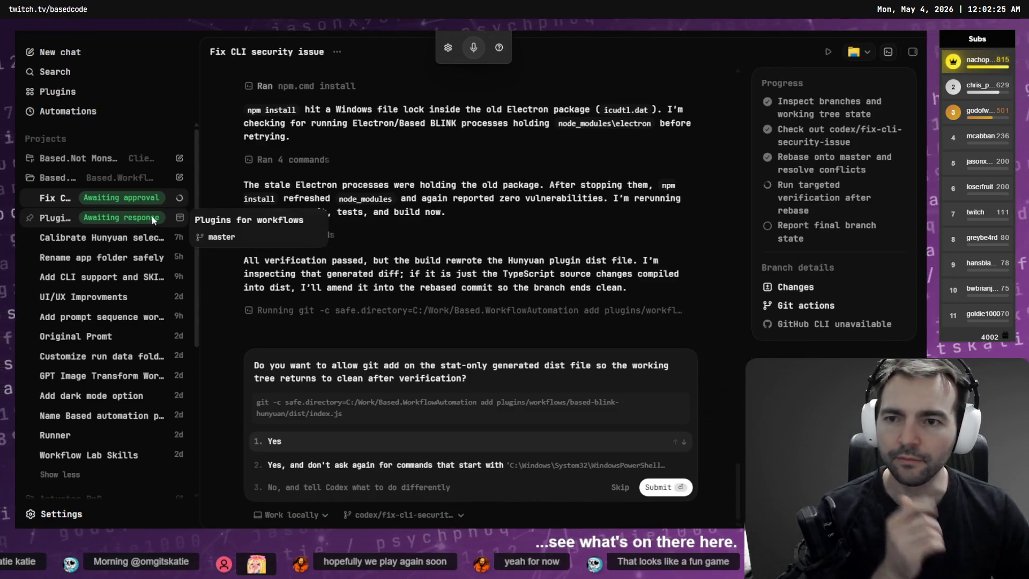
{"action": "scroll", "coordinate": [353, 236], "scroll_direction": "up", "scroll_amount": 5}
{"action": "scroll", "coordinate": [358, 239], "scroll_direction": "down", "scroll_amount": 10}
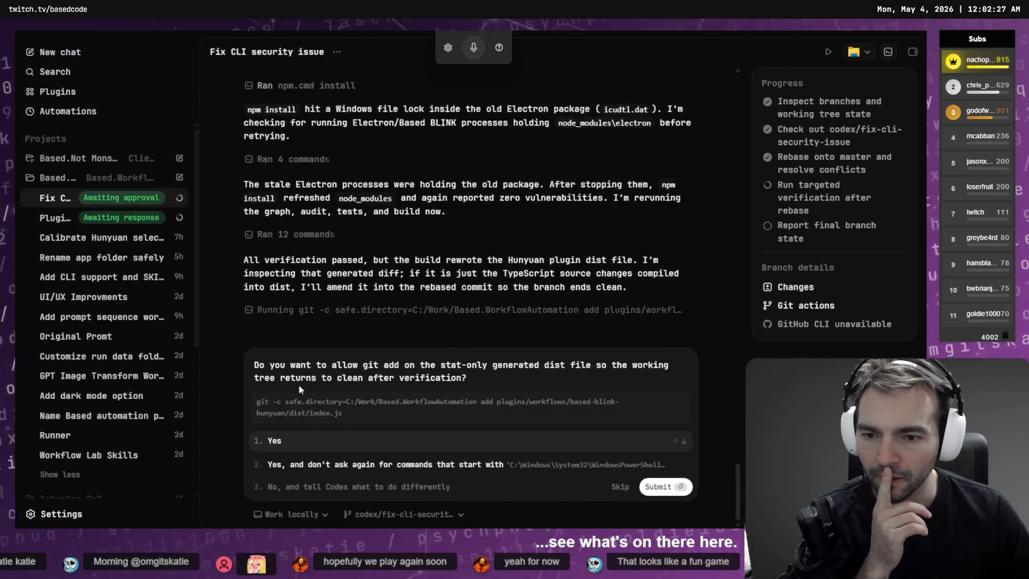
{"action": "left_click", "coordinate": [293, 440]}
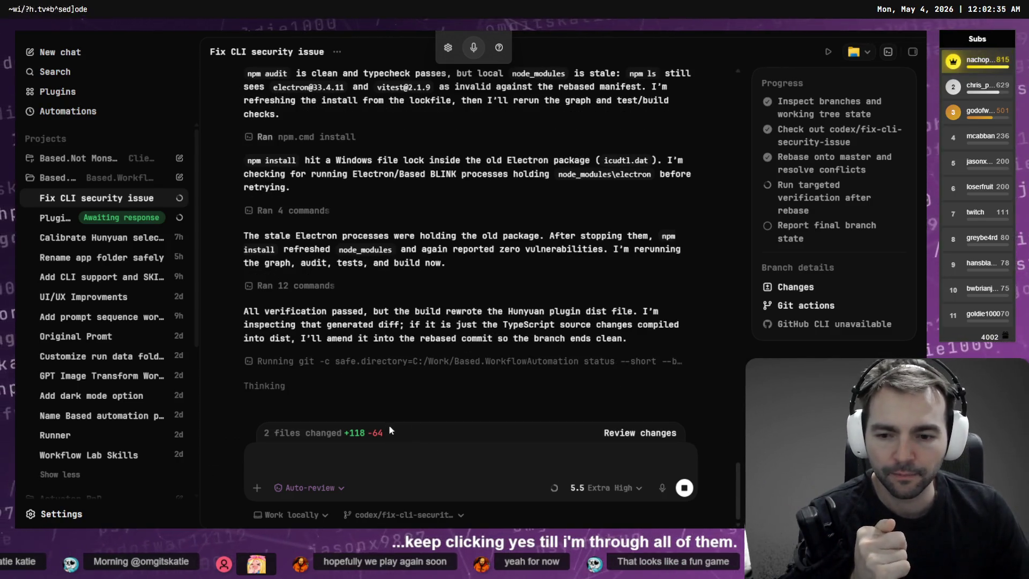
{"action": "left_click", "coordinate": [343, 491]}
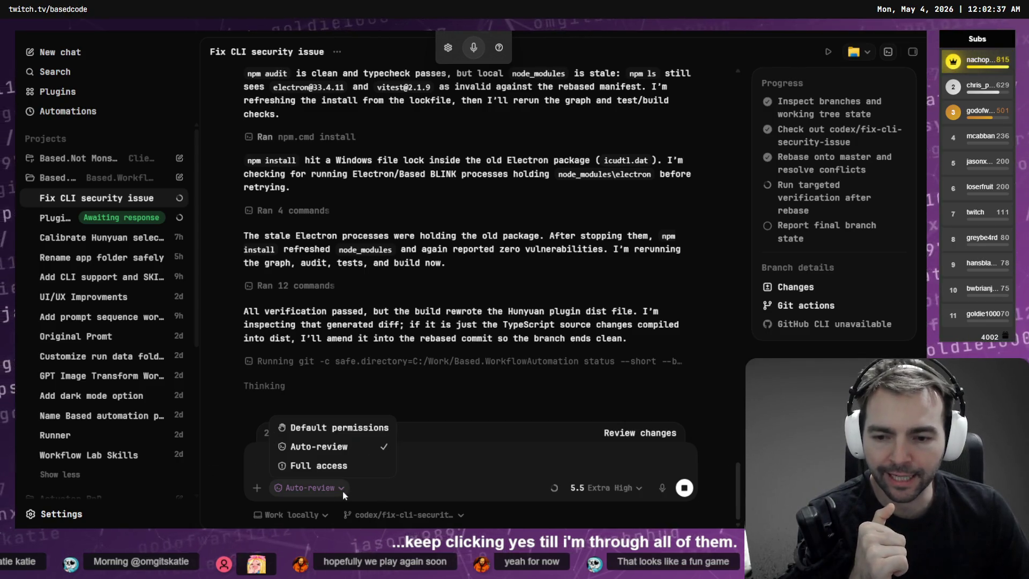
{"action": "left_click", "coordinate": [370, 460]}
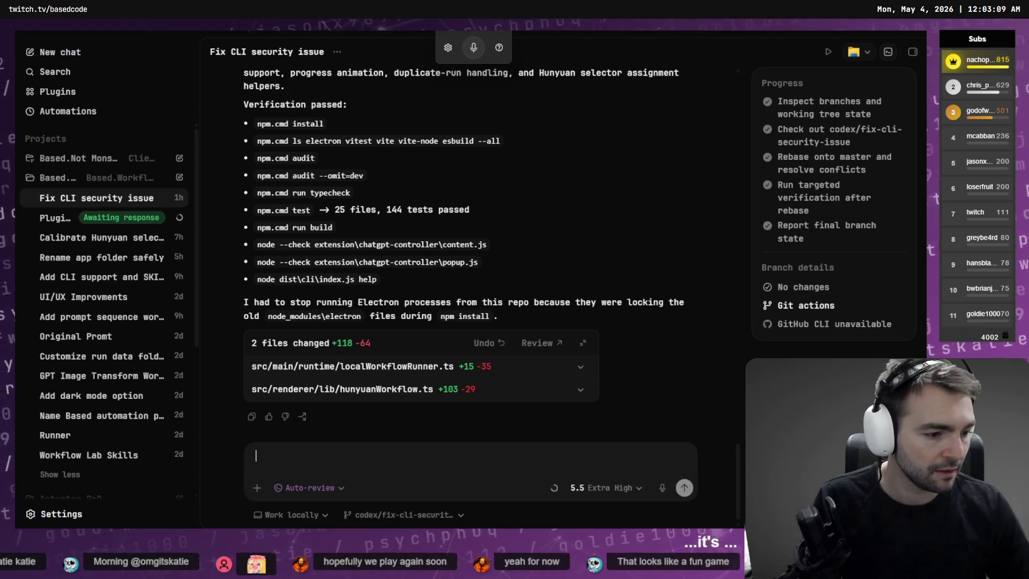
{"action": "key", "text": "alt+Tab"}
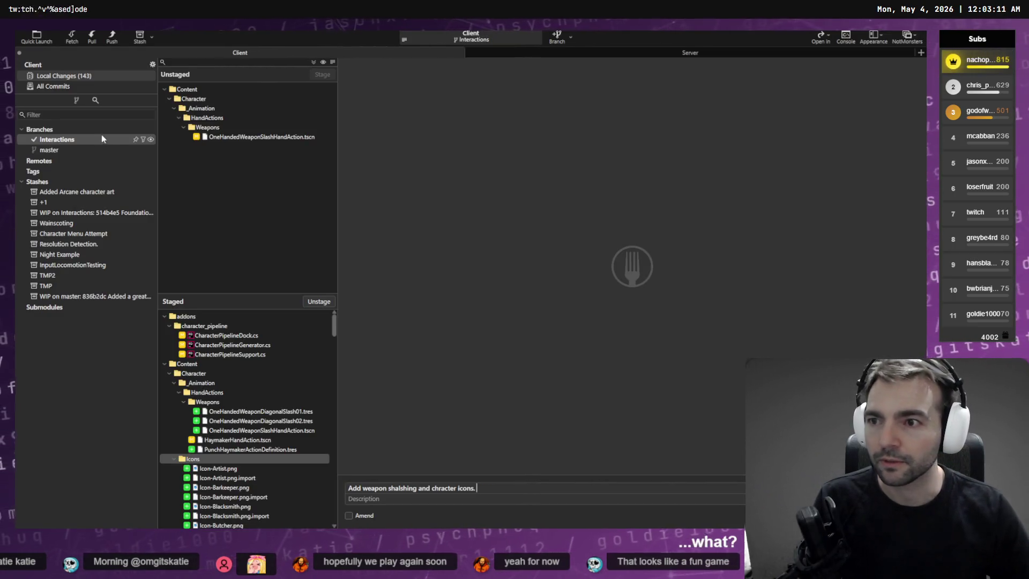
Step: Switch to the Based workspace, check out master, and merge the fix-cli-security-issue commit into it
{"action": "left_click", "coordinate": [906, 36]}
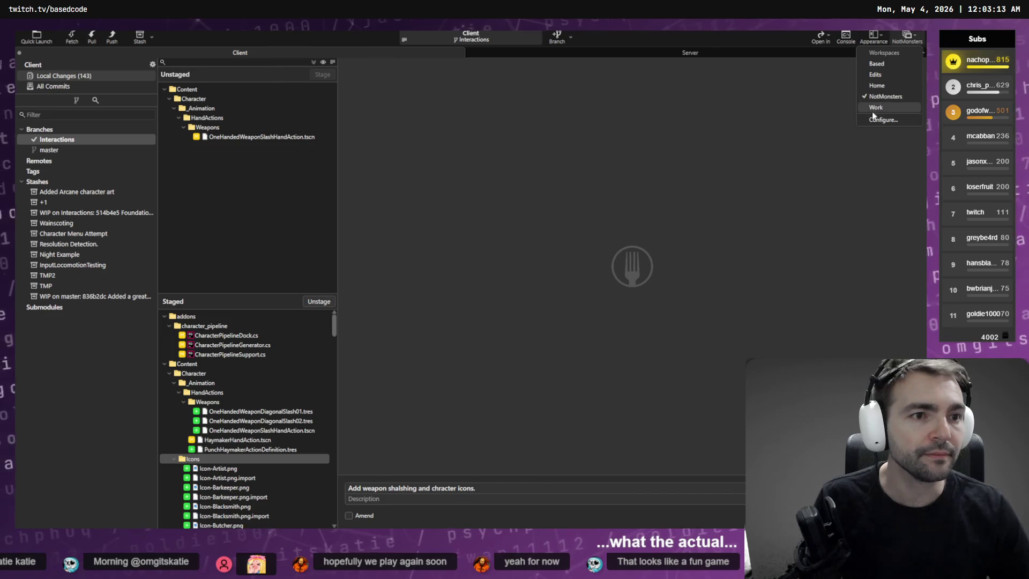
{"action": "left_click", "coordinate": [877, 63]}
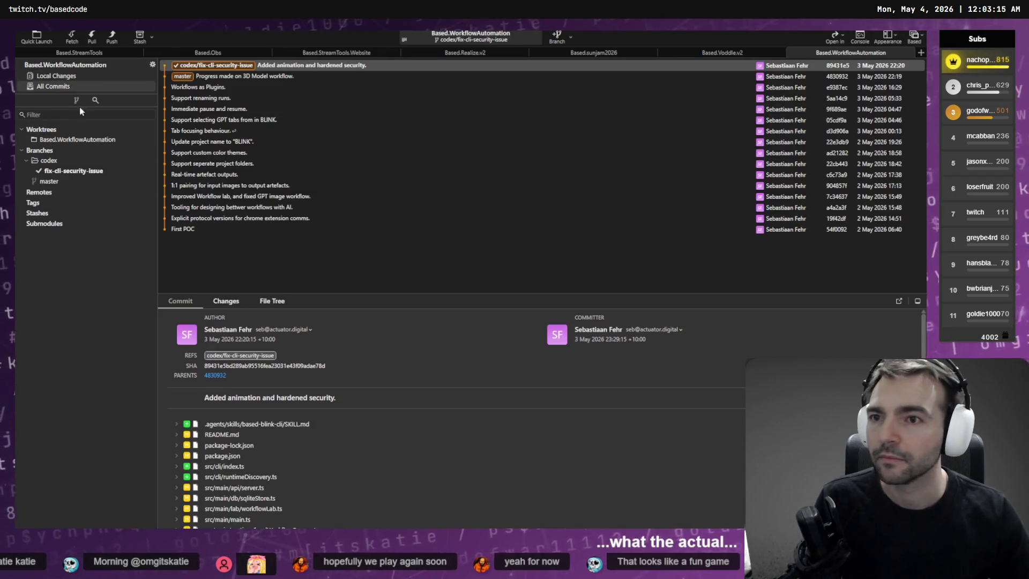
{"action": "left_click", "coordinate": [76, 76]}
{"action": "left_click", "coordinate": [88, 86]}
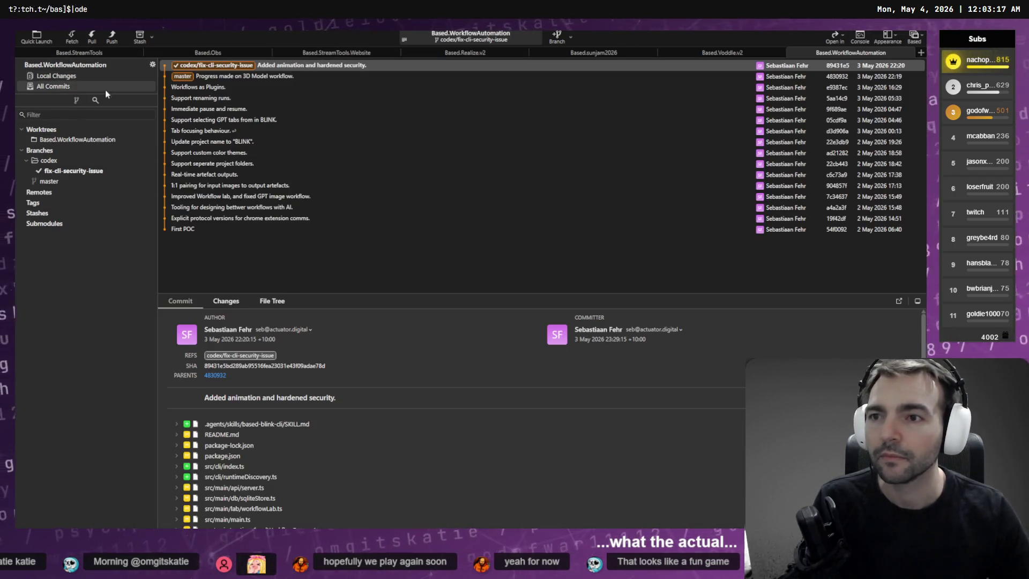
{"action": "double_click", "coordinate": [191, 76]}
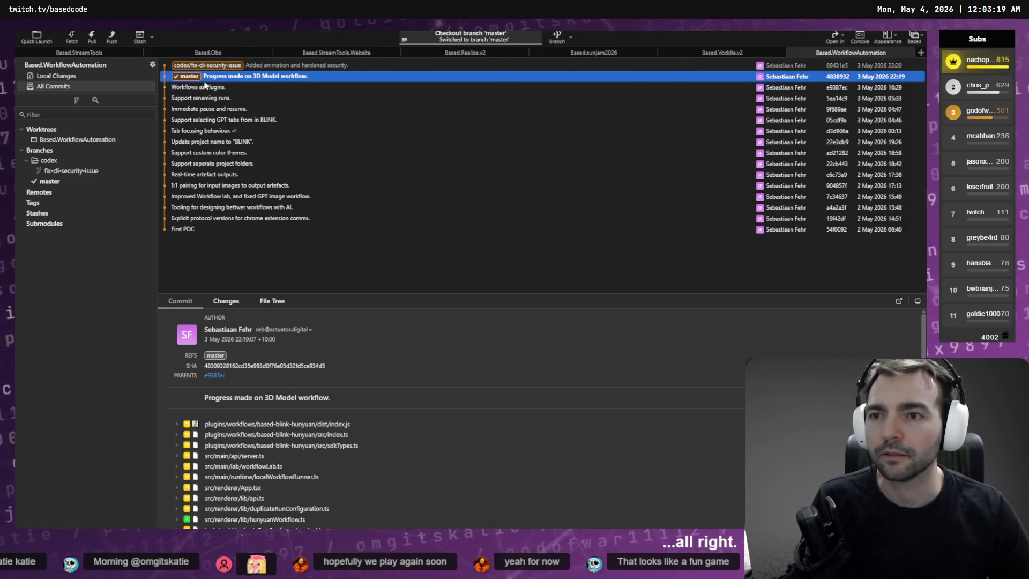
{"action": "right_click", "coordinate": [222, 64]}
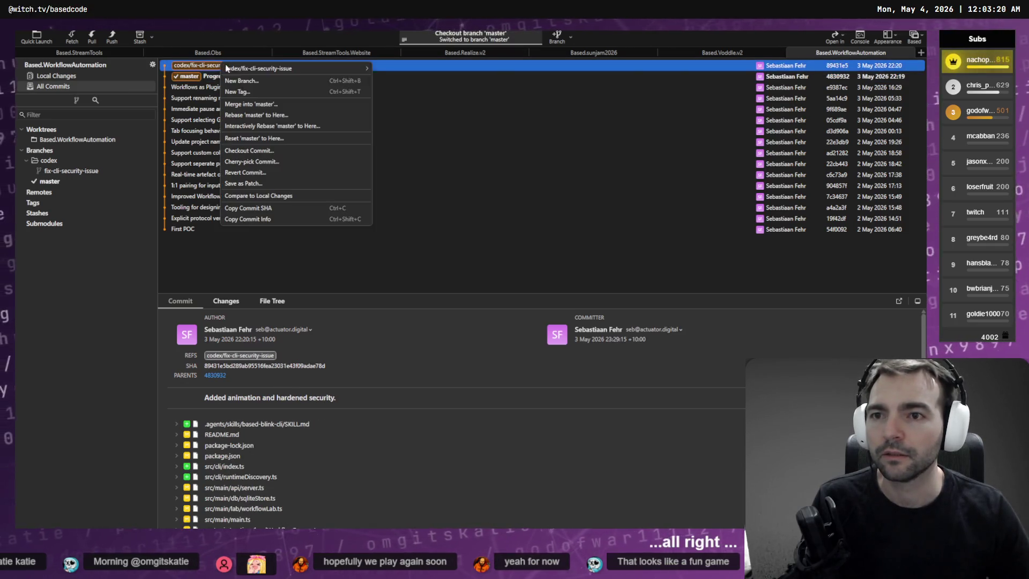
{"action": "left_click", "coordinate": [288, 105]}
{"action": "left_click", "coordinate": [576, 300]}
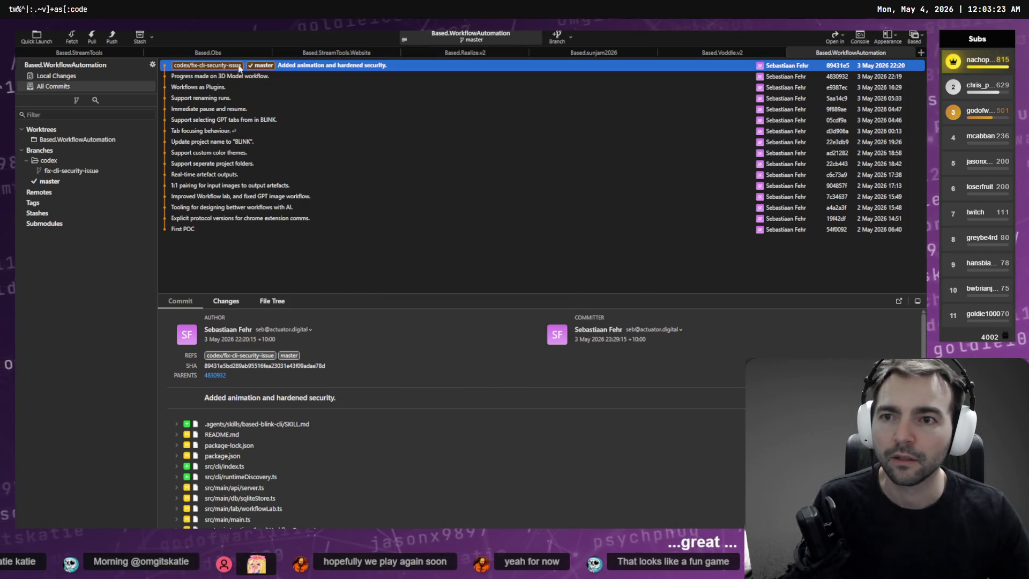
Step: Check local changes, cancel an amend, and bring up actions for the fix-cli-security-issue branch
{"action": "left_click", "coordinate": [56, 75]}
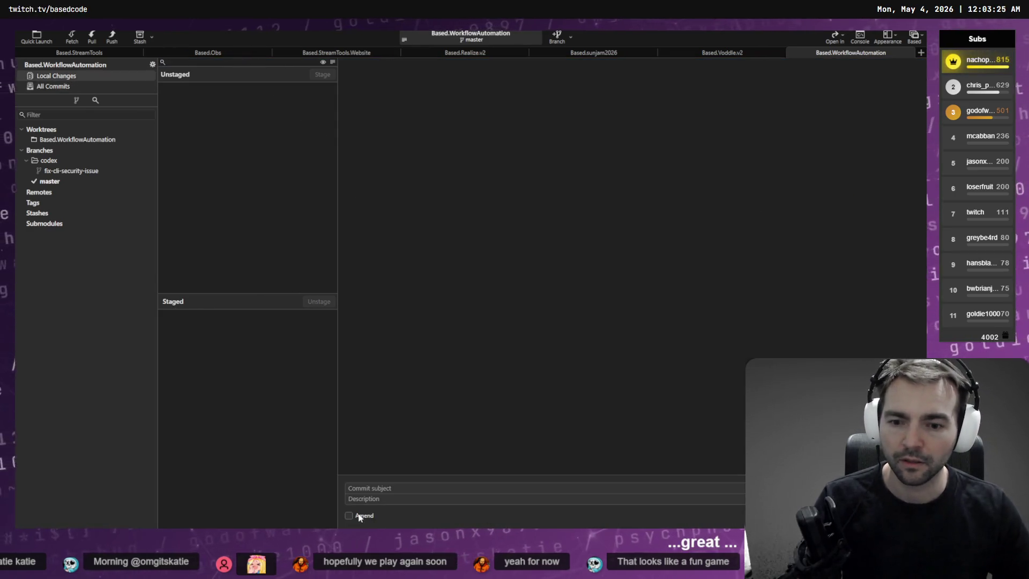
{"action": "left_click", "coordinate": [359, 516]}
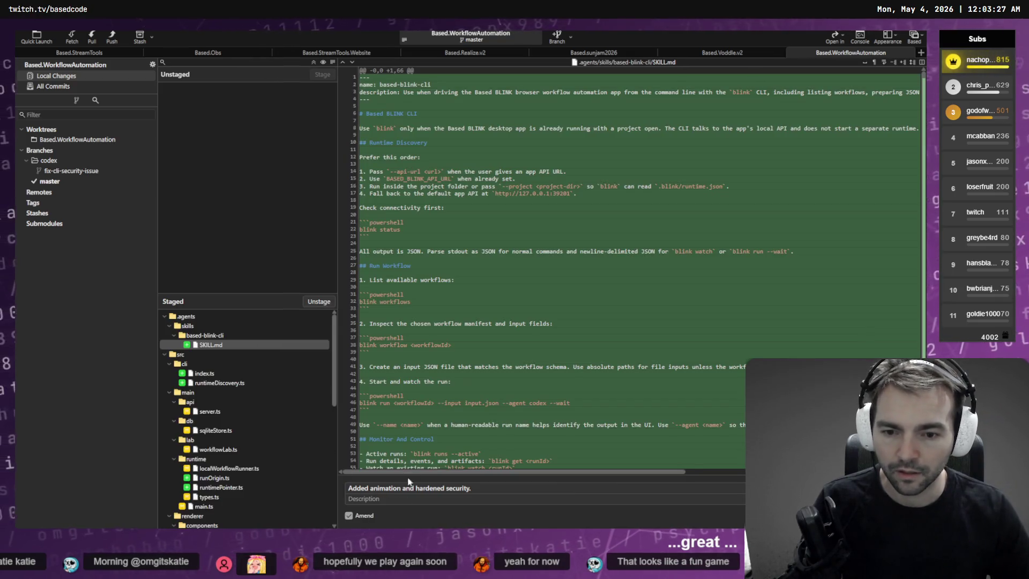
{"action": "scroll", "coordinate": [408, 455], "scroll_direction": "down", "scroll_amount": 4}
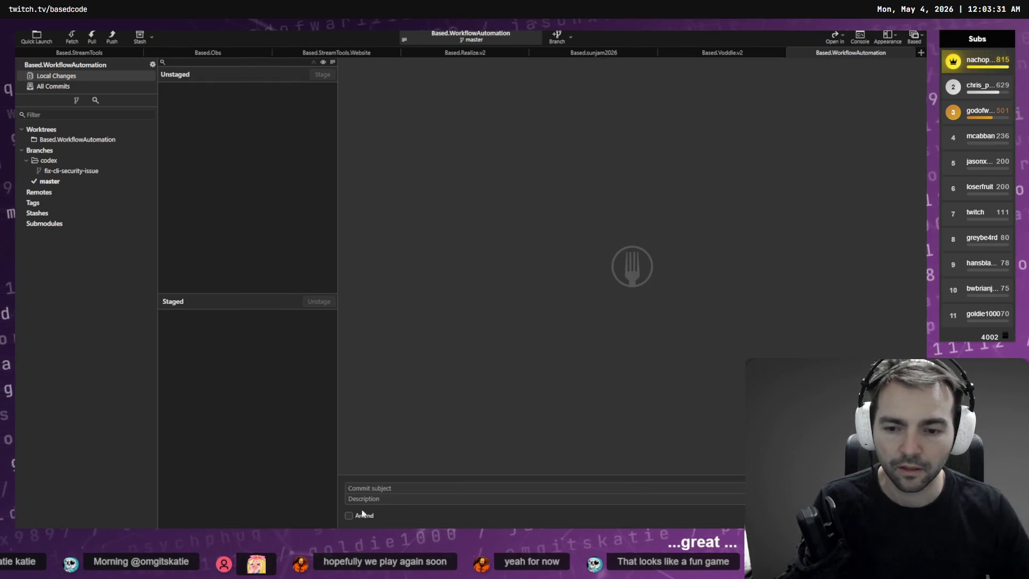
{"action": "left_click", "coordinate": [349, 516]}
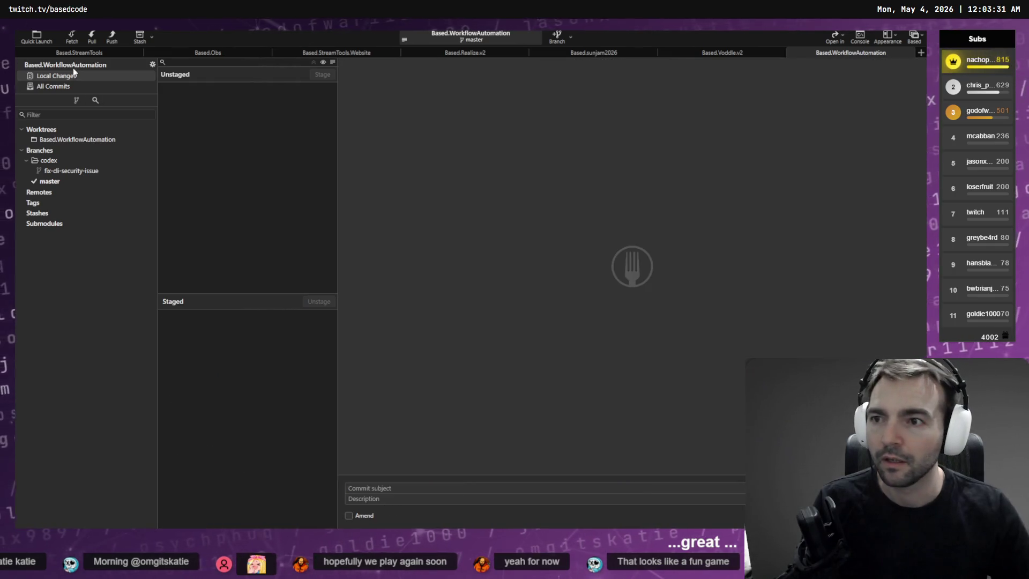
{"action": "left_click", "coordinate": [49, 181]}
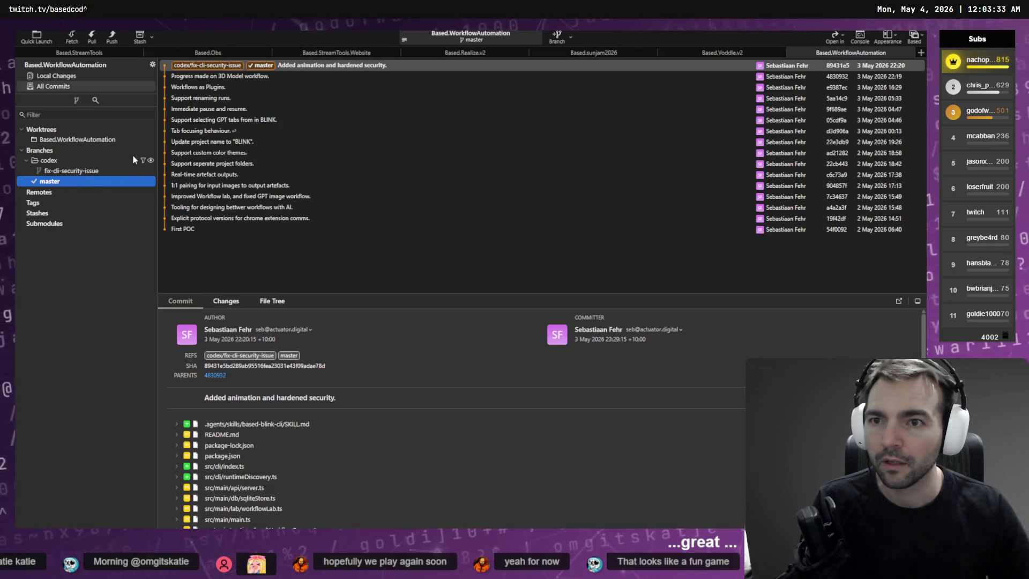
{"action": "left_click", "coordinate": [75, 170]}
{"action": "right_click", "coordinate": [80, 171]}
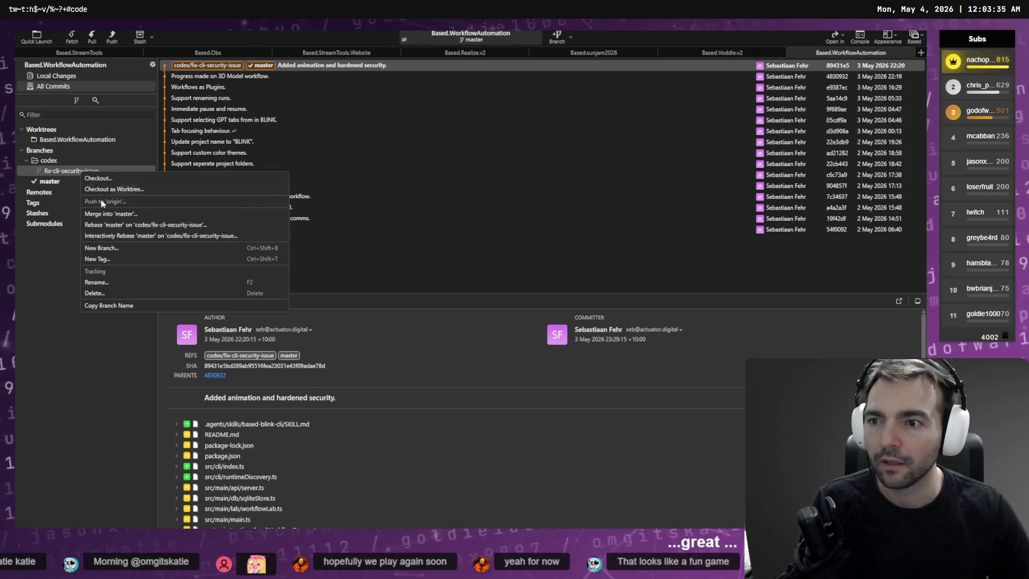
Step: Delete the fix-cli-security-issue branch and open the Based.WorkflowAutomation worktree in its own tab
{"action": "left_click", "coordinate": [107, 292]}
{"action": "left_click", "coordinate": [549, 288]}
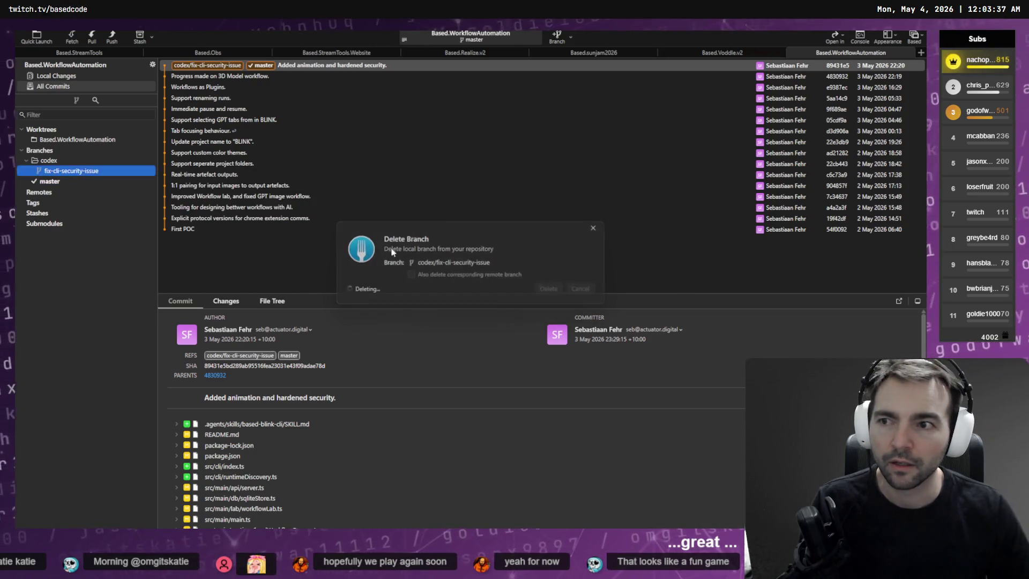
{"action": "left_click", "coordinate": [204, 87]}
{"action": "right_click", "coordinate": [62, 141]}
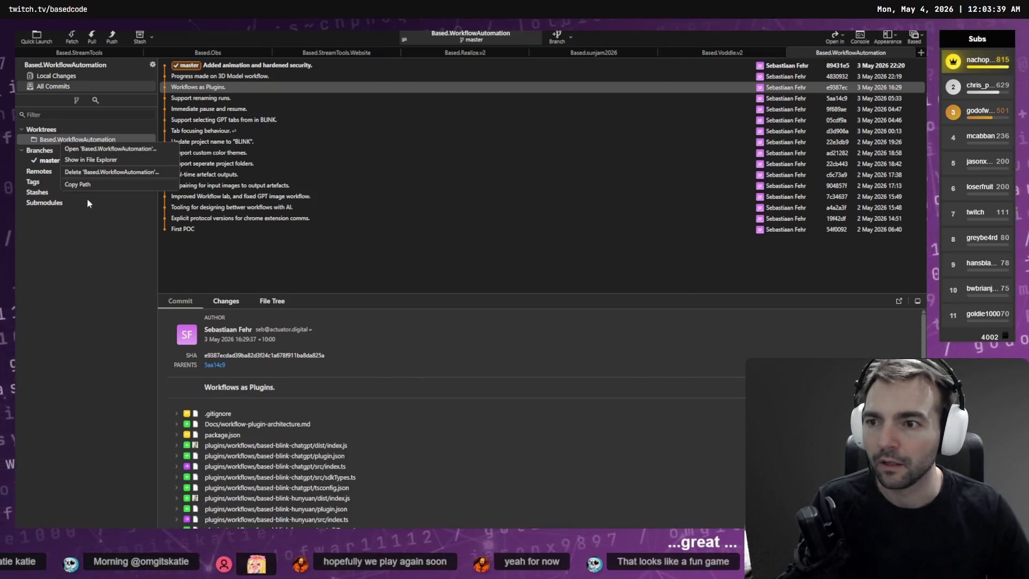
{"action": "left_click", "coordinate": [118, 149]}
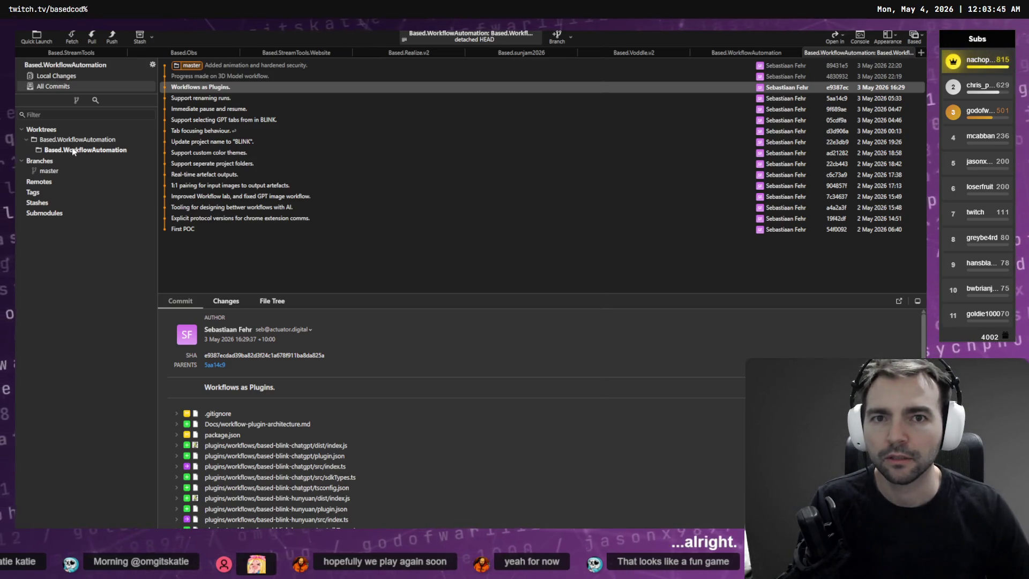
Step: Try checking out master in the worktree and dismiss the resulting Git error
{"action": "left_click", "coordinate": [50, 171]}
{"action": "right_click", "coordinate": [52, 172]}
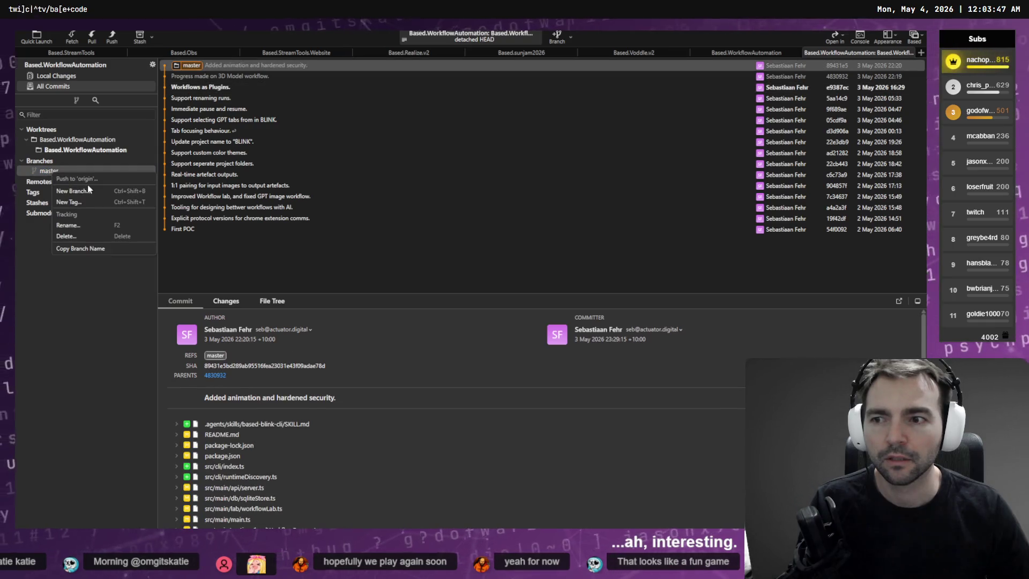
{"action": "key", "text": "Escape"}
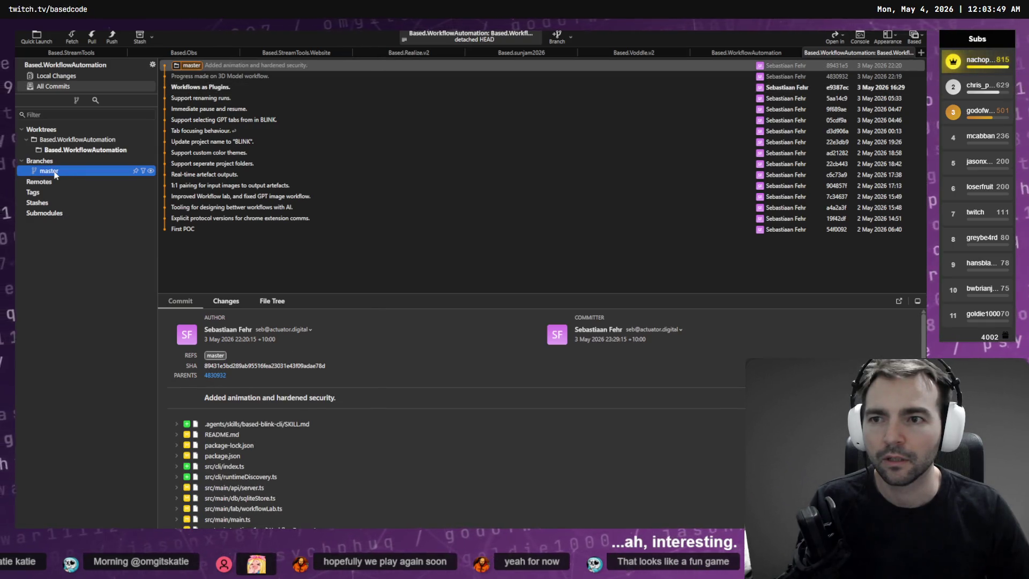
{"action": "double_click", "coordinate": [56, 171]}
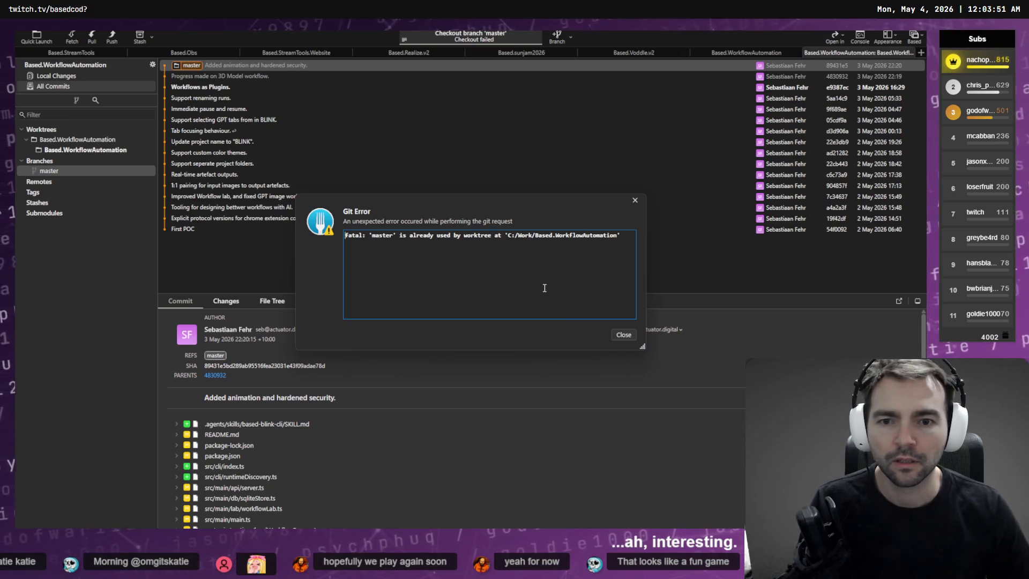
{"action": "key", "text": "Escape"}
Step: Retry checking out master, dismiss the 'master already used by another worktree' error, then right-click the master commit
{"action": "right_click", "coordinate": [60, 144]}
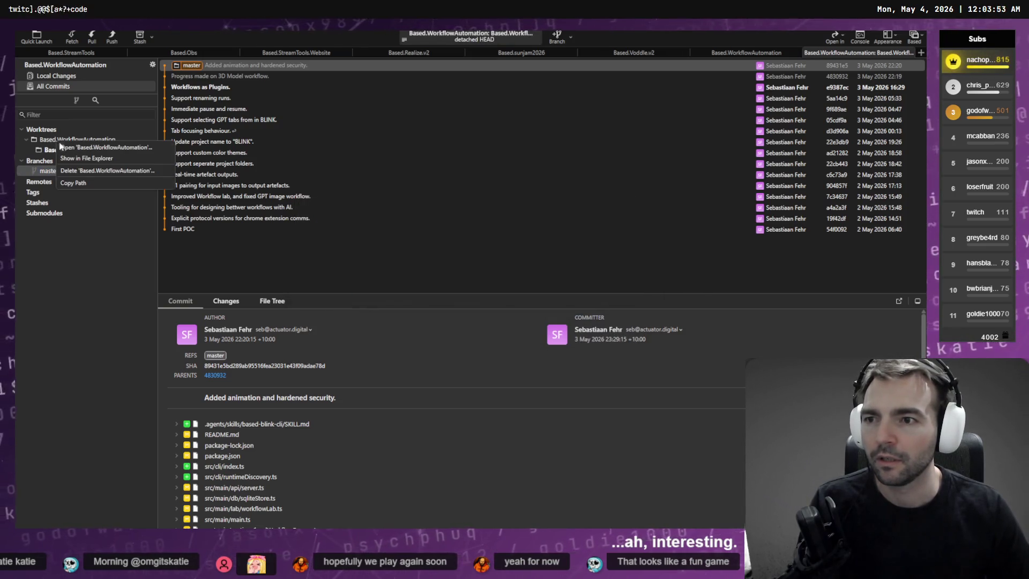
{"action": "left_click", "coordinate": [49, 150]}
{"action": "right_click", "coordinate": [55, 152]}
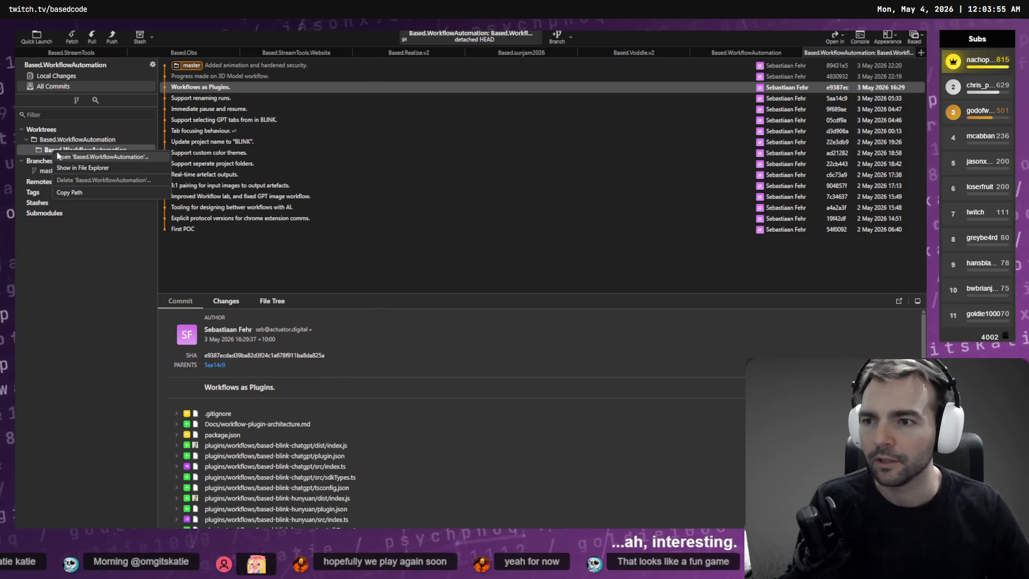
{"action": "key", "text": "Escape"}
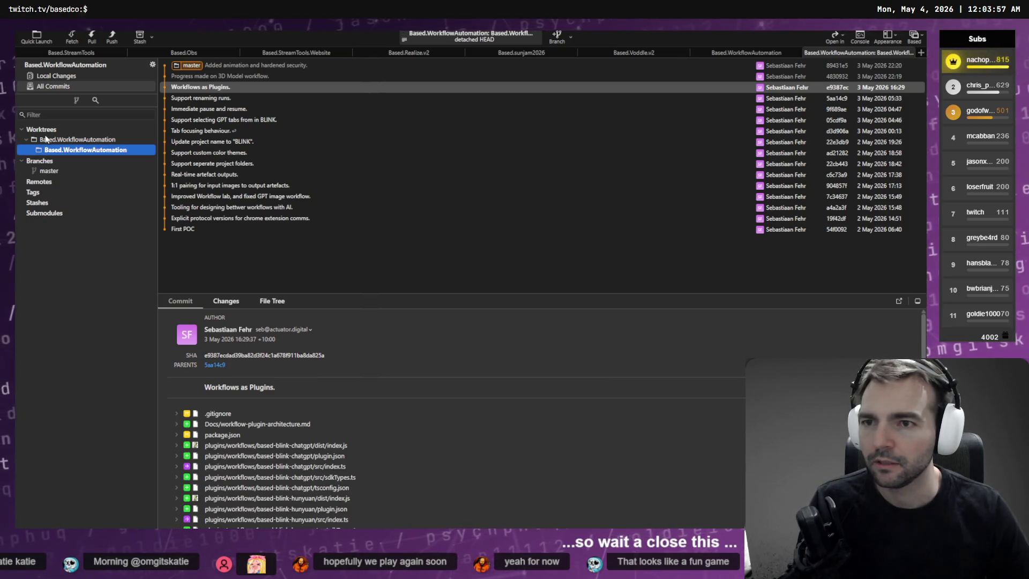
{"action": "left_click", "coordinate": [56, 170]}
{"action": "right_click", "coordinate": [56, 171]}
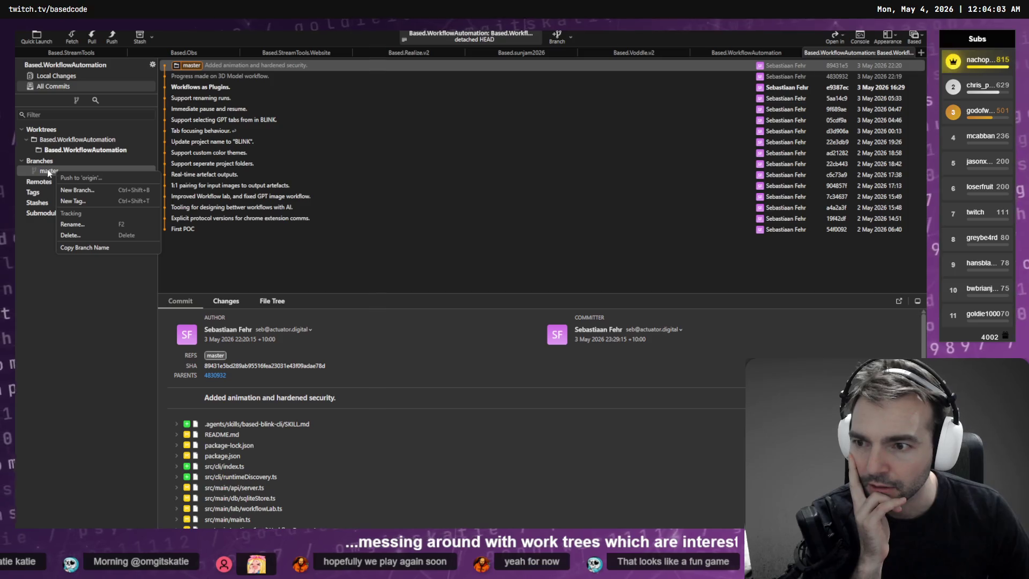
{"action": "left_click", "coordinate": [47, 171]}
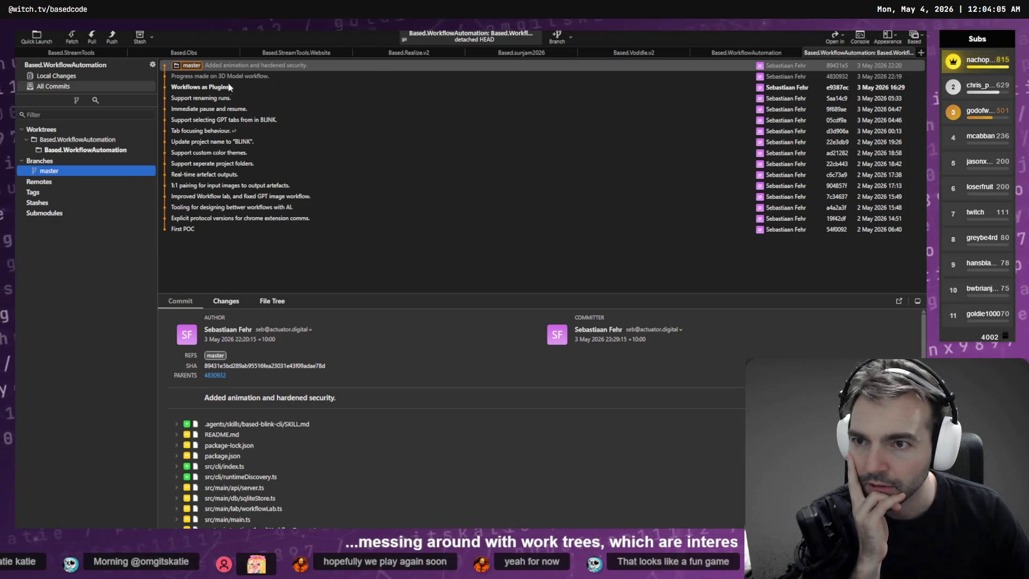
{"action": "double_click", "coordinate": [189, 65]}
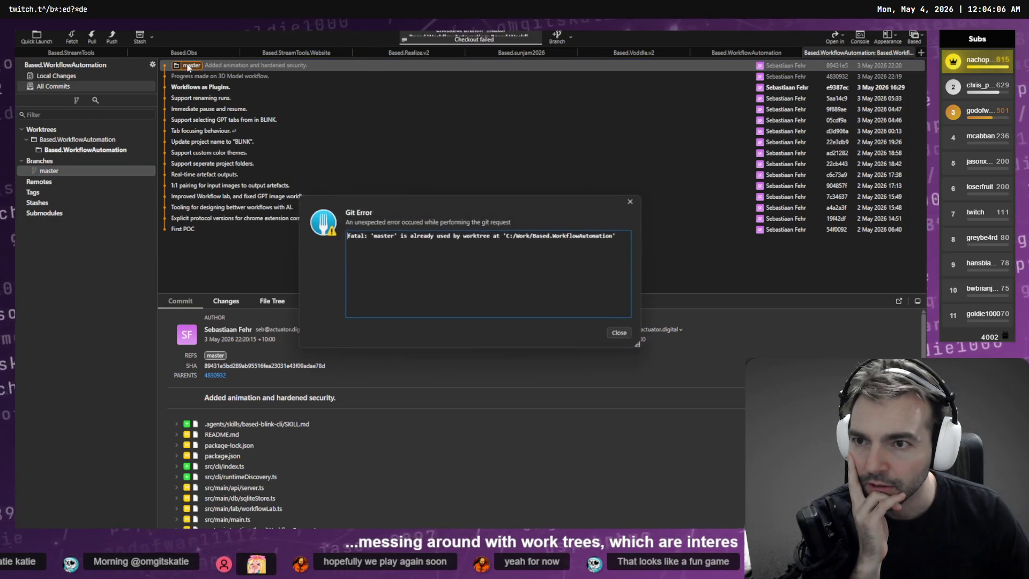
{"action": "left_click", "coordinate": [622, 334]}
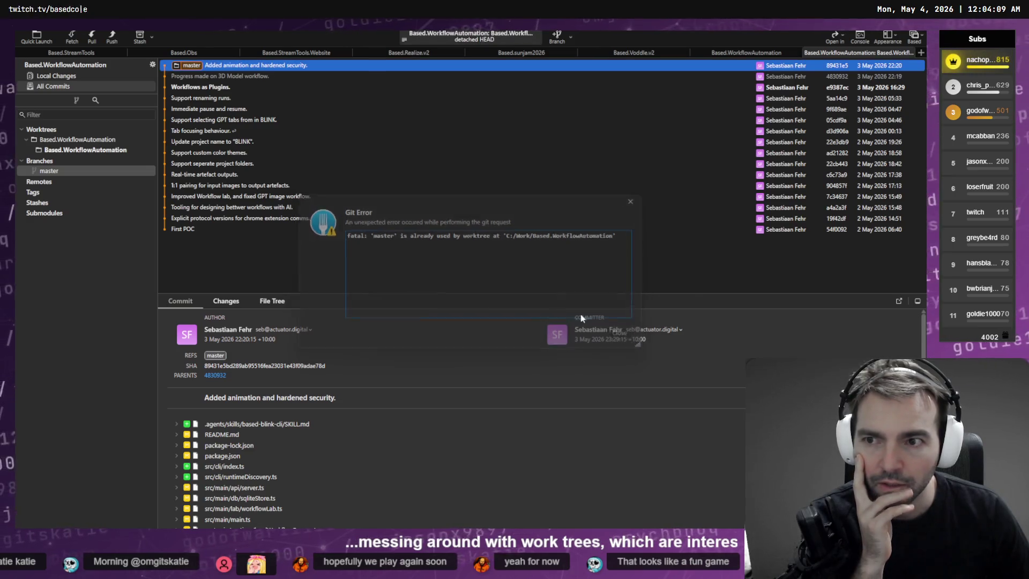
{"action": "right_click", "coordinate": [182, 67]}
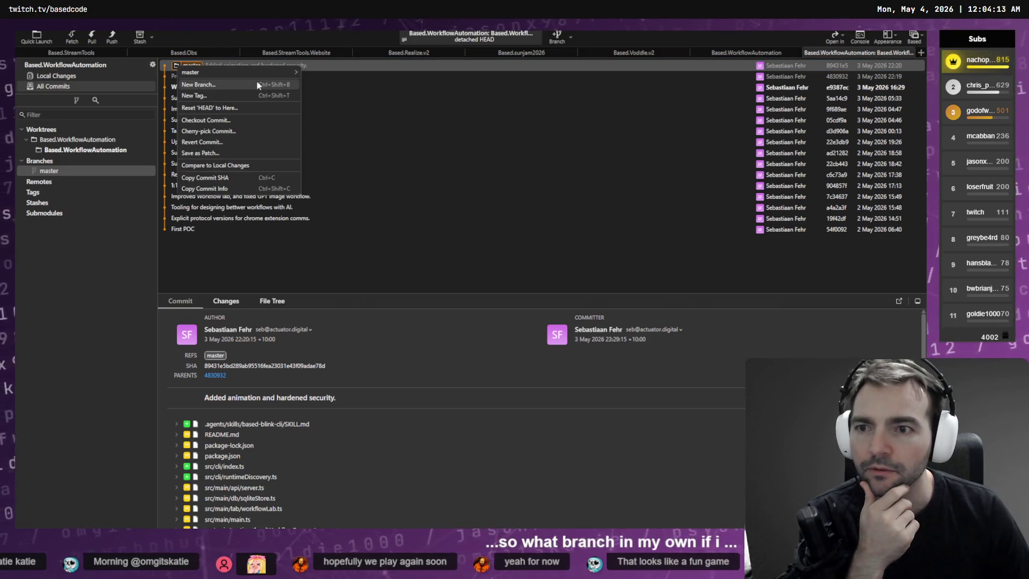
Step: Show the Based.WorkflowAutomation worktree's folder in File Explorer from its context menu
{"action": "right_click", "coordinate": [74, 150]}
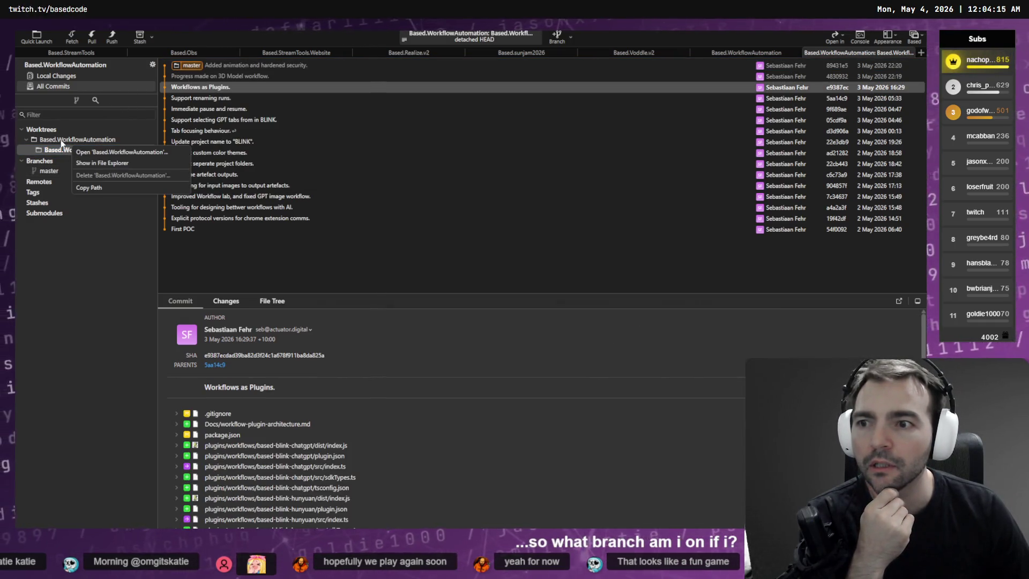
{"action": "left_click", "coordinate": [110, 163]}
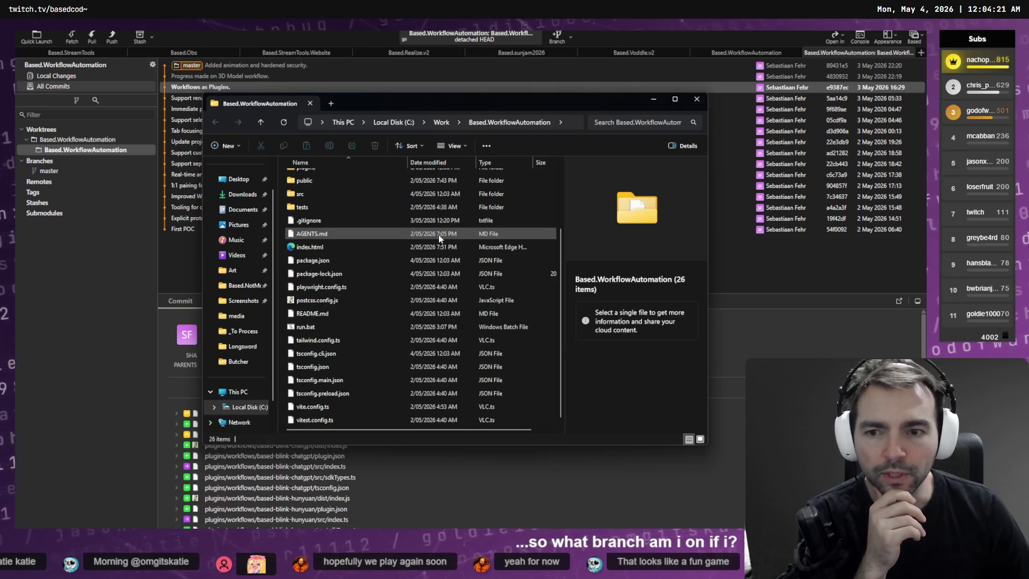
{"action": "left_click", "coordinate": [69, 152]}
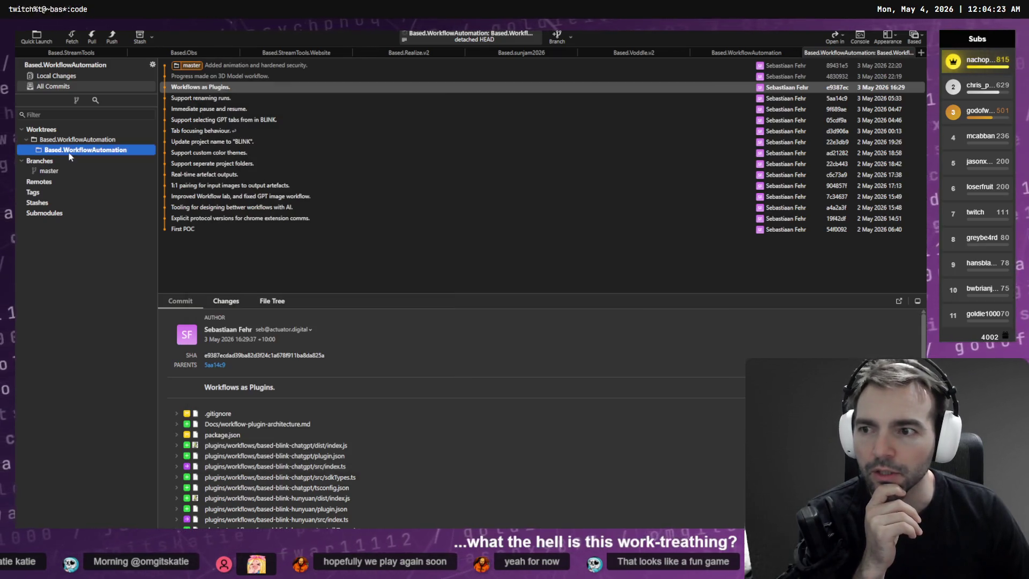
Step: Open the worktree folder again by double-clicking it, then start a new browser tab
{"action": "right_click", "coordinate": [74, 154]}
{"action": "left_click", "coordinate": [74, 141]}
{"action": "right_click", "coordinate": [73, 141]}
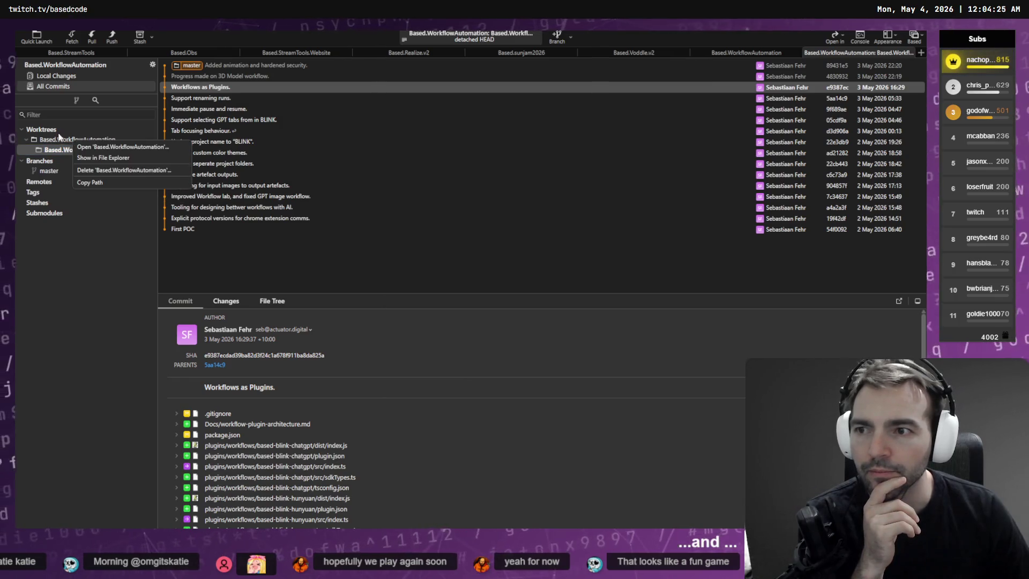
{"action": "left_click", "coordinate": [48, 136]}
{"action": "right_click", "coordinate": [45, 134]}
{"action": "left_click", "coordinate": [107, 152]}
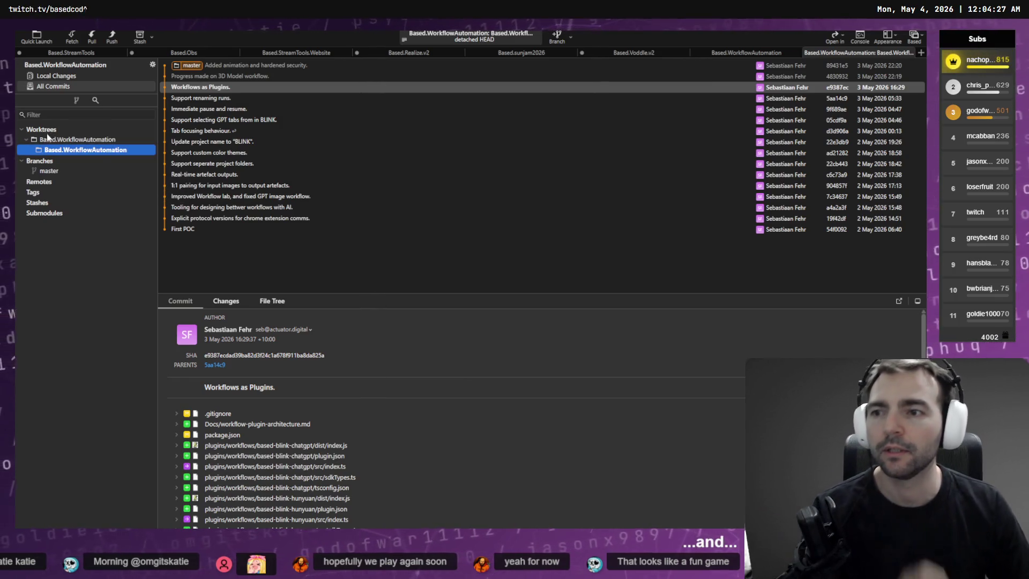
{"action": "double_click", "coordinate": [109, 152]}
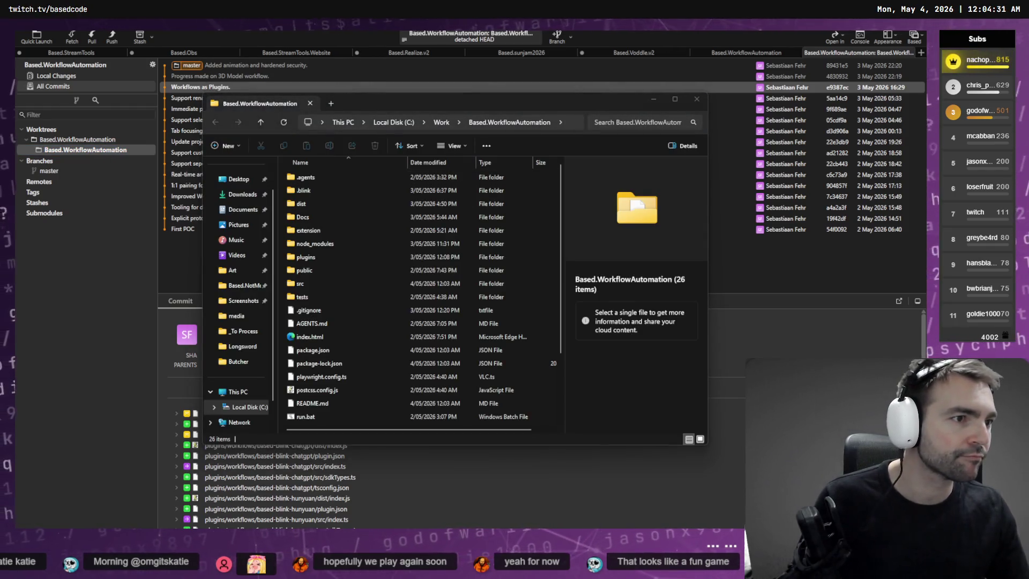
{"action": "key", "text": "alt+Tab"}
{"action": "key", "text": "ctrl+t"}
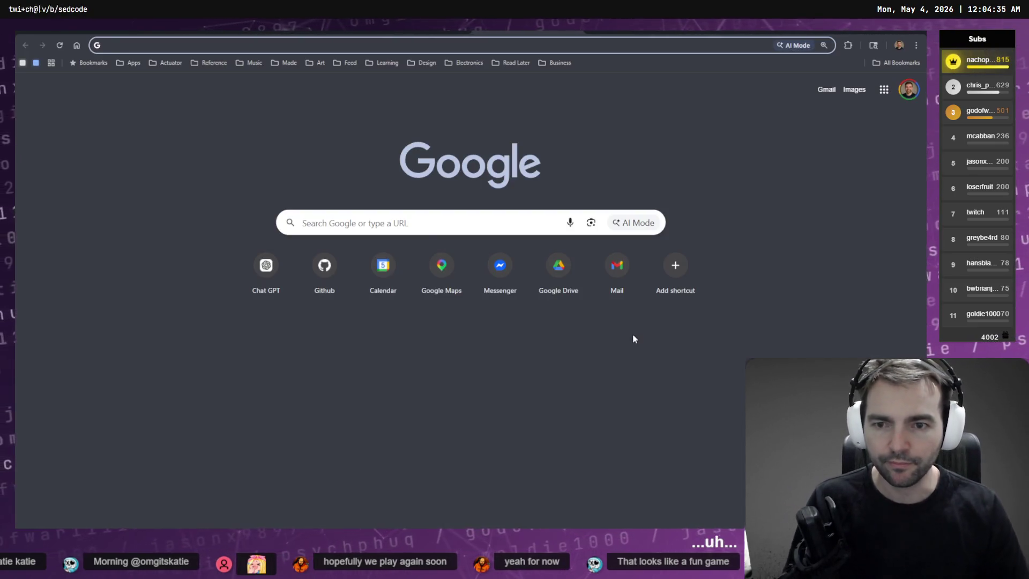
Step: Google 'how can I close or remove a work tree once I've created it in git'
{"action": "left_click", "coordinate": [394, 222]}
{"action": "key", "text": "super+h"}
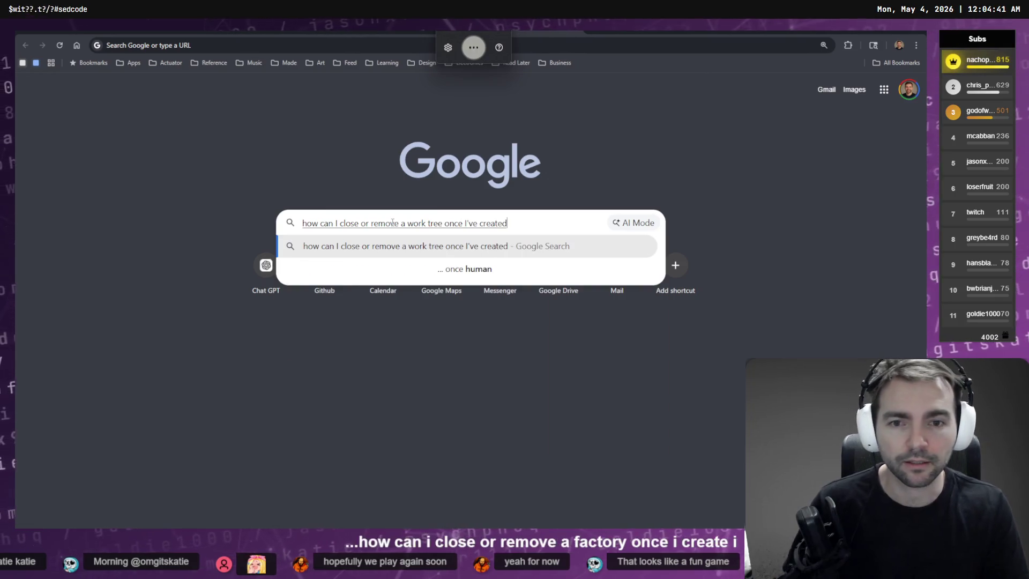
{"action": "type", "text": "it in git"}
{"action": "key", "text": "Return"}
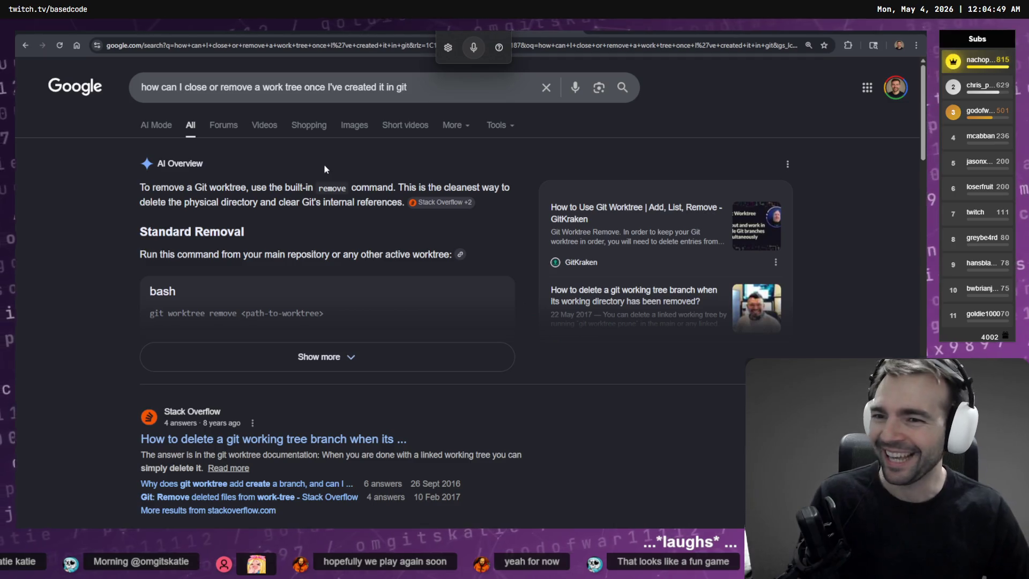
Step: Expand the AI Overview and copy the 'git worktree remove <path-to-worktree>' command
{"action": "left_click", "coordinate": [358, 349]}
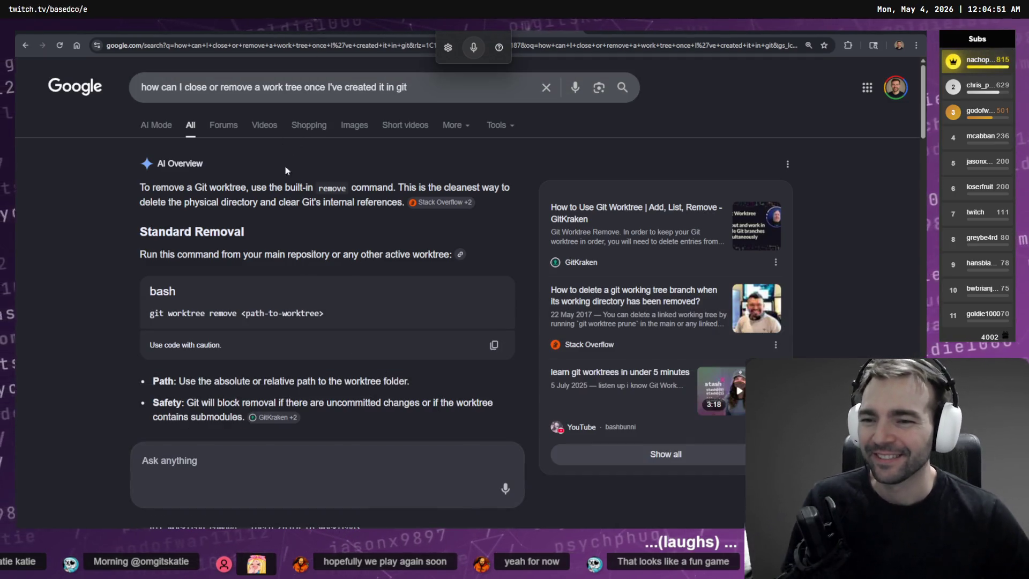
{"action": "scroll", "coordinate": [289, 227], "scroll_direction": "down", "scroll_amount": 5}
{"action": "scroll", "coordinate": [290, 227], "scroll_direction": "up", "scroll_amount": 5}
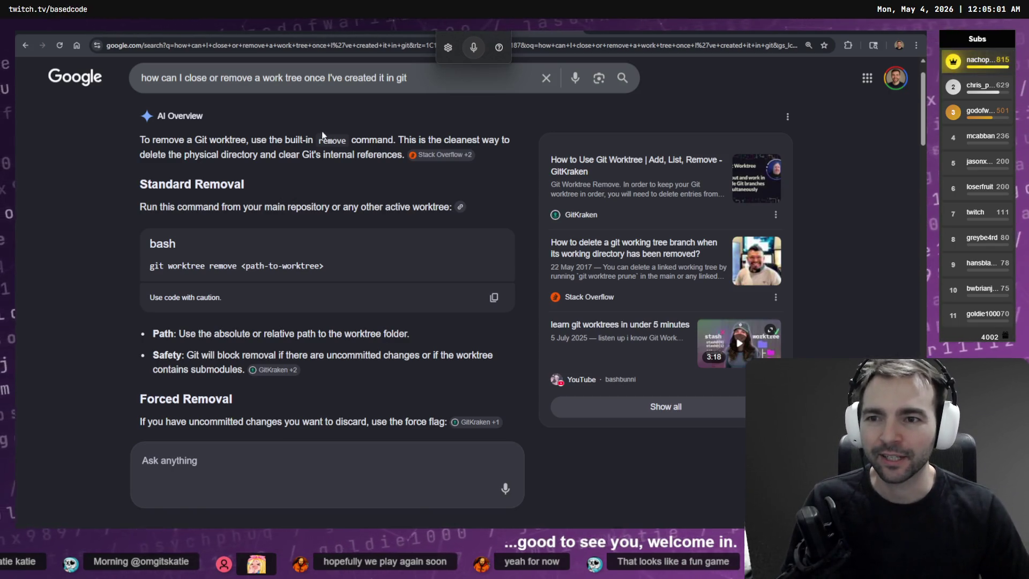
{"action": "left_click_drag", "start_coordinate": [326, 267], "coordinate": [163, 269]}
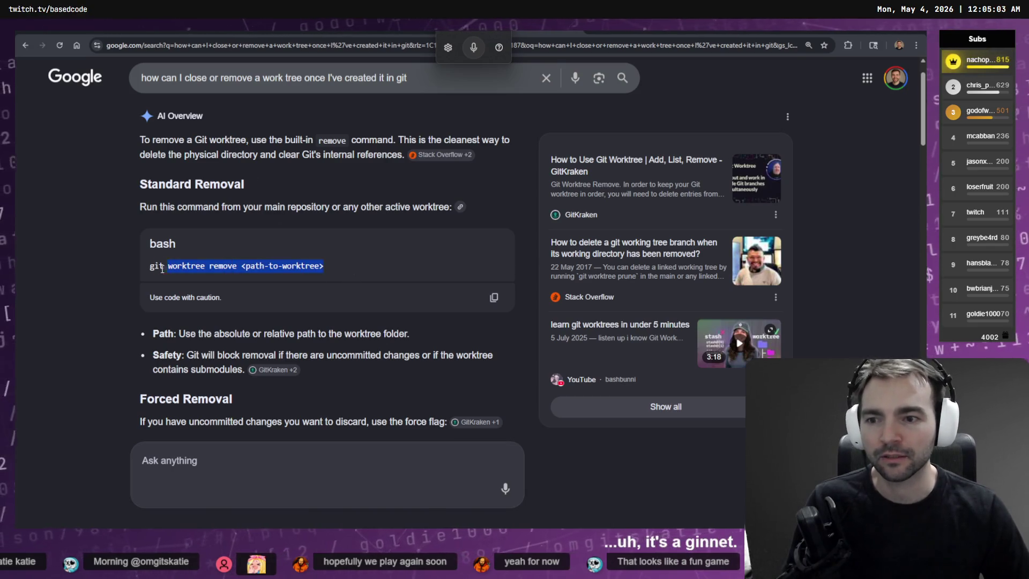
{"action": "key", "text": "alt+Tab"}
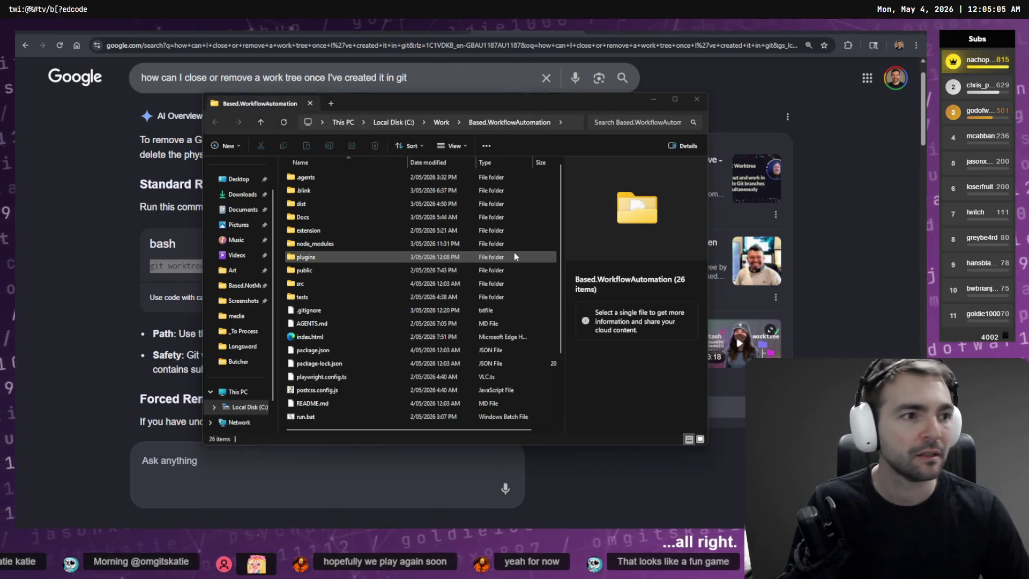
{"action": "key", "text": "alt+Tab"}
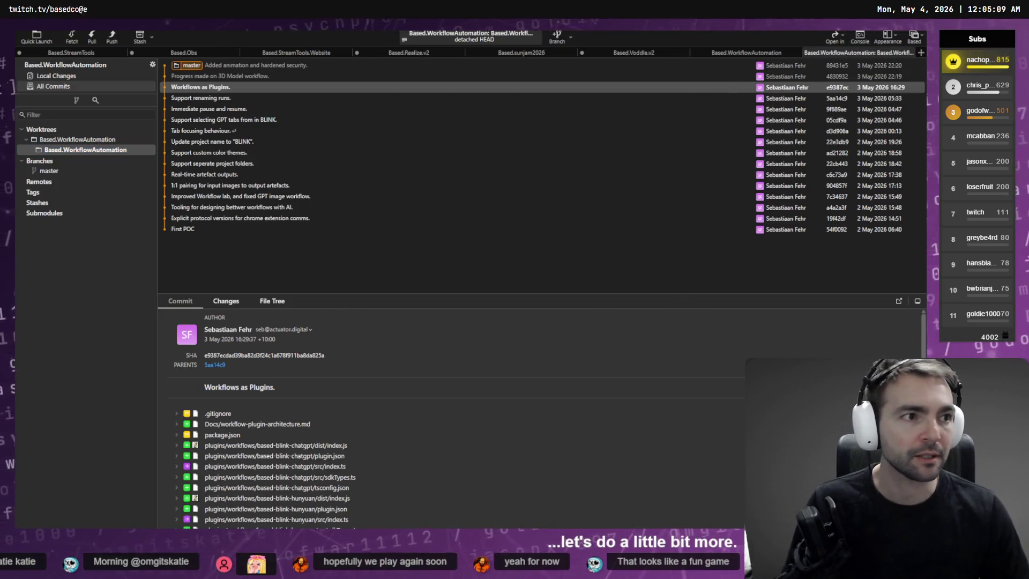
Step: Paste the remove command into a new Git Bash terminal and clear its placeholder path
{"action": "key", "text": "ctrl+alt+t"}
{"action": "type", "text": "git worktree remove <path-to-worktree>"}
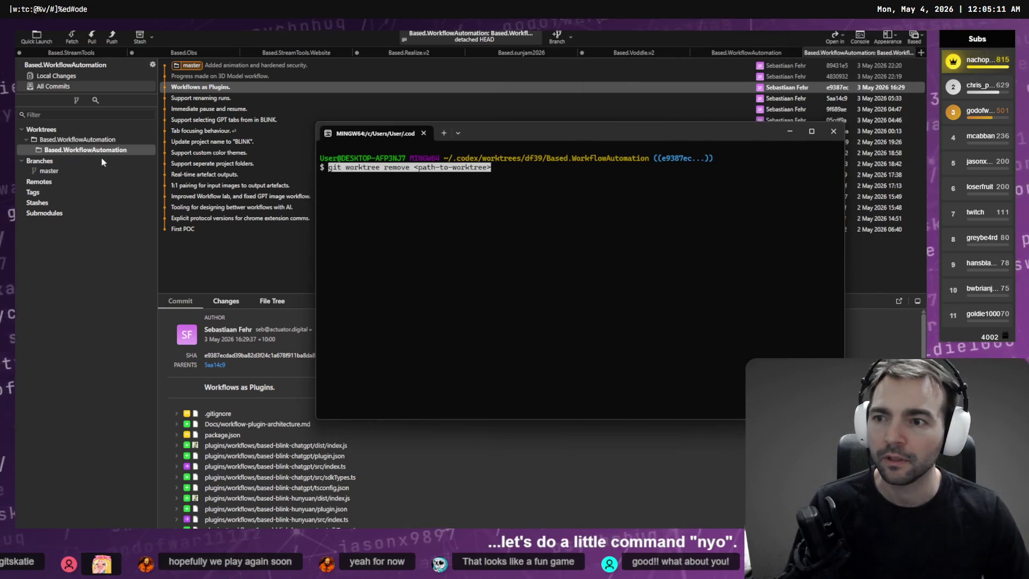
{"action": "left_click", "coordinate": [102, 153]}
{"action": "right_click", "coordinate": [102, 153]}
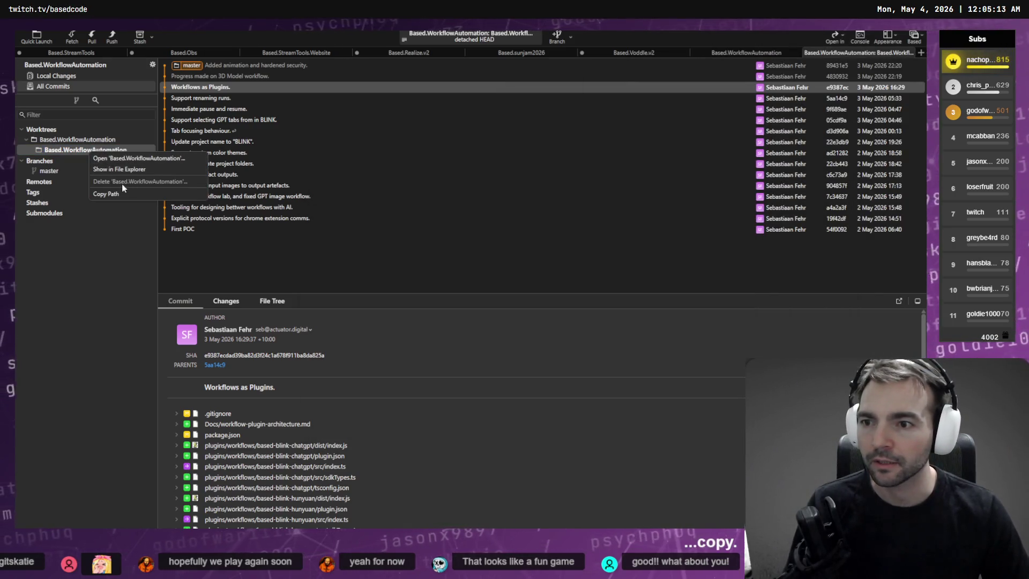
{"action": "left_click", "coordinate": [109, 194]}
{"action": "key", "text": "alt+Tab"}
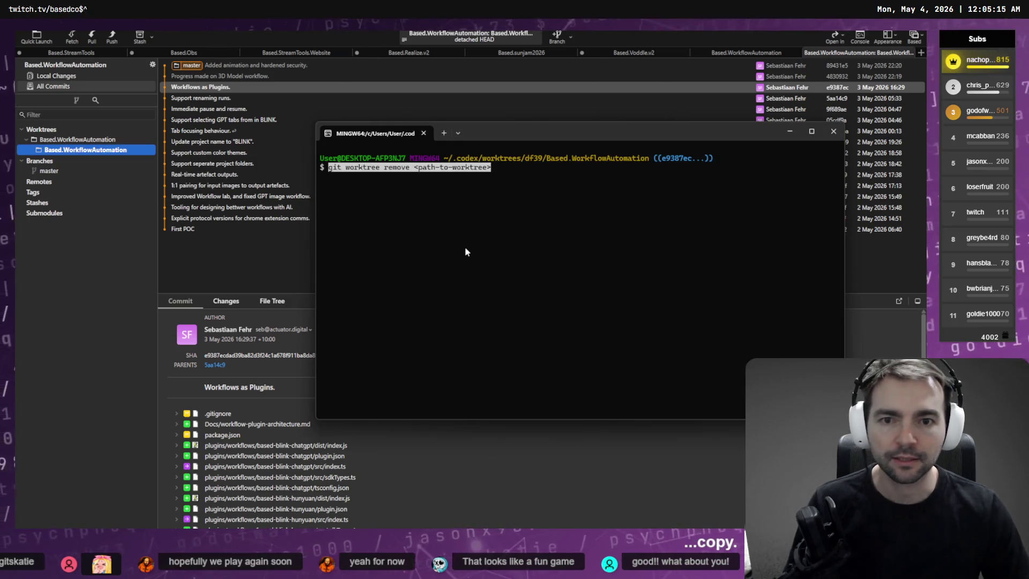
{"action": "key", "text": "BackSpace"}
{"action": "key", "text": "BackSpace"}
{"action": "key", "text": "BackSpace"}
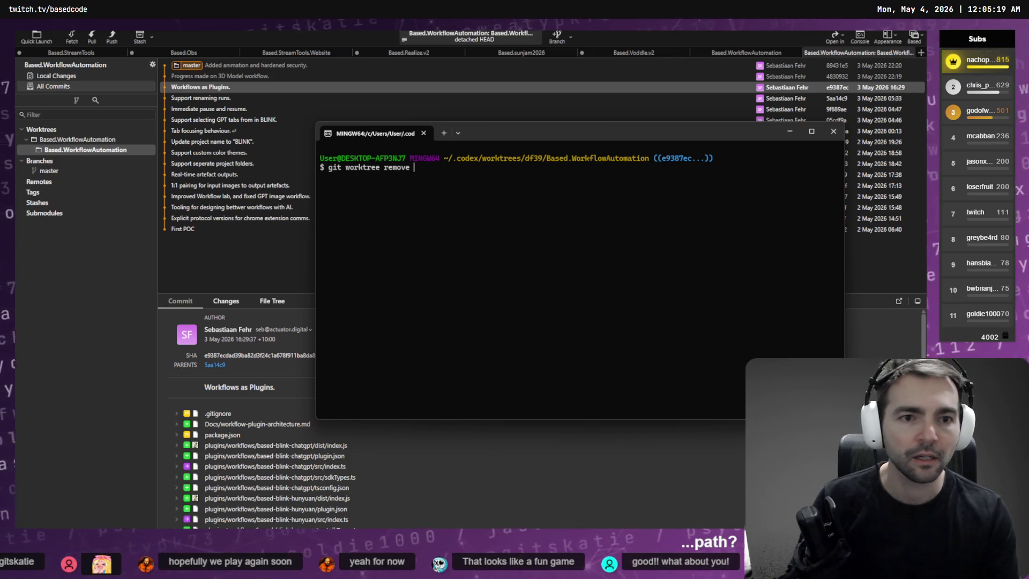
{"action": "key", "text": "ctrl+v"}
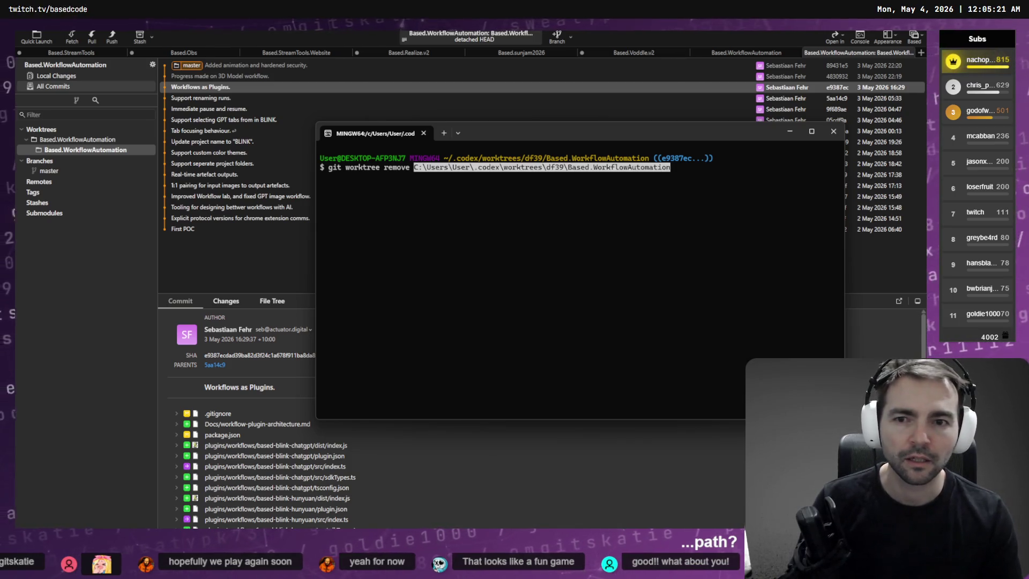
{"action": "key", "text": "BackSpace"}
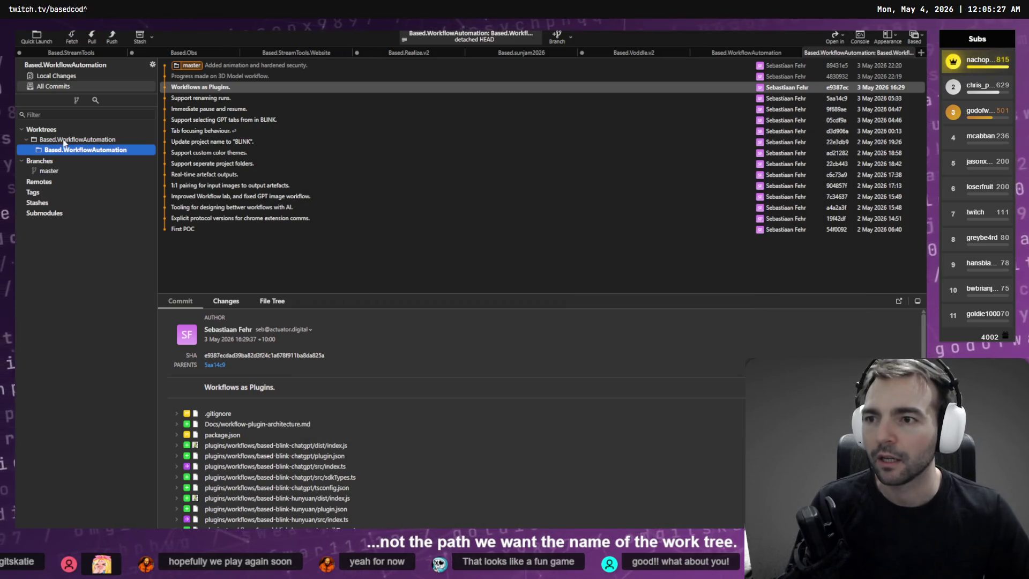
Step: Run 'git worktree remove Based.WorkflowAutomation' and copy its 'not a working tree' error
{"action": "right_click", "coordinate": [64, 143]}
{"action": "key", "text": "Escape"}
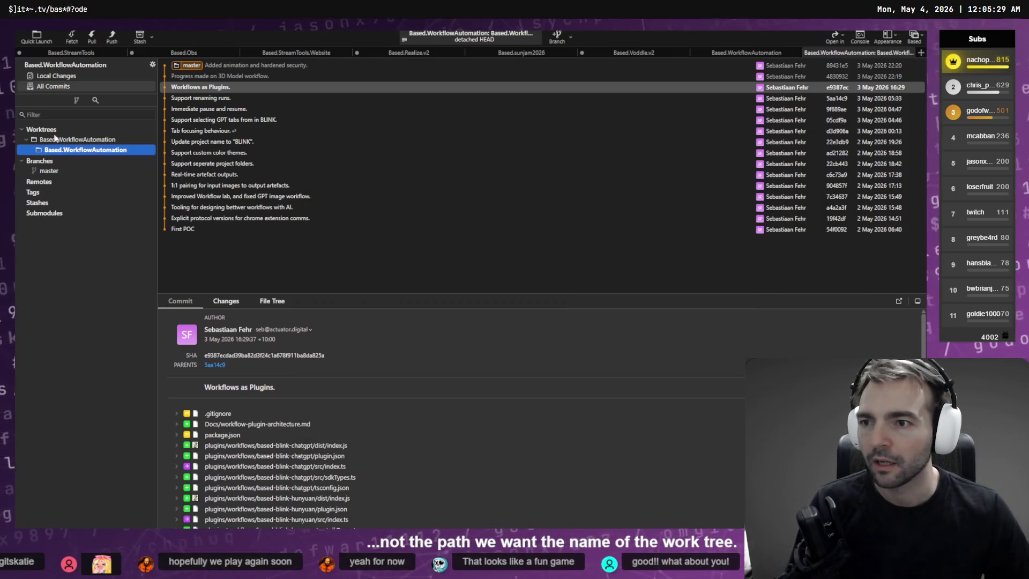
{"action": "right_click", "coordinate": [56, 142]}
{"action": "left_click", "coordinate": [108, 185]}
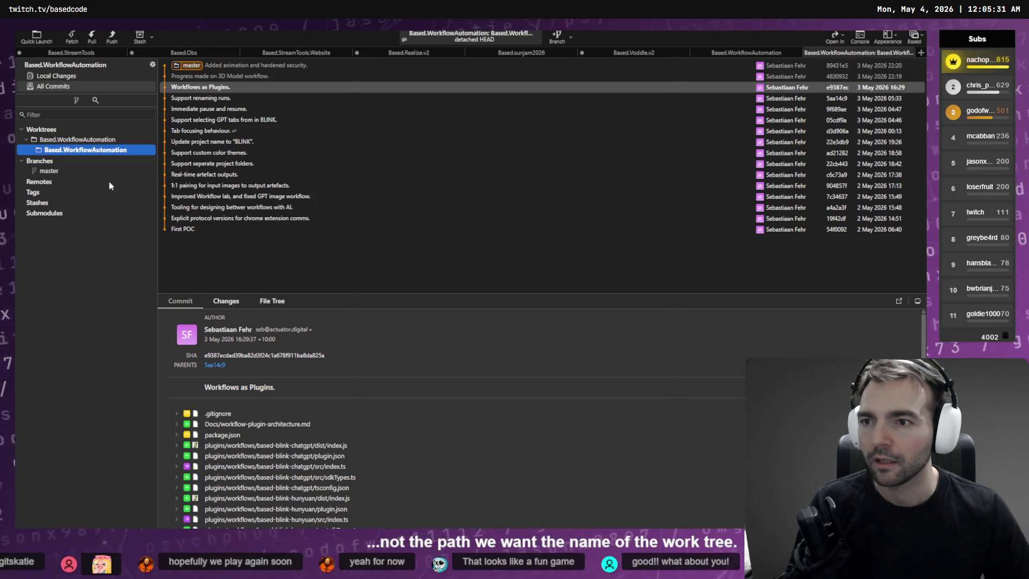
{"action": "key", "text": "alt+Tab"}
{"action": "type", "text": "B"}
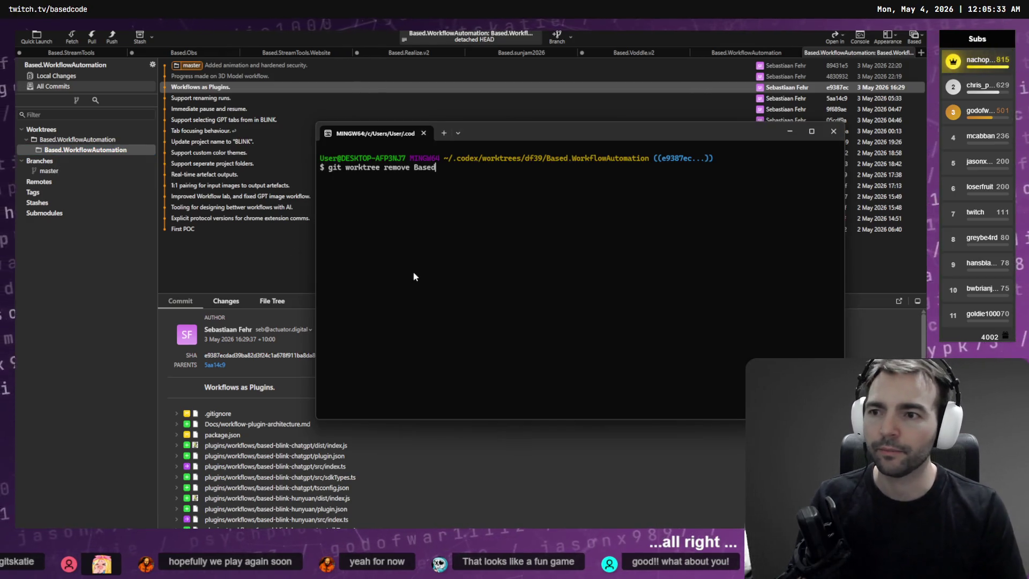
{"action": "type", "text": "WorkflowA"}
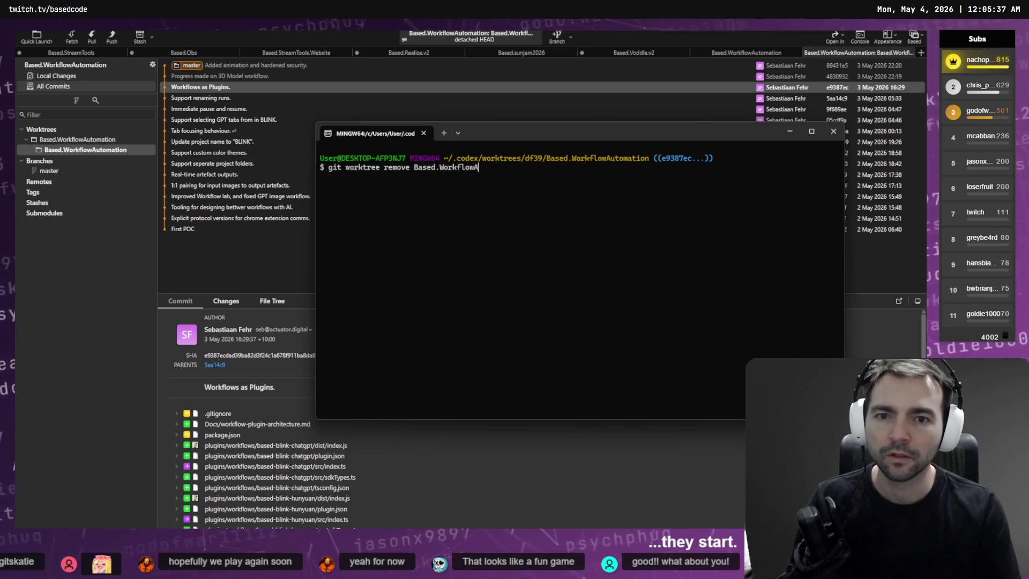
{"action": "type", "text": "utomation"}
{"action": "key", "text": "Return"}
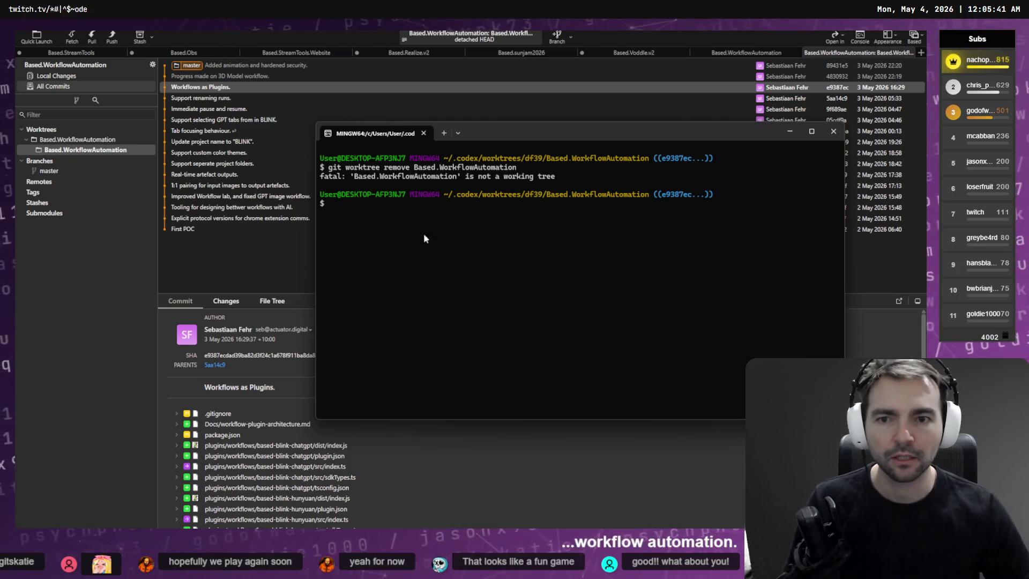
{"action": "left_click_drag", "start_coordinate": [452, 179], "coordinate": [294, 170]}
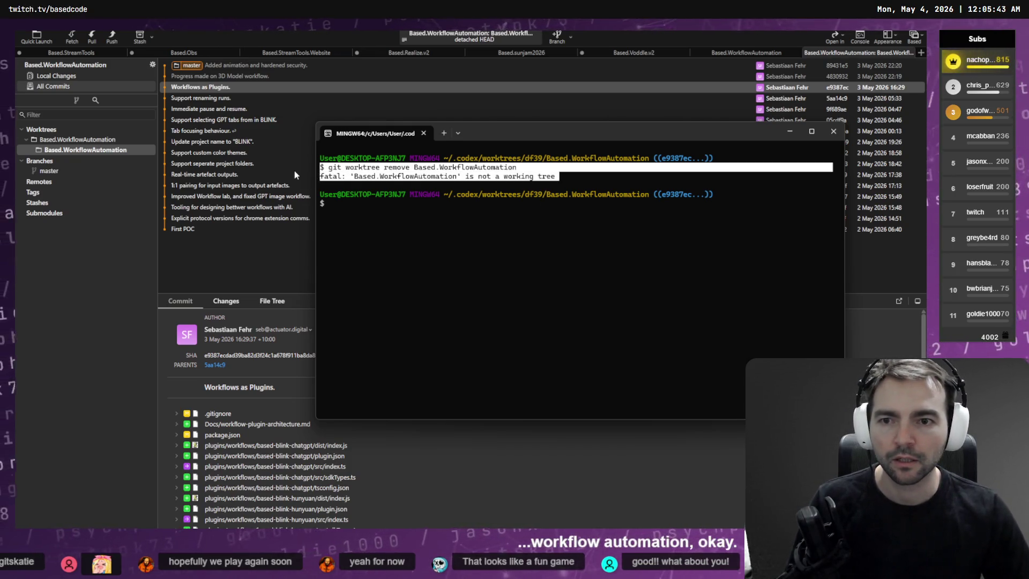
{"action": "left_click", "coordinate": [357, 185]}
{"action": "key", "text": "alt+Tab"}
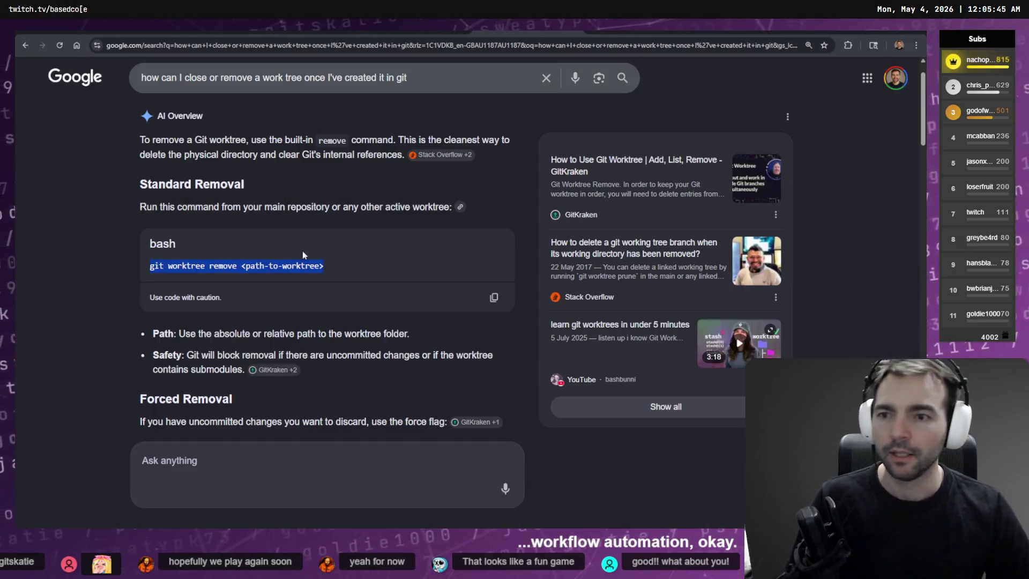
Step: Ask Google's AI a follow-up question by pasting the git error
{"action": "left_click", "coordinate": [259, 469]}
{"action": "key", "text": "ctrl+v"}
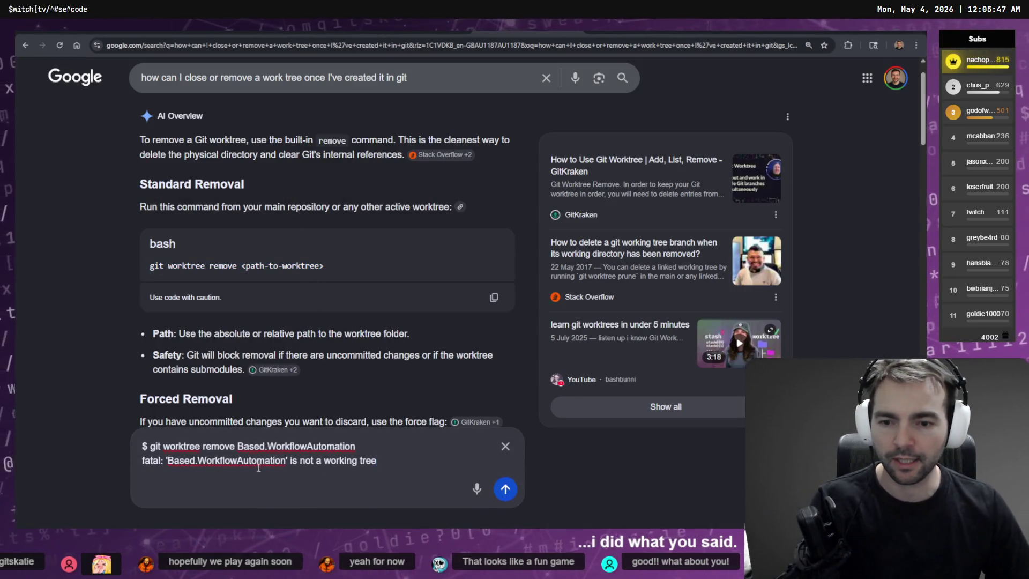
{"action": "key", "text": "Return"}
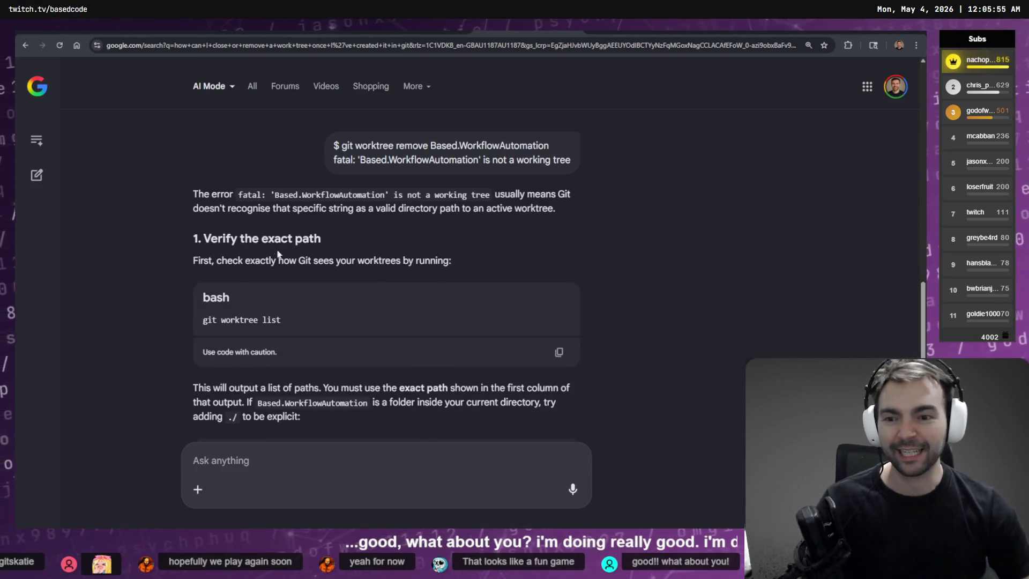
Step: Run the suggested 'git worktree list' in Git Bash and select the Codex worktree's path
{"action": "left_click_drag", "start_coordinate": [284, 322], "coordinate": [219, 324]}
{"action": "key", "text": "alt+Tab"}
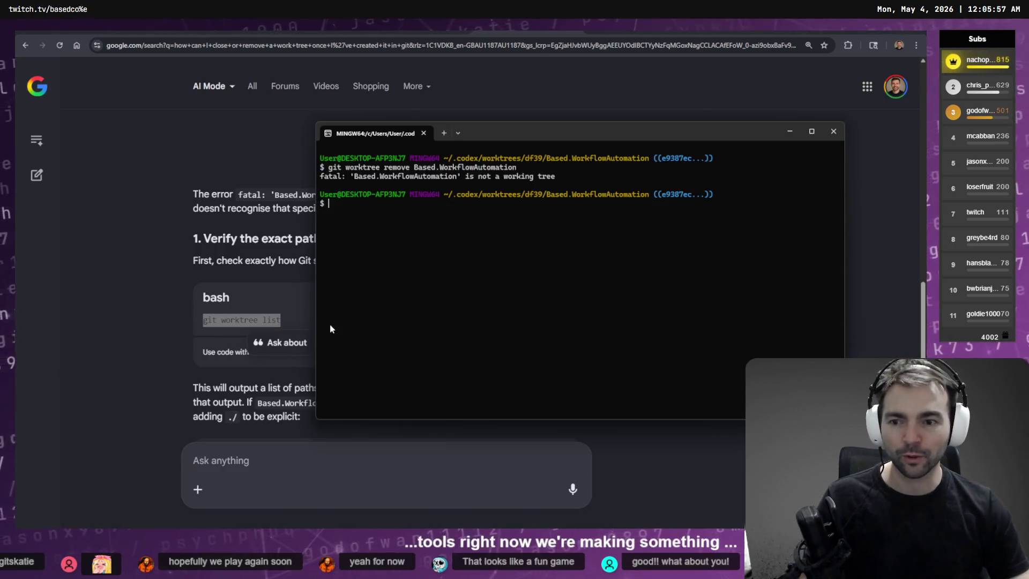
{"action": "key", "text": "ctrl+v"}
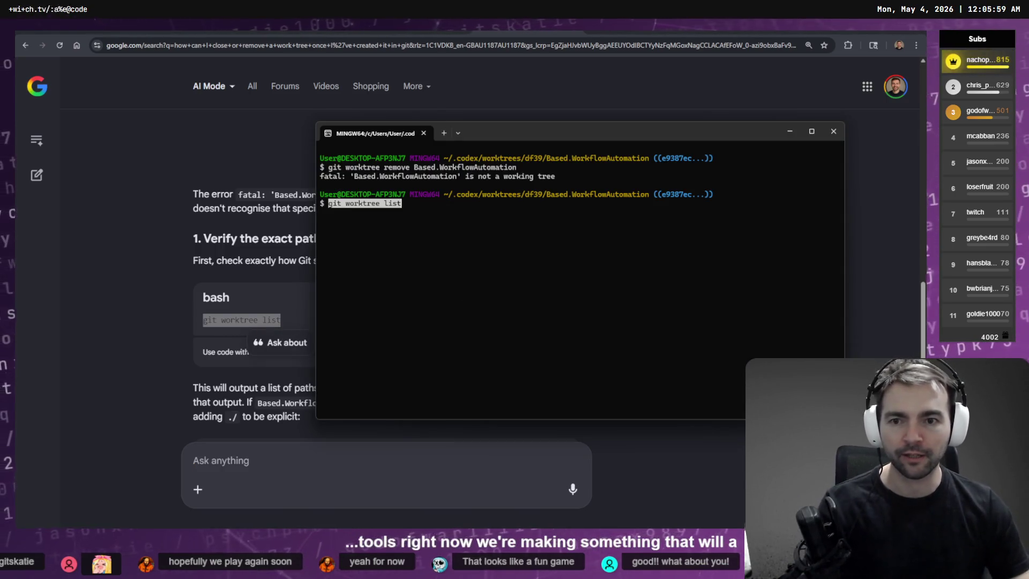
{"action": "key", "text": "Return"}
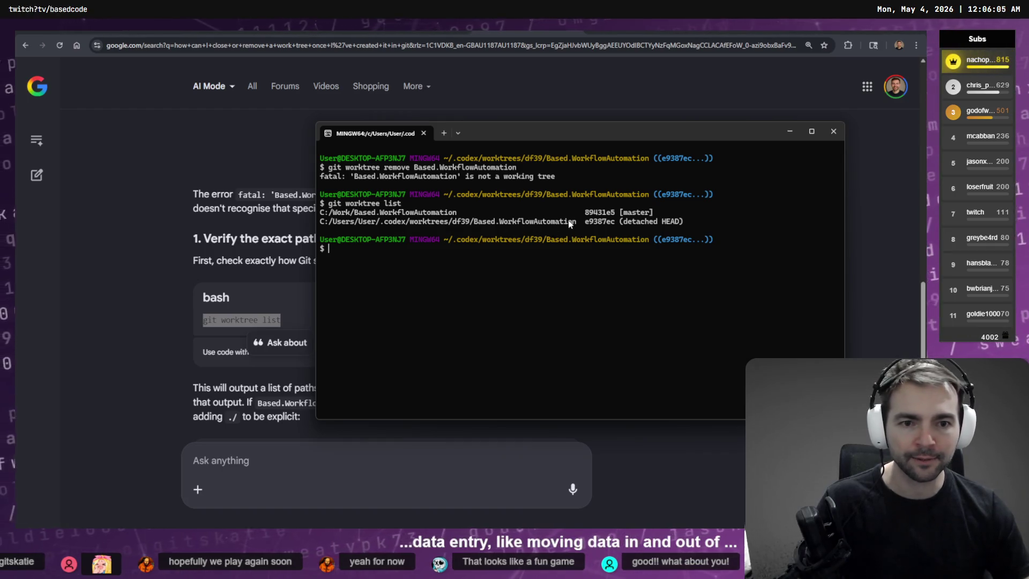
{"action": "left_click_drag", "start_coordinate": [481, 227], "coordinate": [290, 226]}
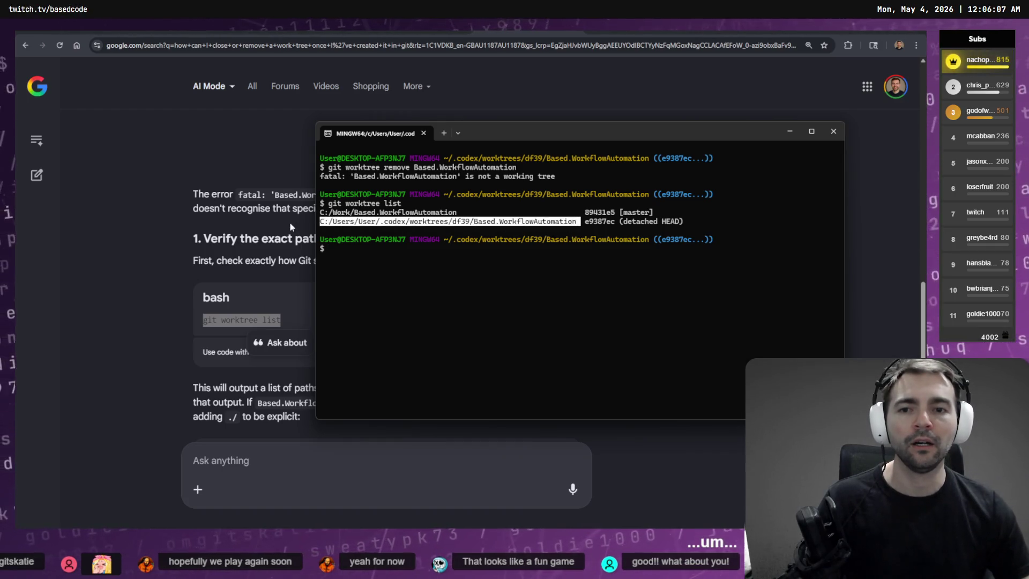
{"action": "left_click", "coordinate": [400, 225]}
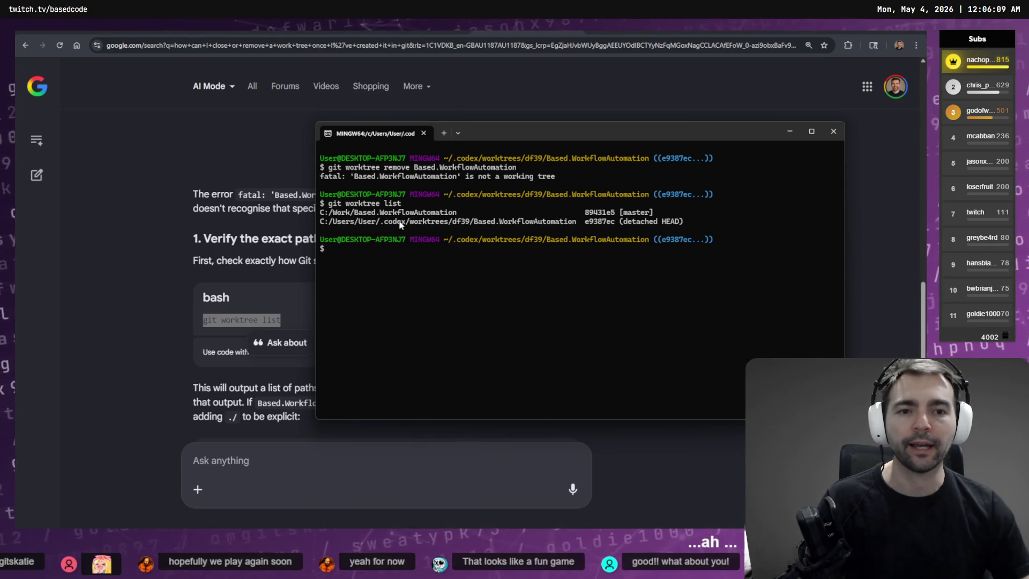
{"action": "key", "text": "alt+Tab"}
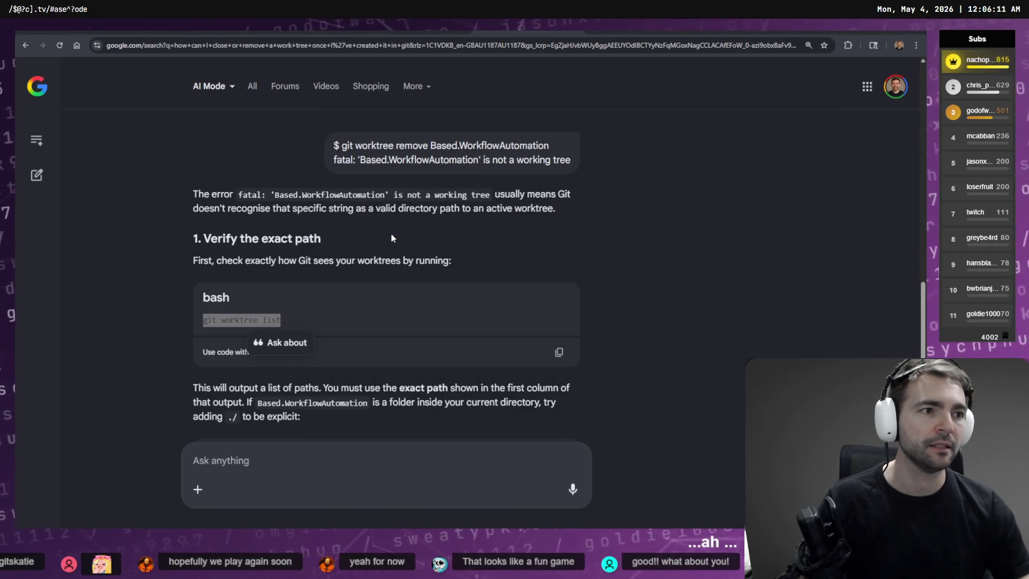
{"action": "key", "text": "alt+Tab"}
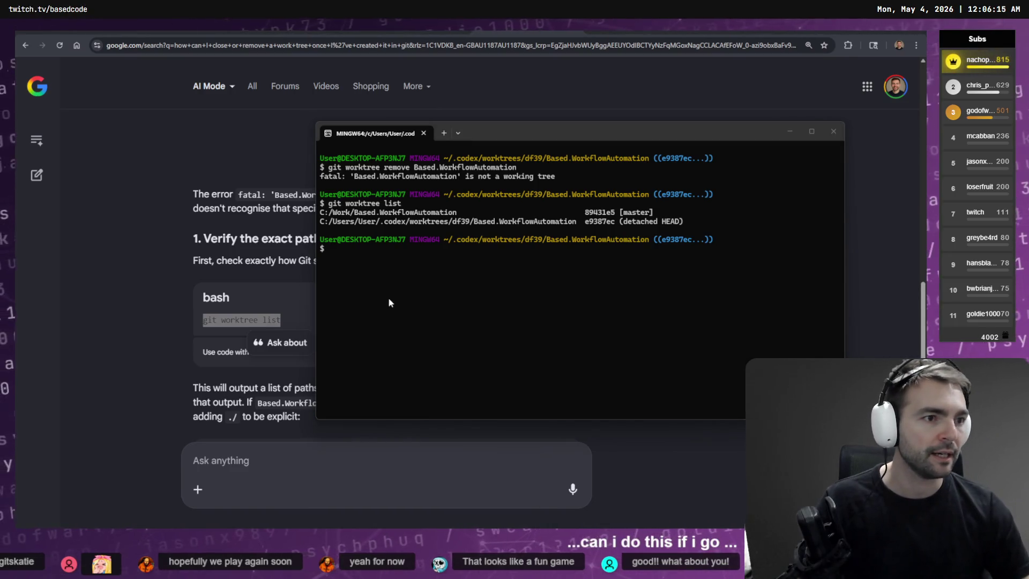
{"action": "key", "text": "alt+Tab"}
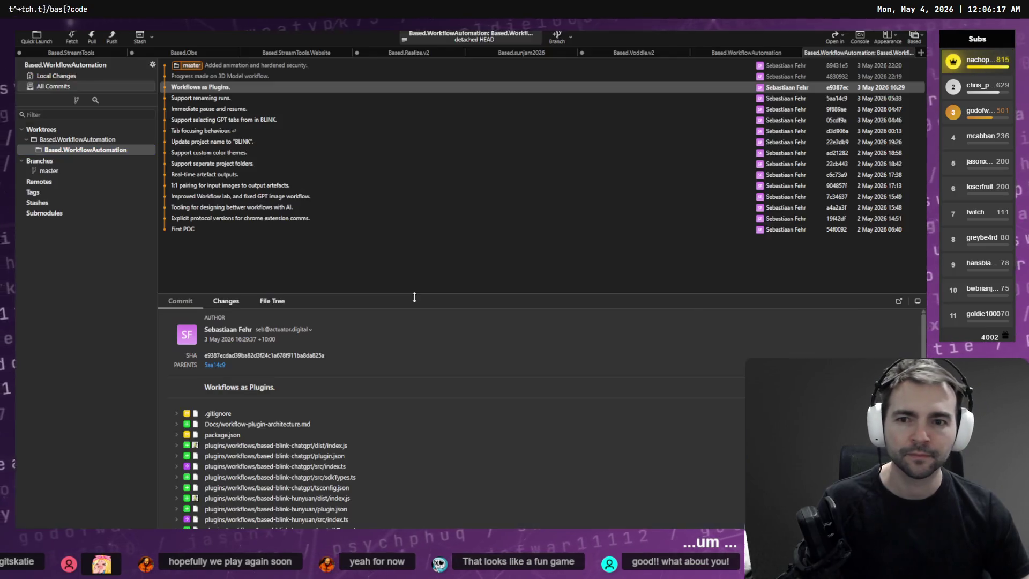
Step: Run 'git worktree remove' on the full Codex worktree path
{"action": "key", "text": "alt+Tab"}
{"action": "key", "text": "Up"}
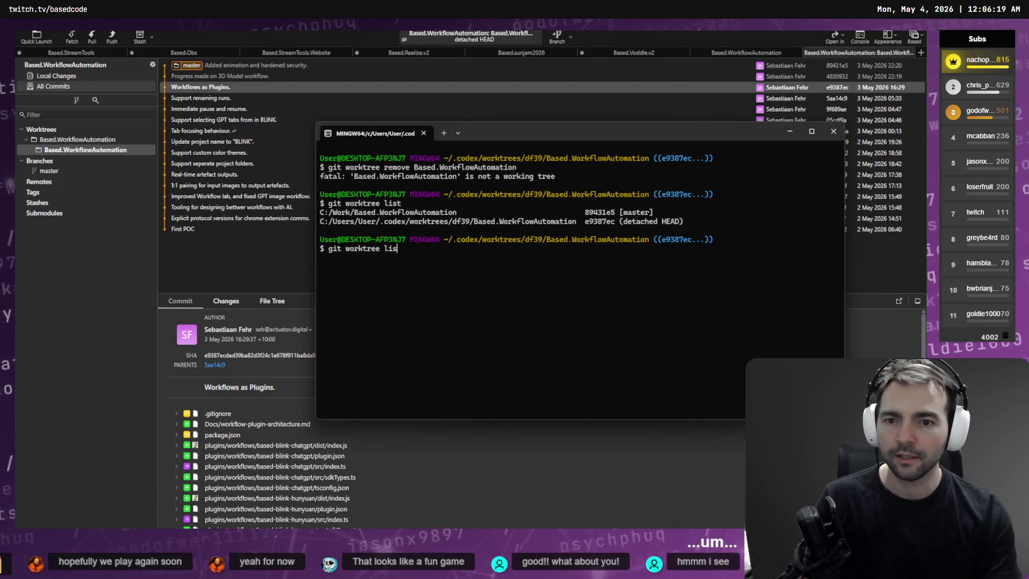
{"action": "type", "text": "C:/Users/User/.codex/worktrees/df39/Based.WorkflowAutomation"}
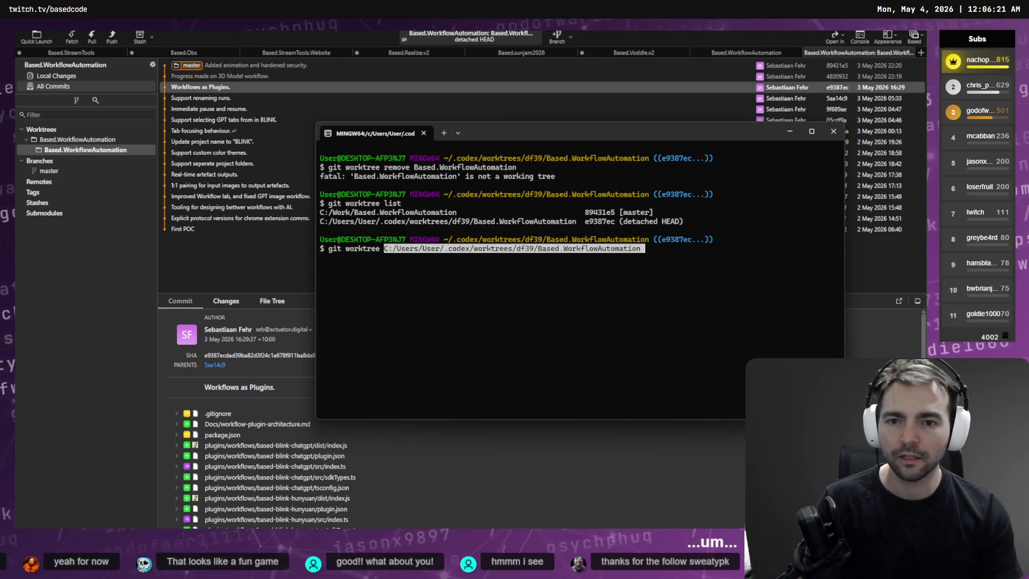
{"action": "key", "text": "Home"}
{"action": "type", "text": "remove"}
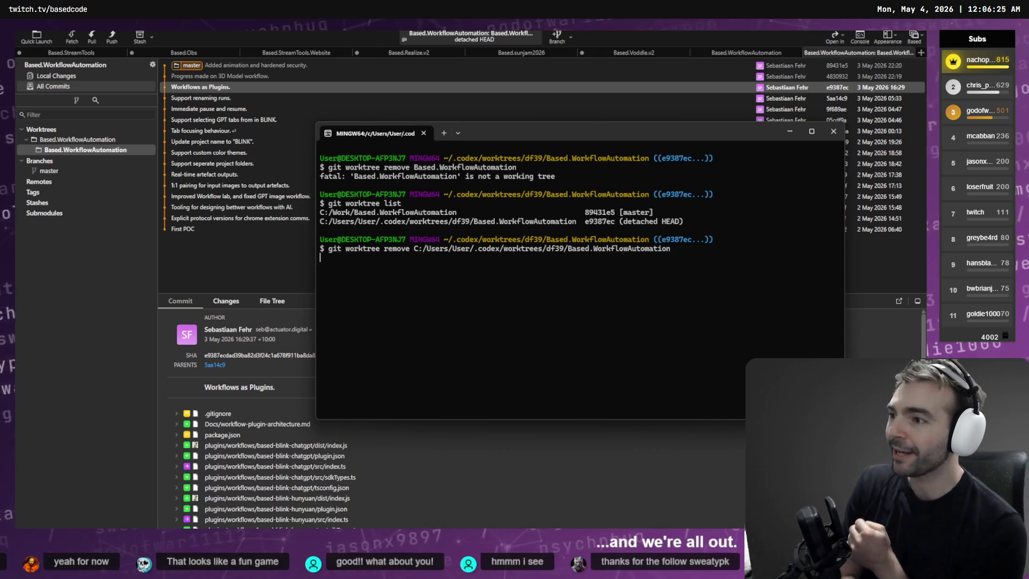
{"action": "key", "text": "Return"}
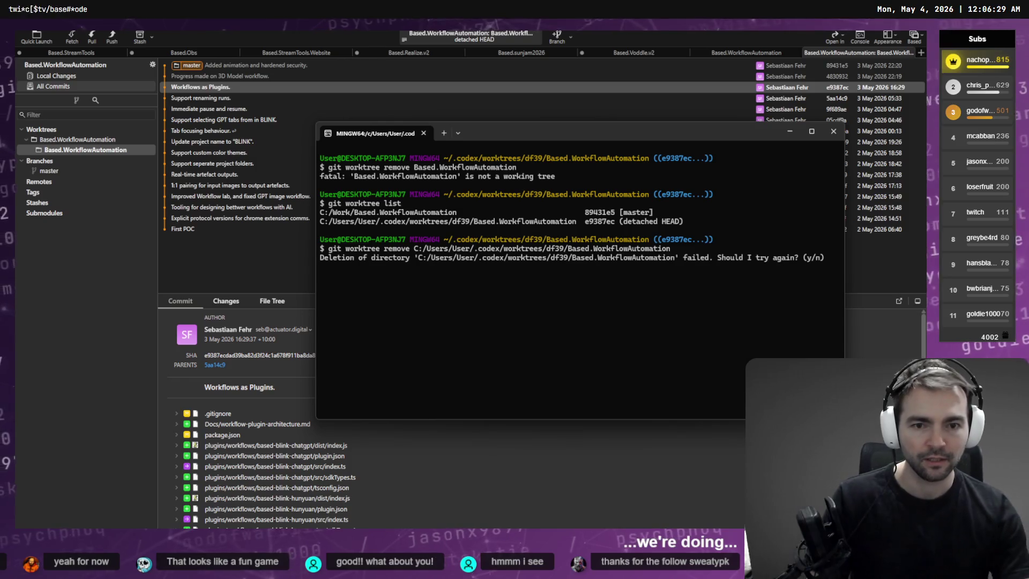
{"action": "type", "text": "u"}
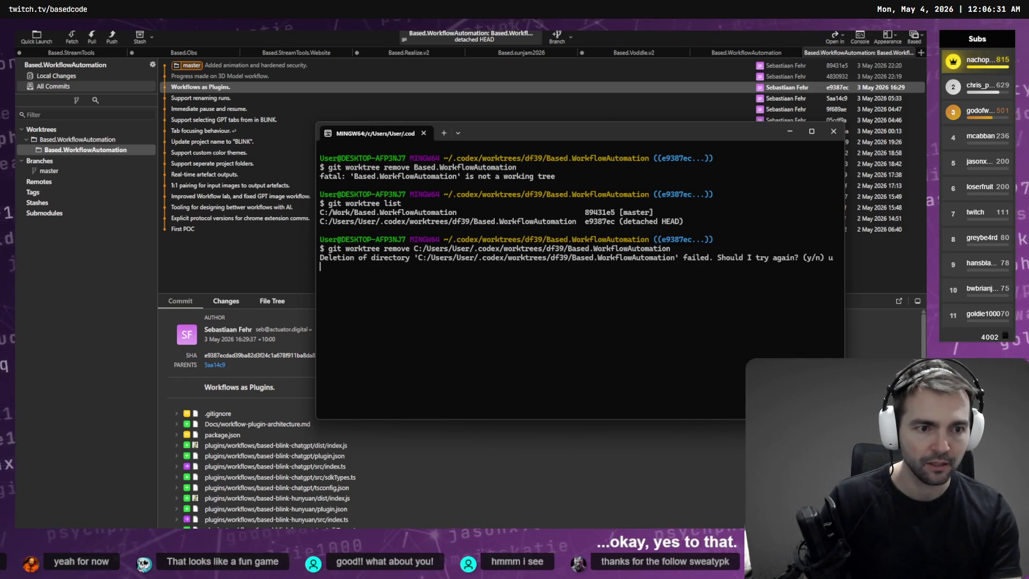
Step: Answer y twice to retry the failing directory deletion
{"action": "type", "text": "y"}
{"action": "key", "text": "Return"}
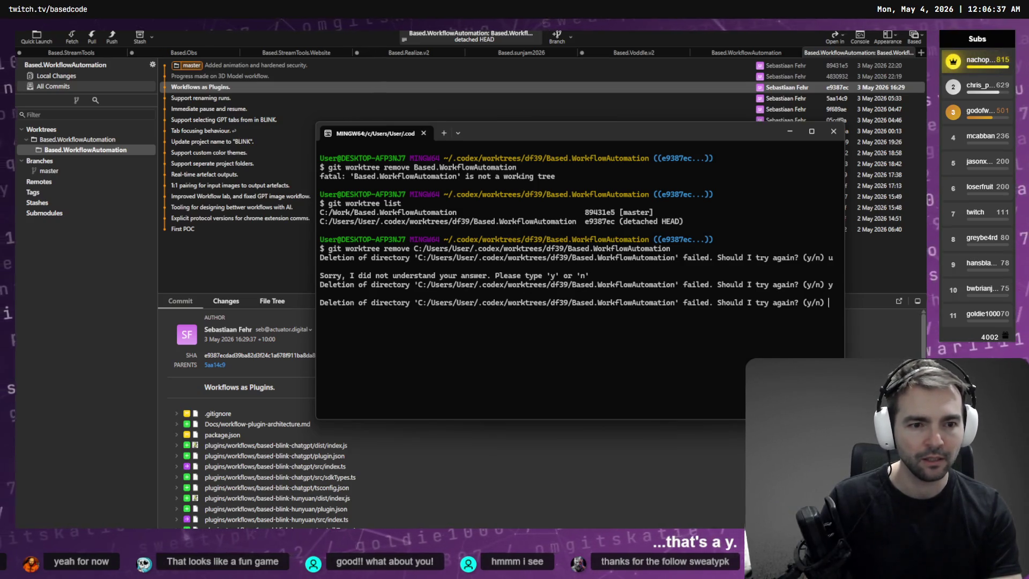
{"action": "type", "text": "y"}
{"action": "key", "text": "Return"}
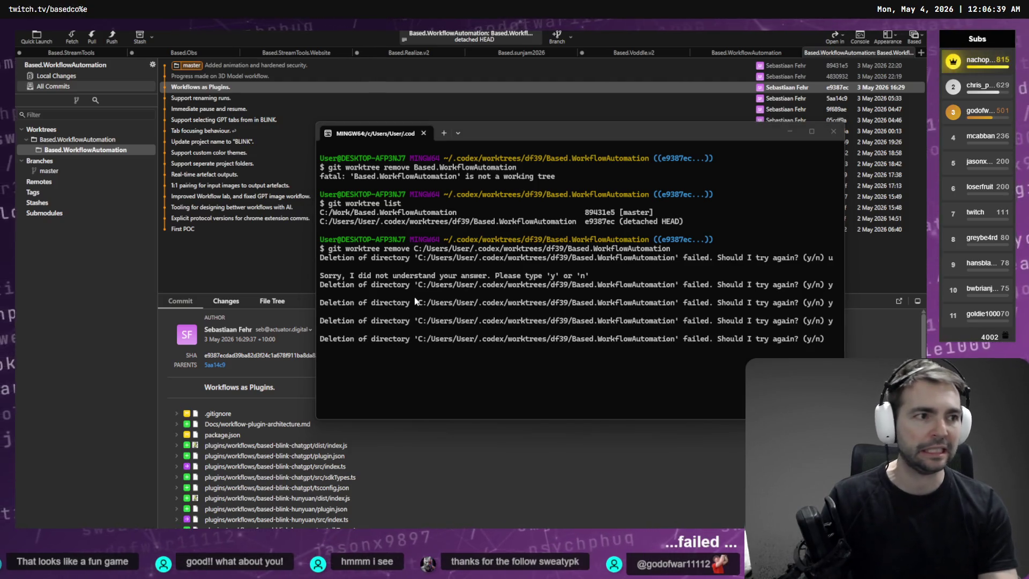
{"action": "key", "text": "alt+Tab"}
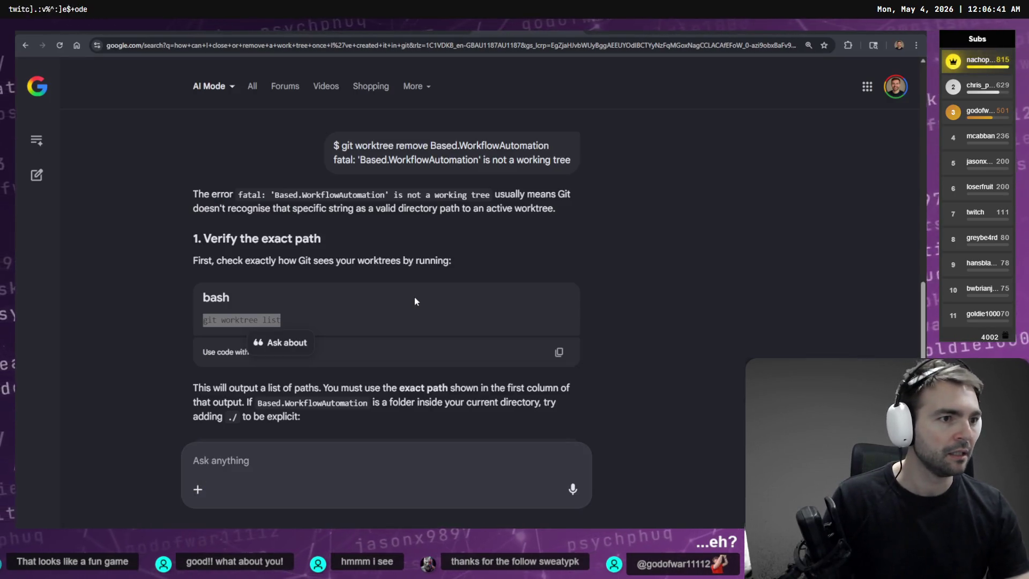
Step: Check the Codex app's plugins-for-workflows and Fix CLI security issue chats
{"action": "key", "text": "alt+Tab"}
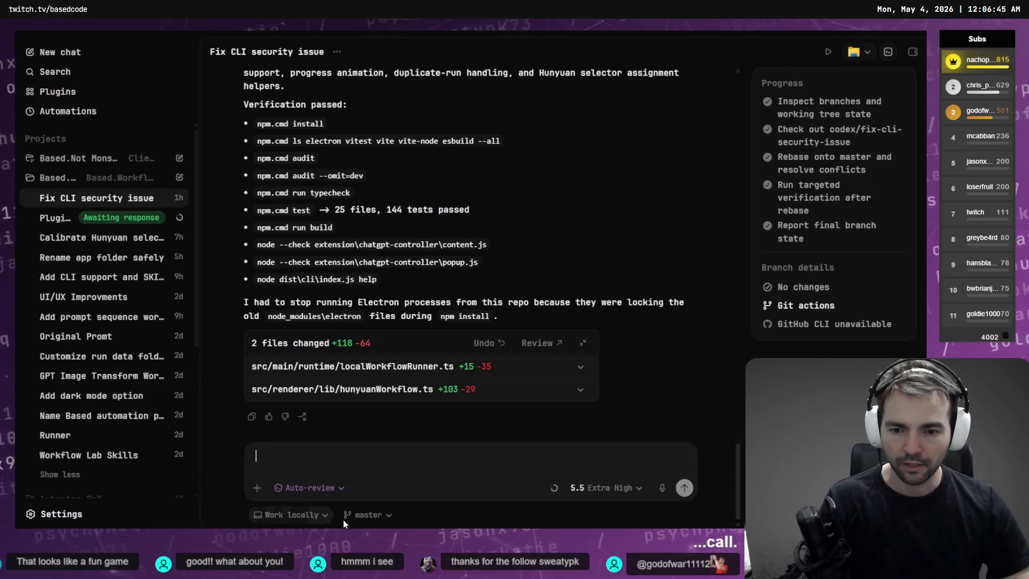
{"action": "left_click", "coordinate": [59, 218]}
{"action": "left_click", "coordinate": [72, 205]}
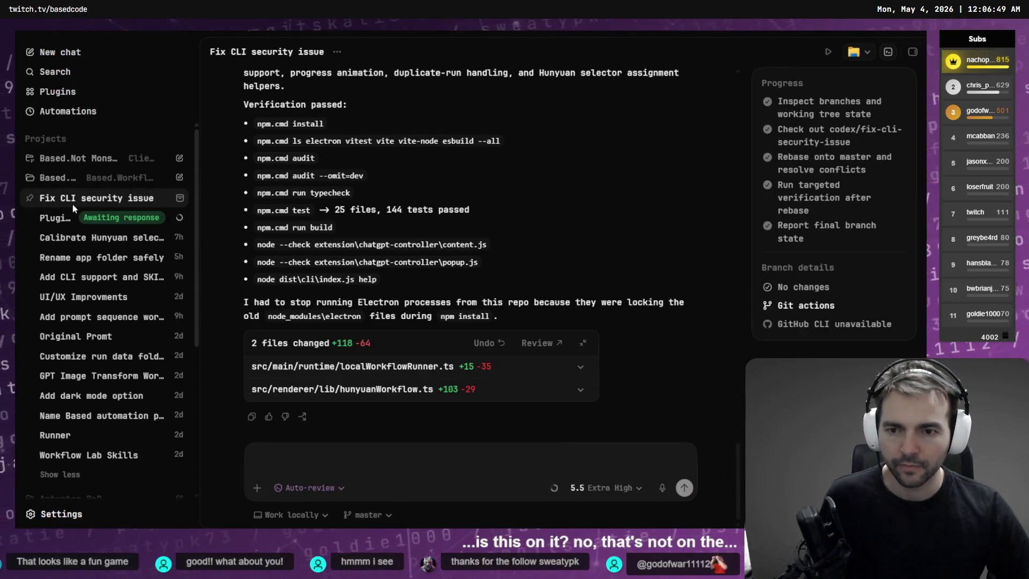
{"action": "key", "text": "alt+Tab"}
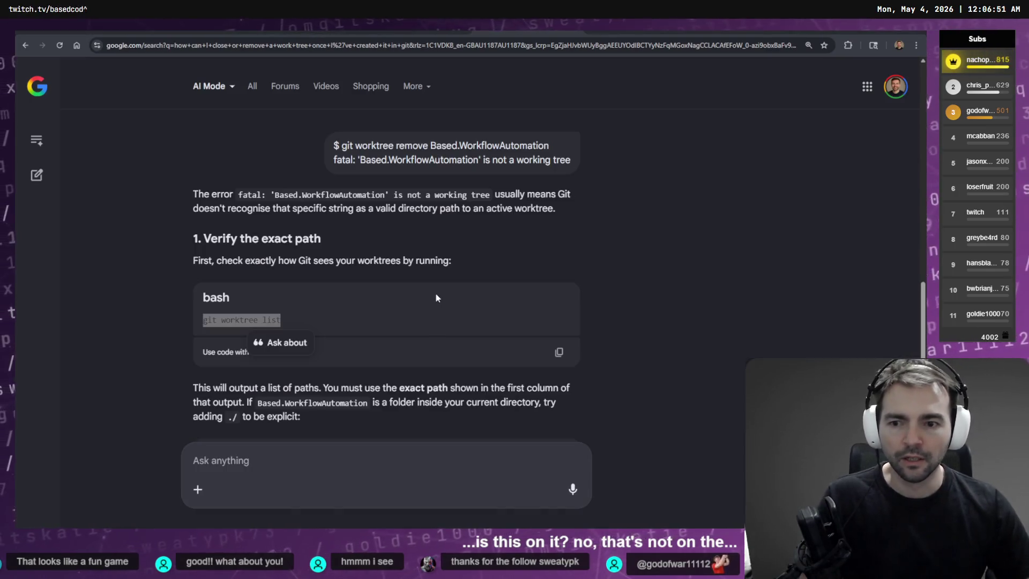
{"action": "key", "text": "alt+Tab"}
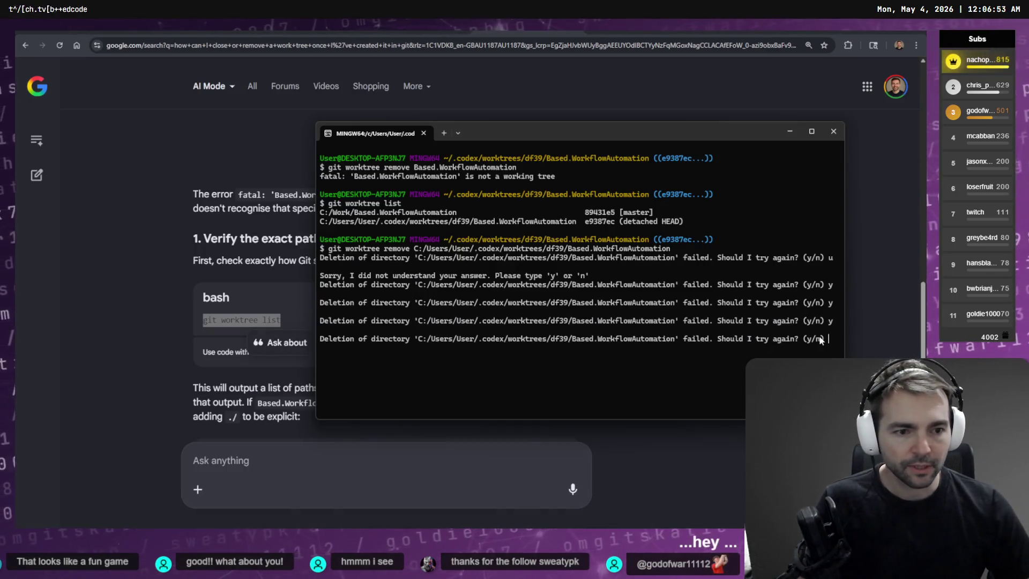
Step: Copy the 'Deletion of directory … failed' message from Git Bash and ask Google AI Mode about it
{"action": "left_click_drag", "start_coordinate": [834, 339], "coordinate": [632, 349]}
{"action": "key", "text": "ctrl+c"}
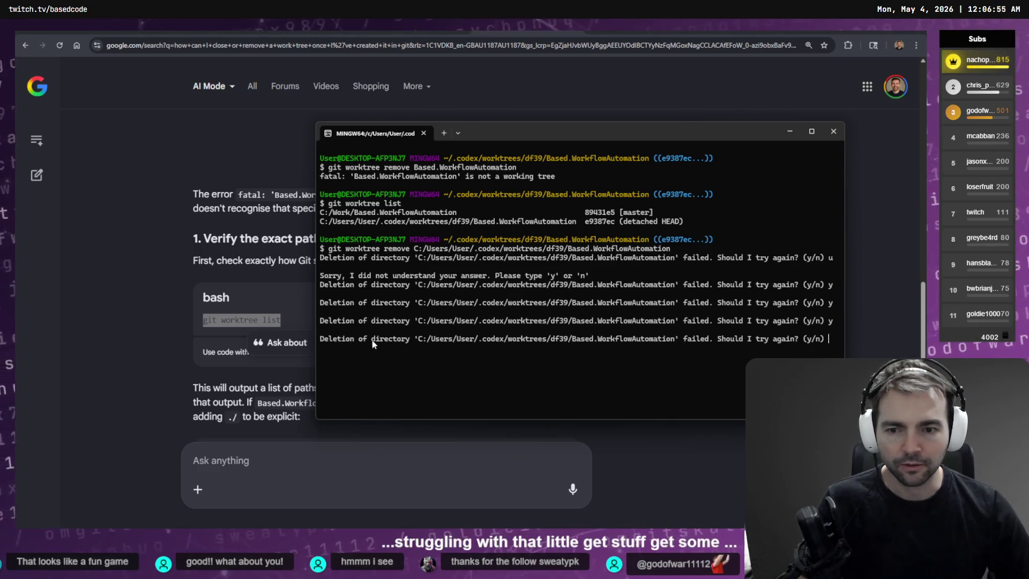
{"action": "key", "text": "alt+Tab"}
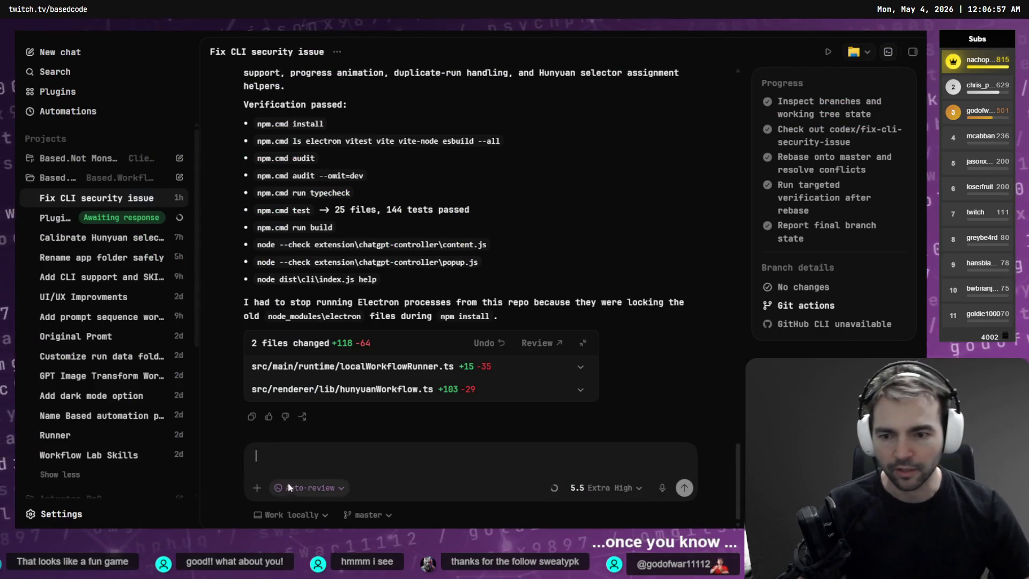
{"action": "key", "text": "alt+Tab"}
{"action": "key", "text": "alt+Tab"}
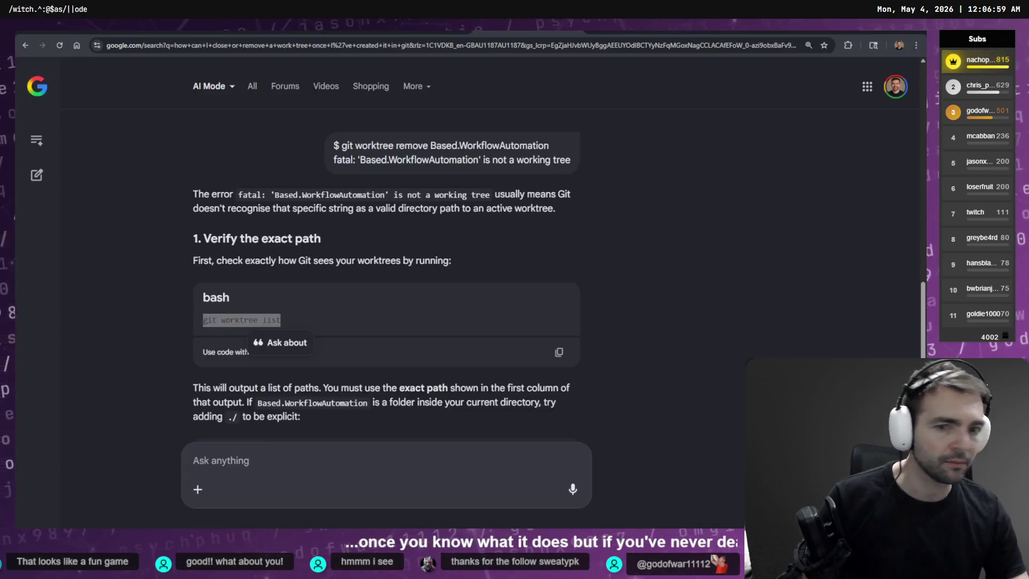
{"action": "left_click", "coordinate": [340, 392]}
{"action": "key", "text": "ctrl+v"}
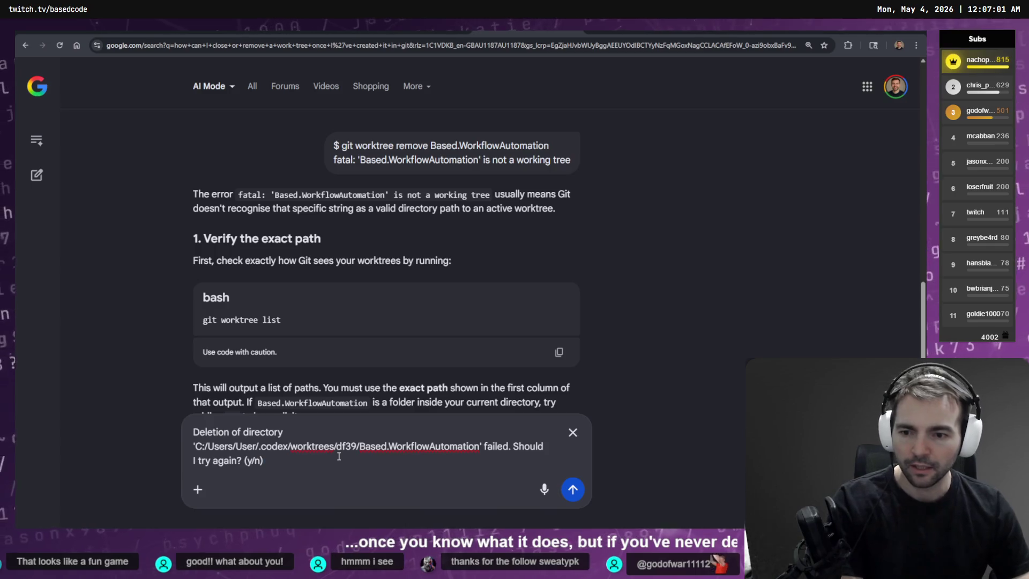
{"action": "key", "text": "Return"}
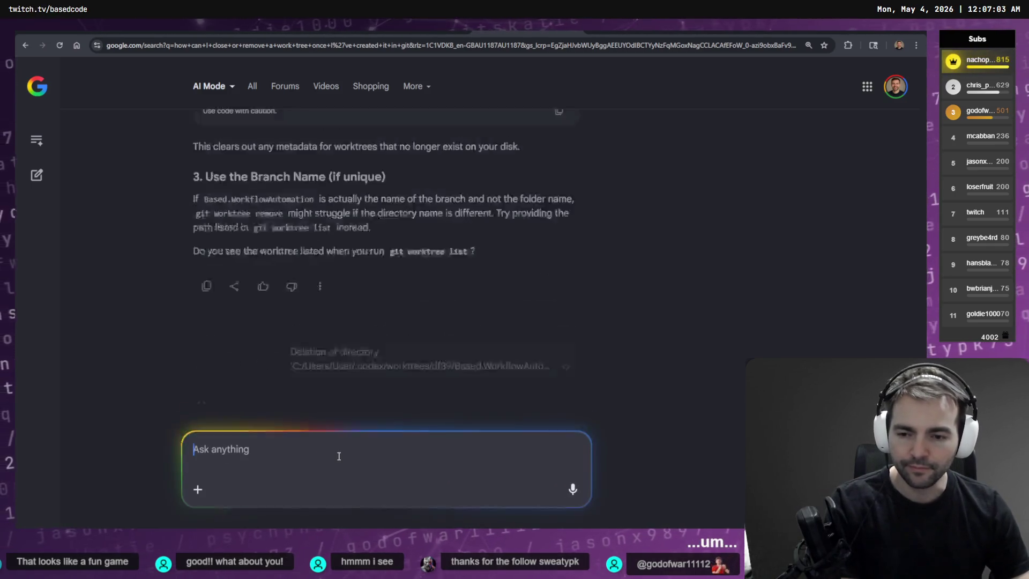
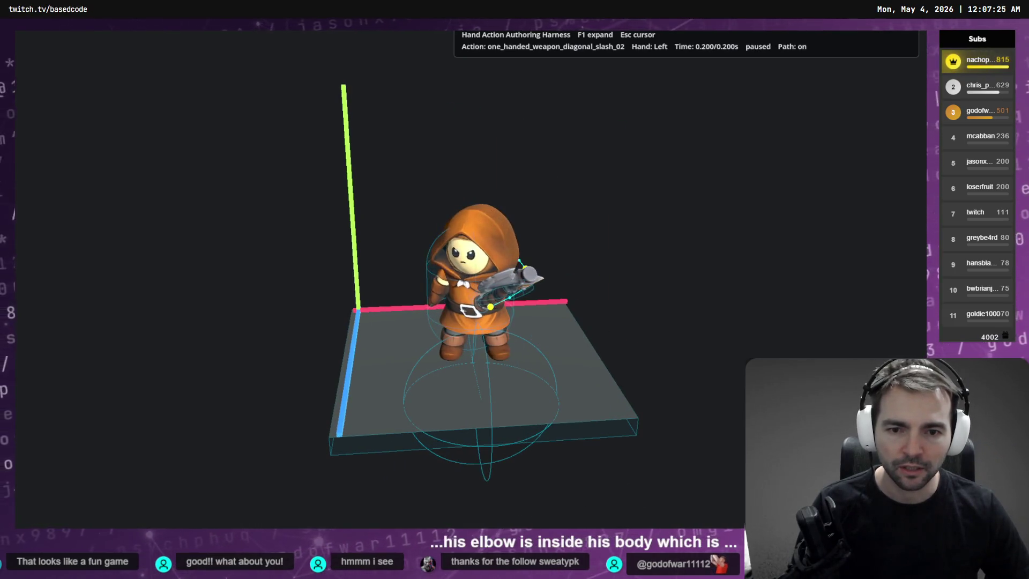
Step: Play the one_handed_weapon_diagonal_slash_02 axe swing and cycle through the first few characters
{"action": "key", "text": "space"}
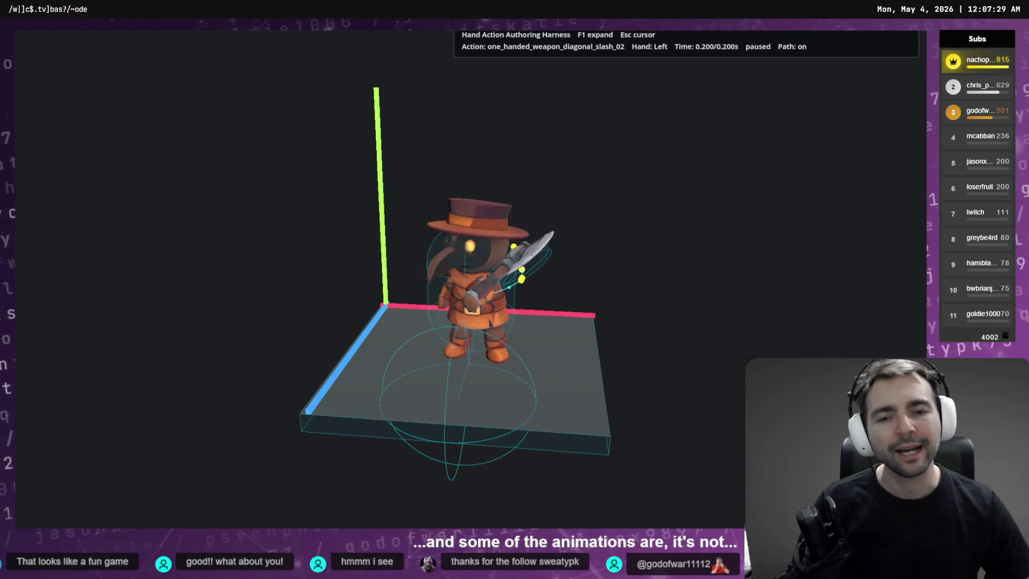
{"action": "key", "text": "Tab"}
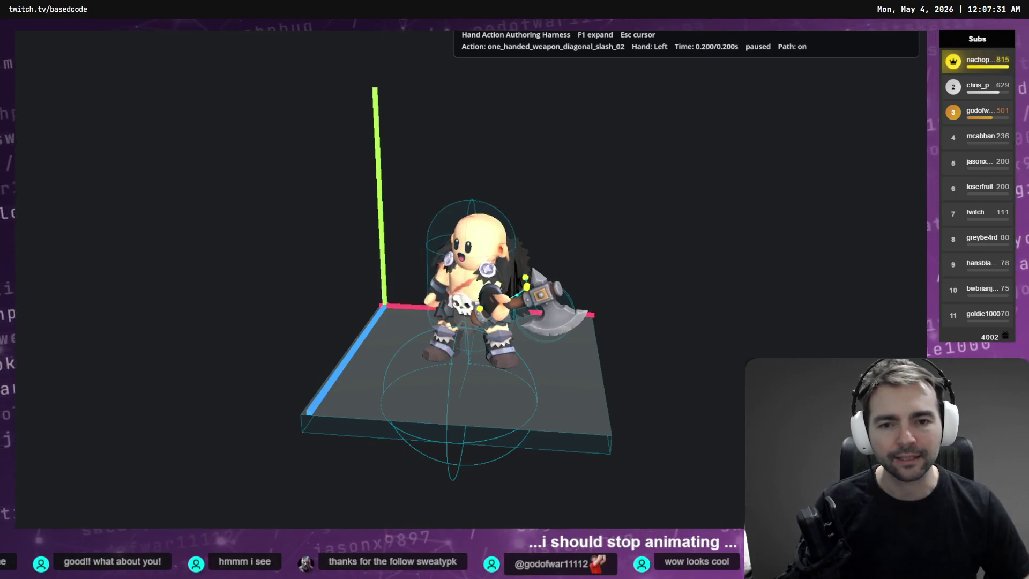
{"action": "key", "text": "Tab"}
{"action": "key", "text": "Tab"}
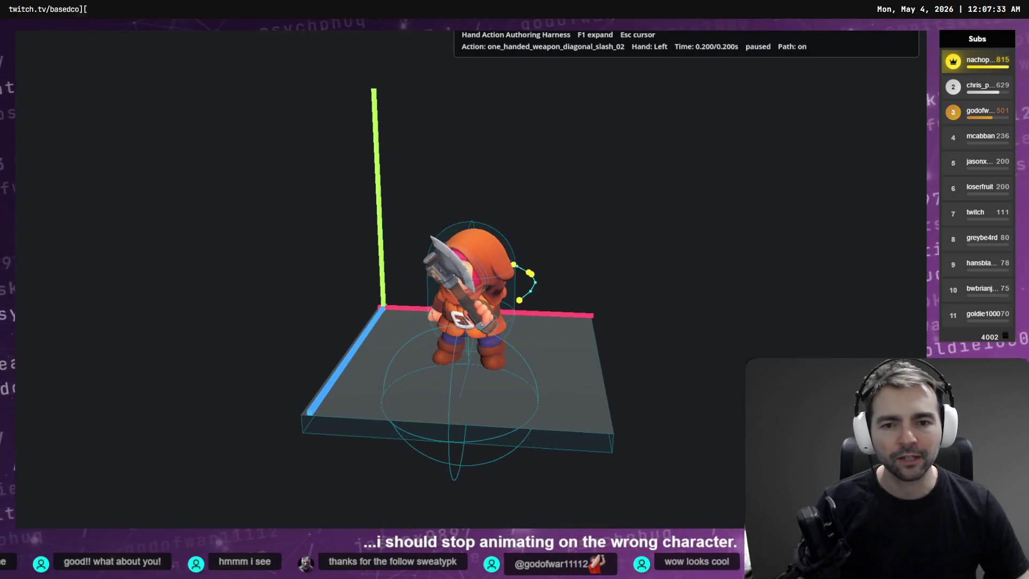
{"action": "key", "text": "Tab"}
{"action": "key", "text": "Tab"}
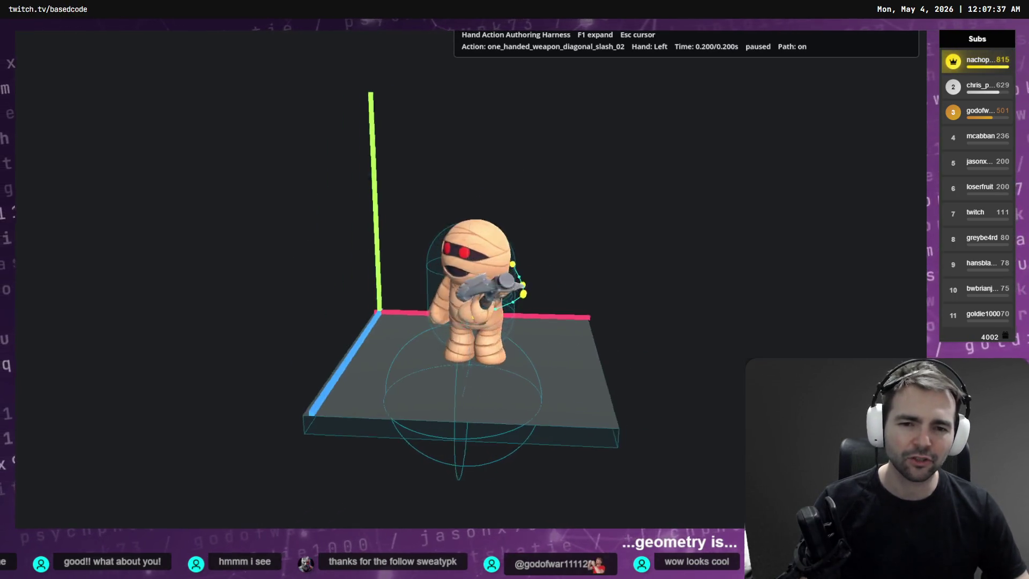
{"action": "key", "text": "Tab"}
{"action": "key", "text": "Tab"}
{"action": "key", "text": "Tab"}
{"action": "key", "text": "Tab"}
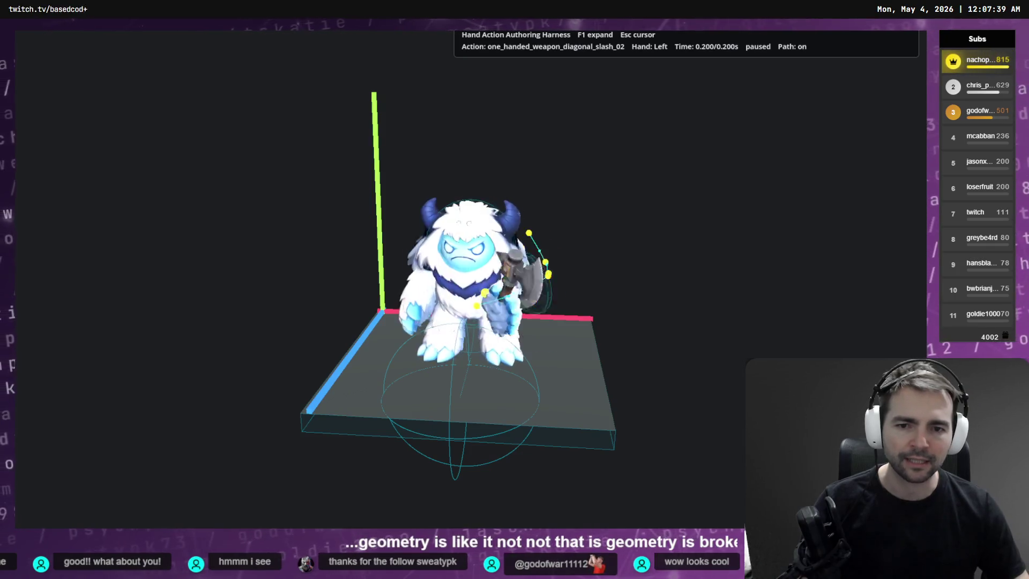
Step: Cycle through several more characters, resume the slash playback, then close the harness with F8
{"action": "key", "text": "Tab"}
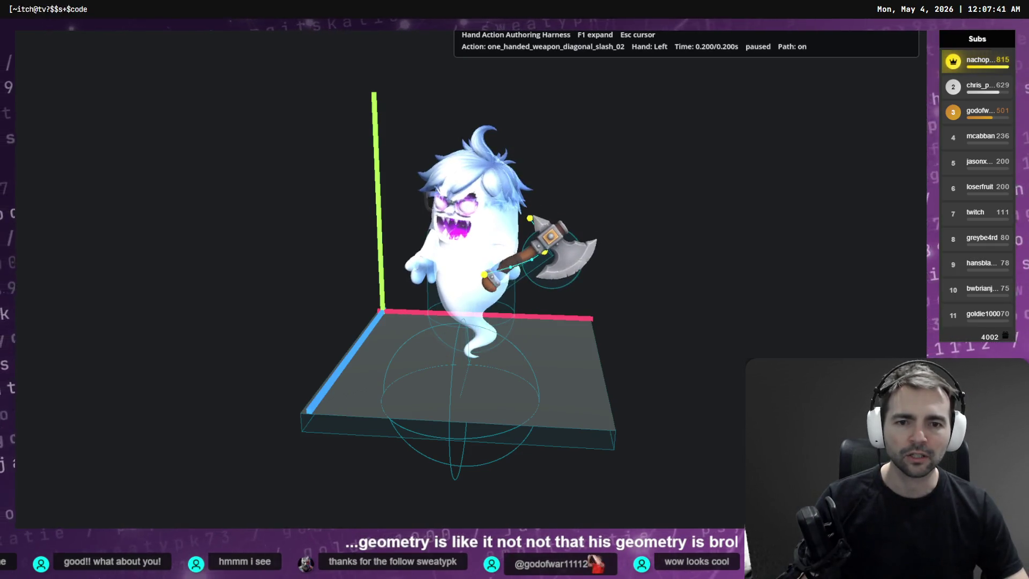
{"action": "key", "text": "Tab"}
{"action": "key", "text": "Tab"}
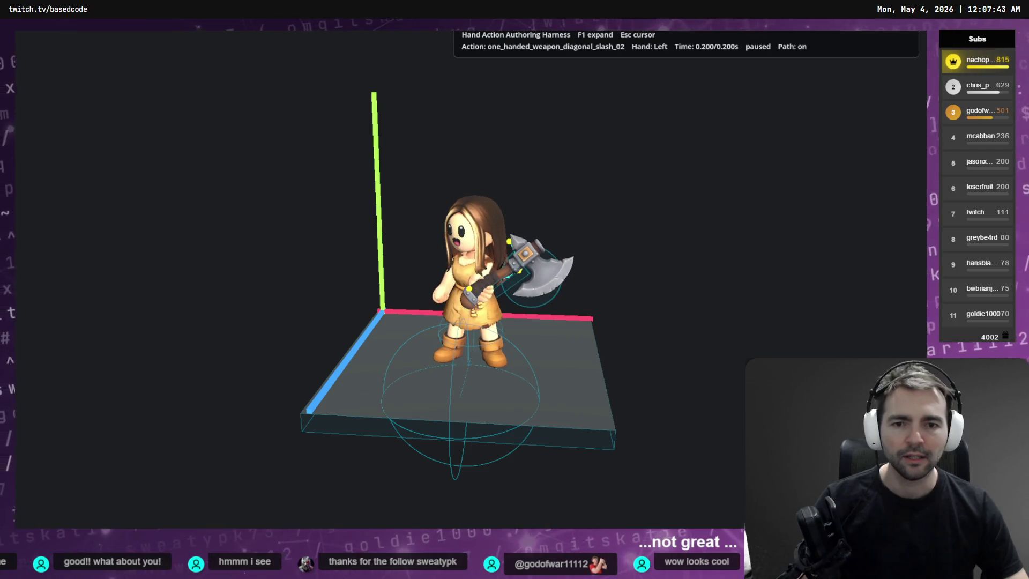
{"action": "key", "text": "Tab"}
{"action": "key", "text": "Tab"}
{"action": "key", "text": "Tab"}
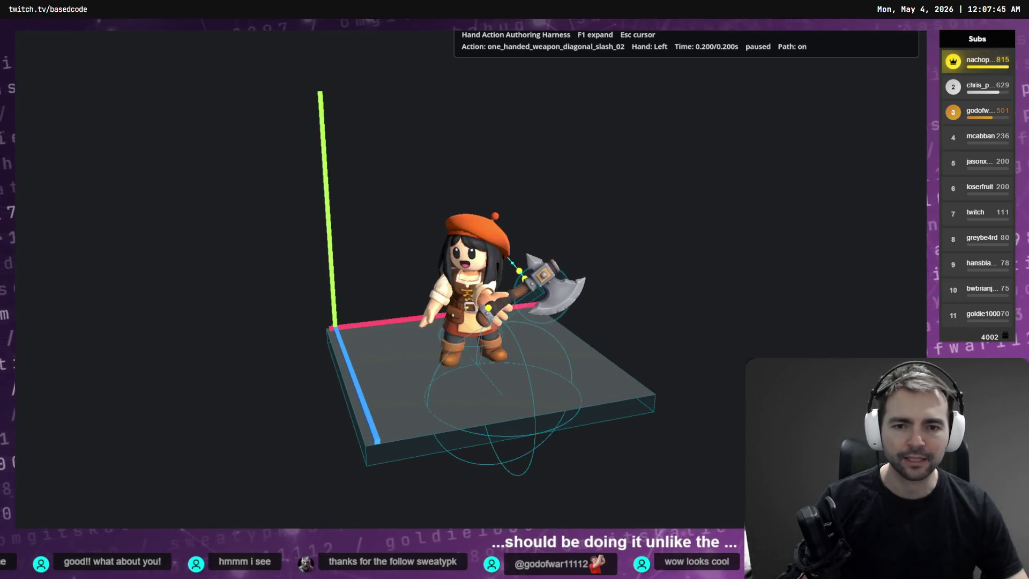
{"action": "key", "text": "Tab"}
{"action": "key", "text": "Tab"}
{"action": "key", "text": "Tab"}
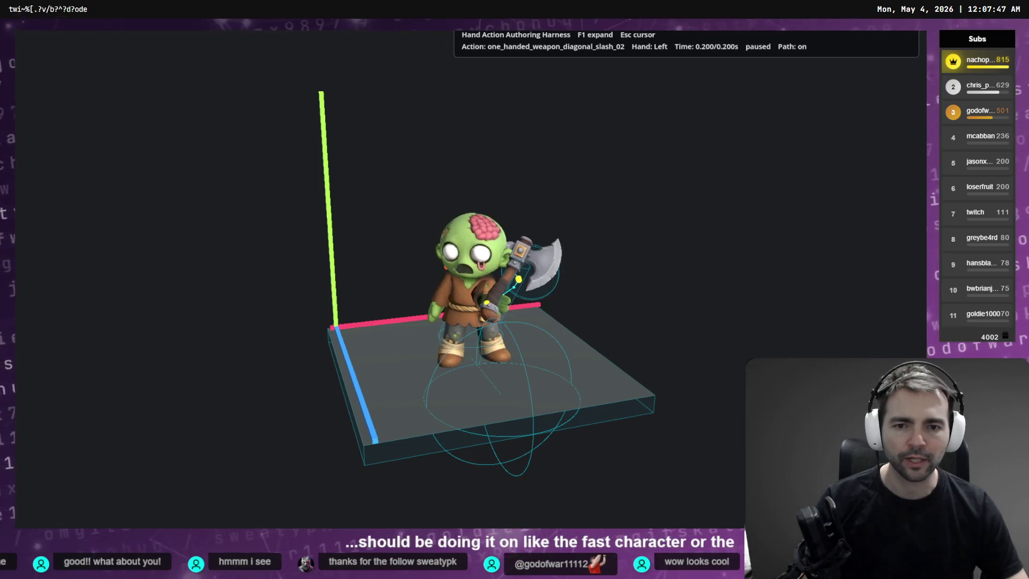
{"action": "key", "text": "Tab"}
{"action": "key", "text": "Tab"}
{"action": "key", "text": "space"}
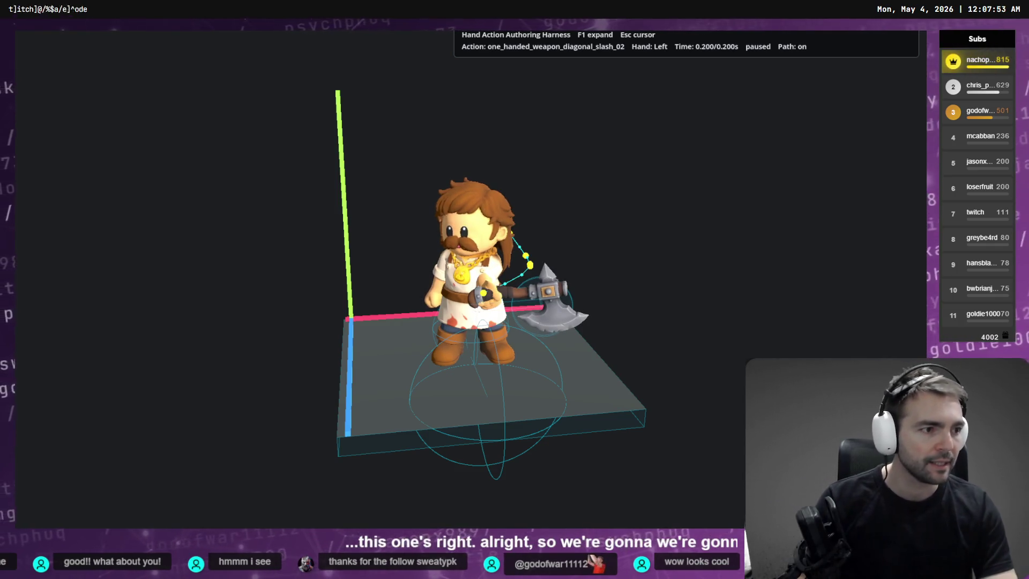
{"action": "key", "text": "F8"}
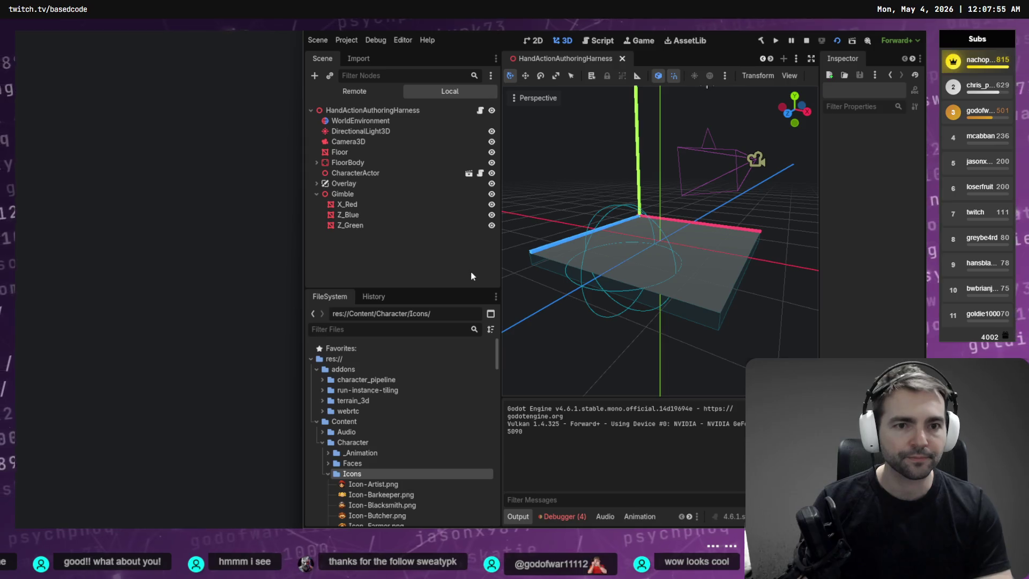
Step: Relaunch the harness with F6, shrink it, and open the OneHandedWeaponSlashHandAction AnimationPlayer
{"action": "key", "text": "F6"}
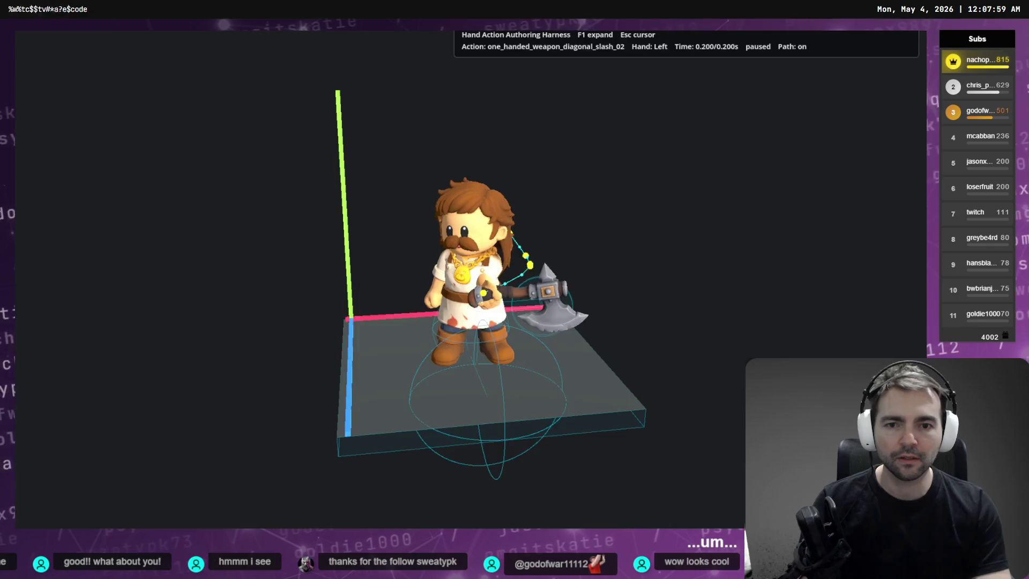
{"action": "key", "text": "F1"}
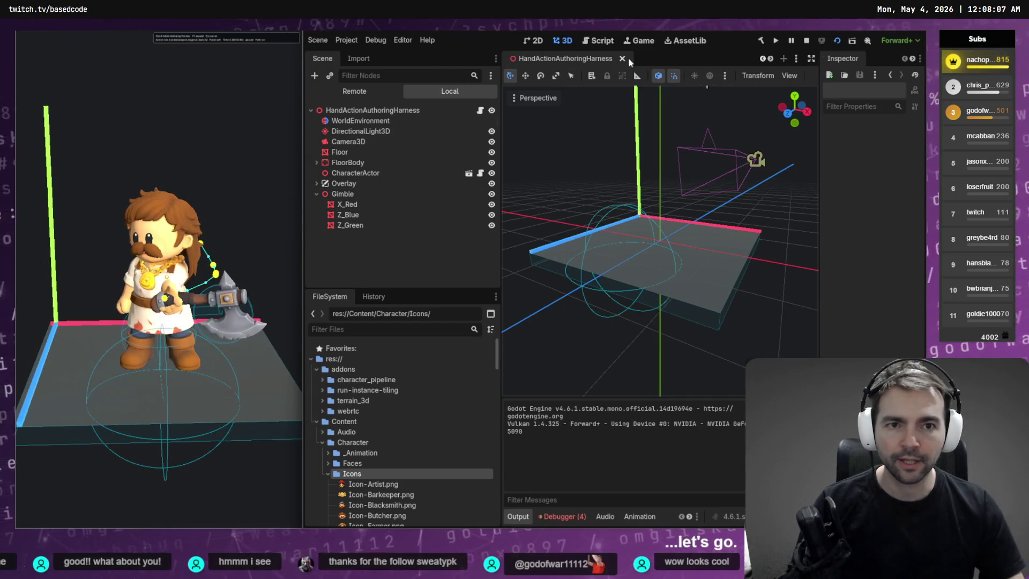
{"action": "scroll", "coordinate": [584, 60], "scroll_direction": "up", "scroll_amount": 1}
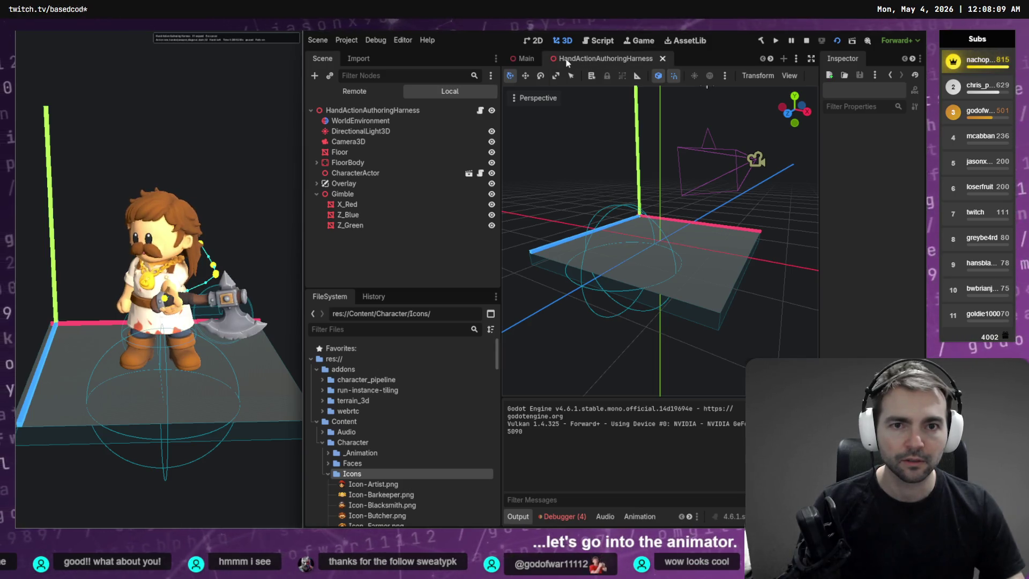
{"action": "scroll", "coordinate": [568, 60], "scroll_direction": "down", "scroll_amount": 1}
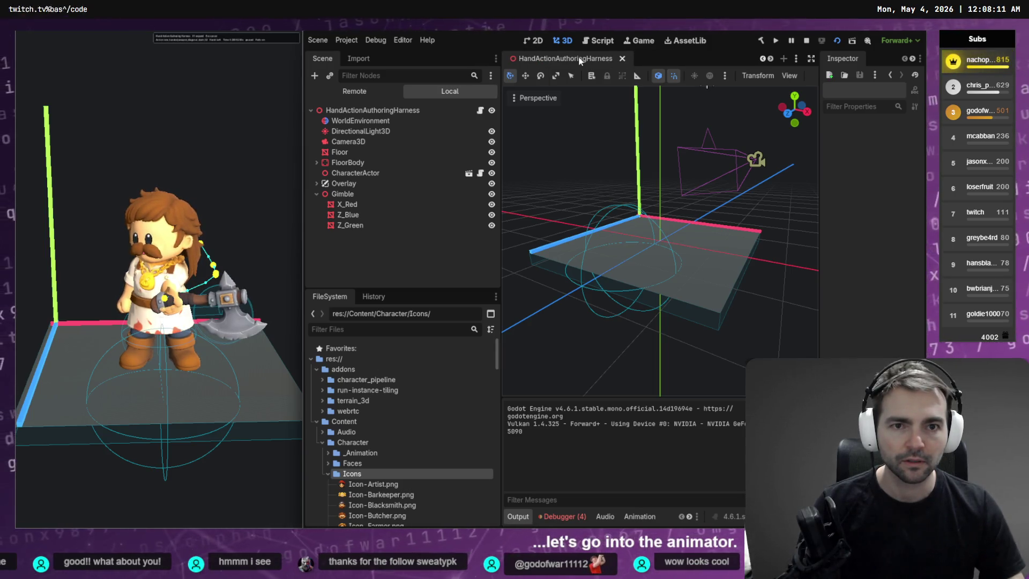
{"action": "left_click", "coordinate": [580, 61]}
{"action": "left_click", "coordinate": [357, 183]}
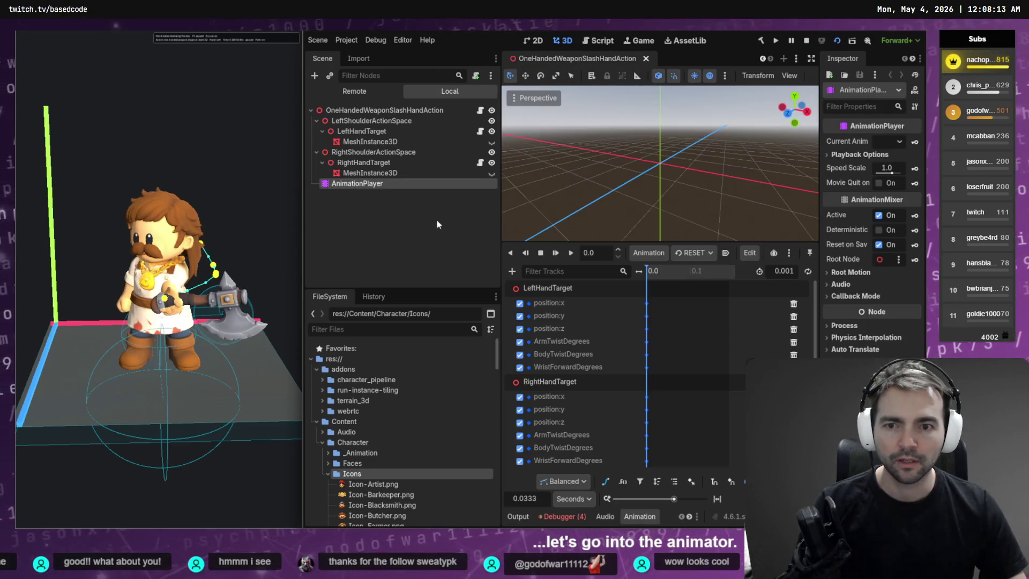
Step: Hide the side docks and load one_handed_weapon_diagonal_slash_02_right in the Bezier curve editor
{"action": "left_click", "coordinate": [811, 60]}
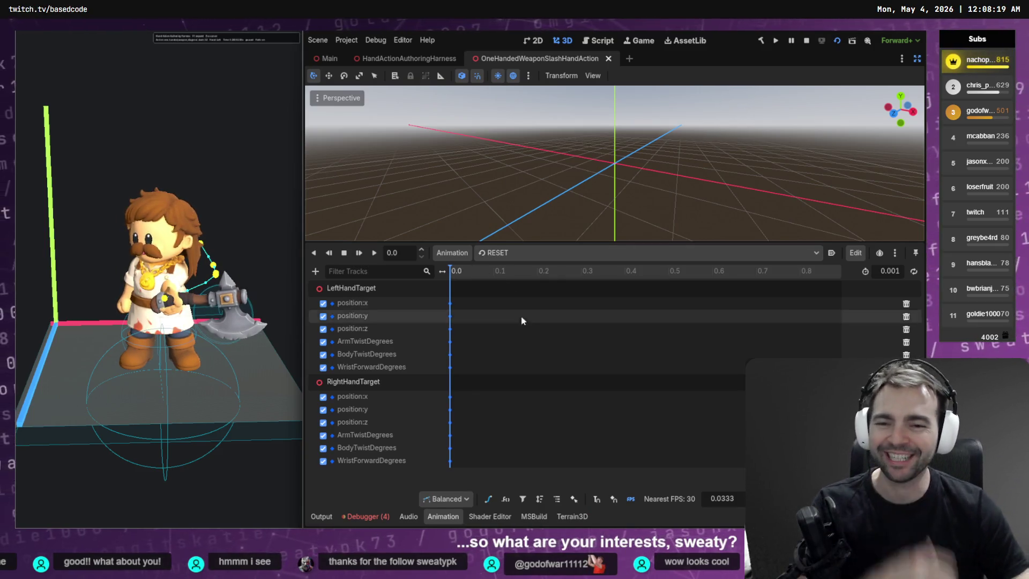
{"action": "left_click", "coordinate": [643, 252]}
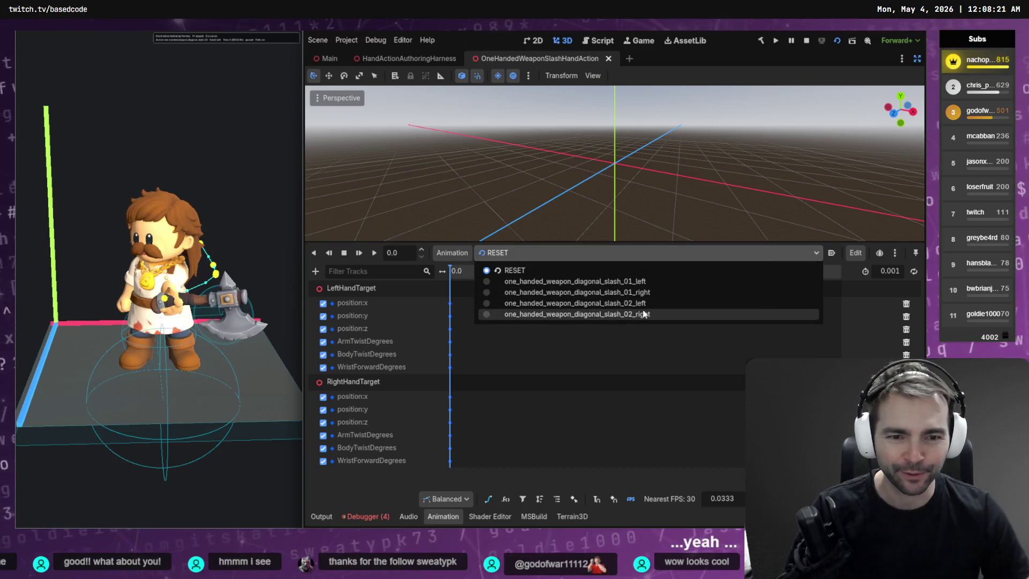
{"action": "left_click", "coordinate": [643, 314]}
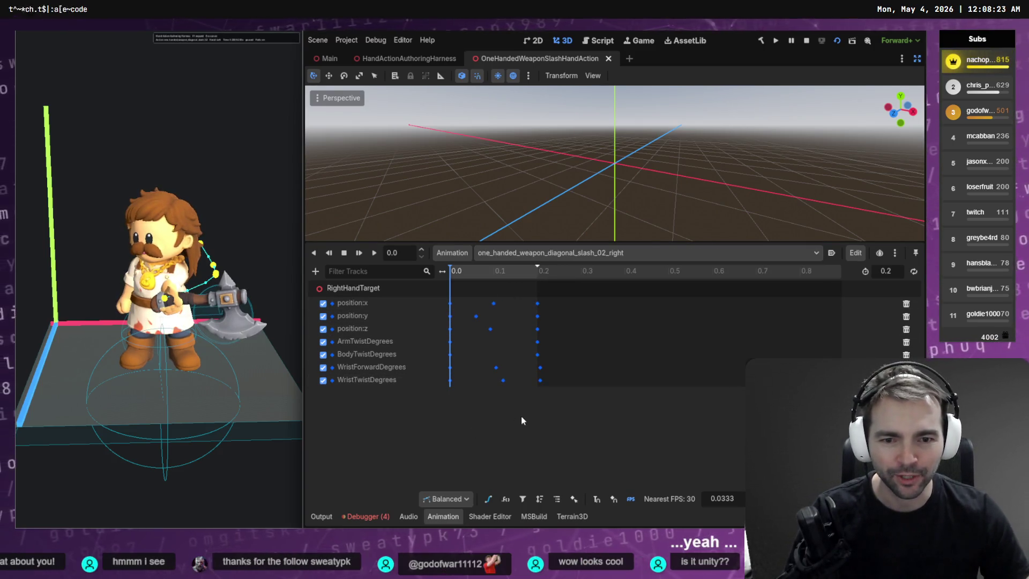
{"action": "left_click", "coordinate": [488, 499]}
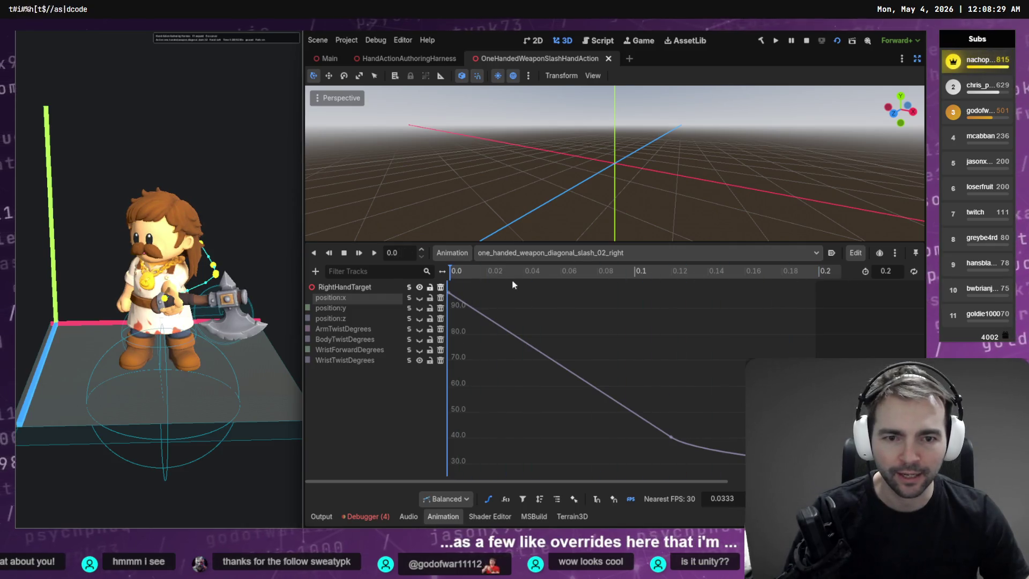
{"action": "left_click", "coordinate": [580, 253]}
{"action": "left_click", "coordinate": [536, 314]}
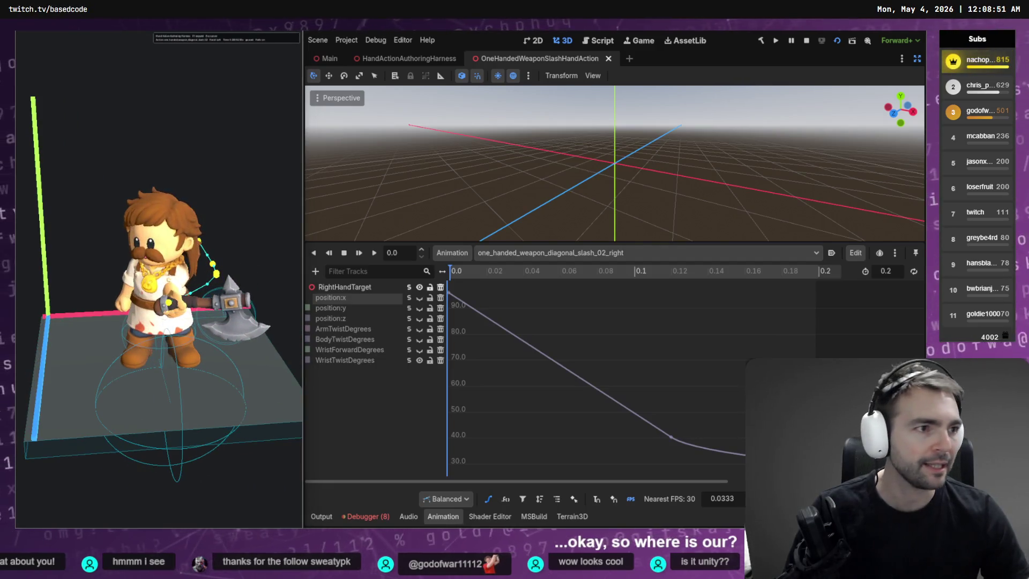
Step: Show the ArmTwistDegrees curve, whose 0.2s key reads 105.585, and bring the side docks back
{"action": "left_click", "coordinate": [409, 329]}
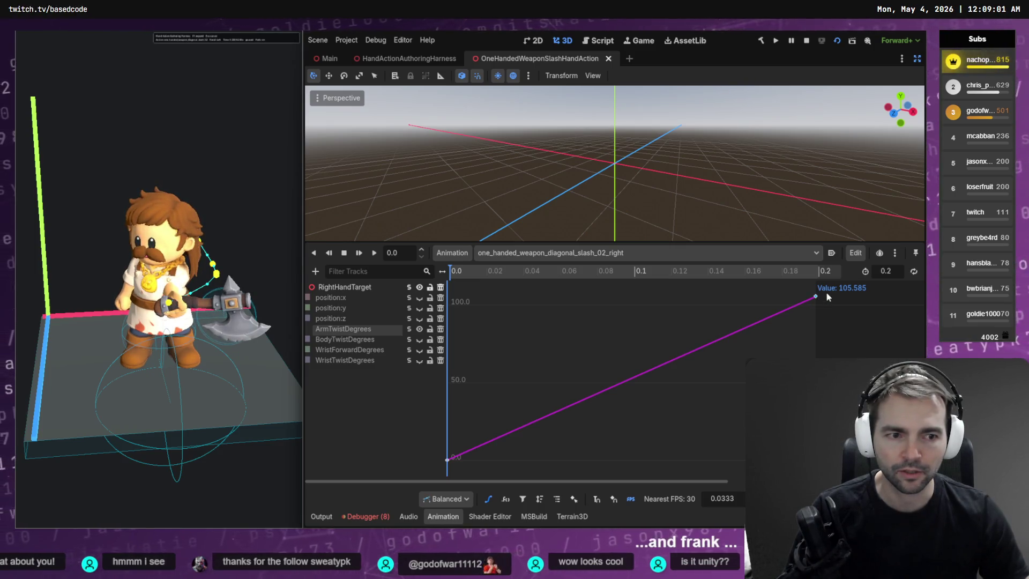
{"action": "left_click", "coordinate": [917, 59]}
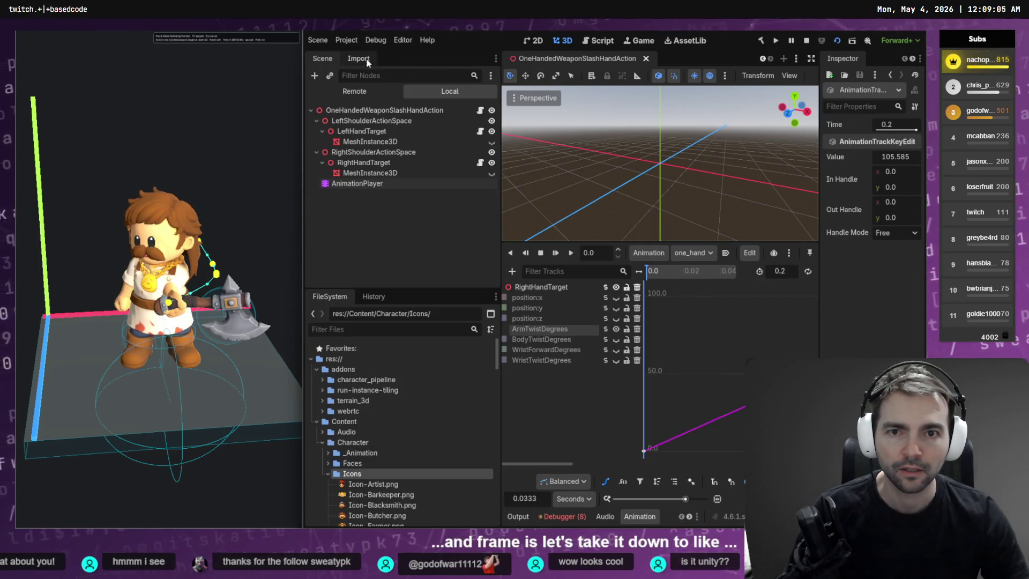
{"action": "right_click", "coordinate": [322, 60]}
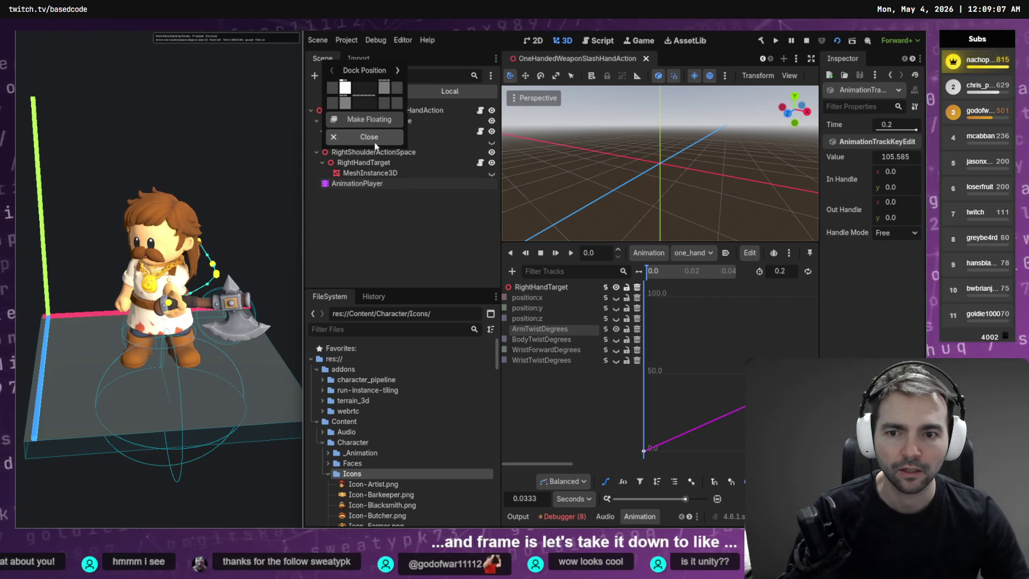
Step: Browse the Project menu and the Scene dock's docking options without changing anything
{"action": "left_click", "coordinate": [413, 45]}
{"action": "left_click", "coordinate": [403, 40]}
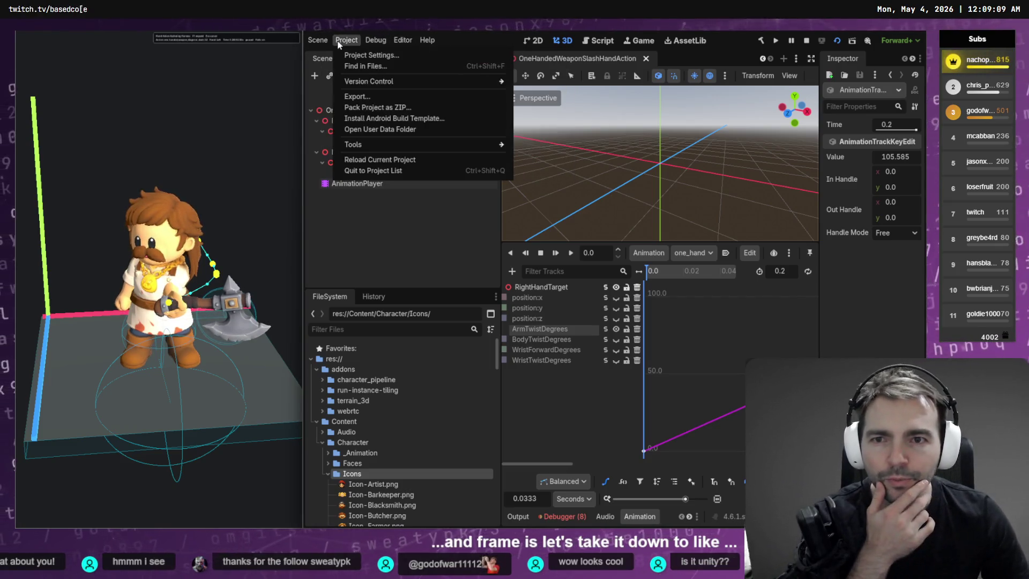
{"action": "mouse_move", "coordinate": [398, 40]}
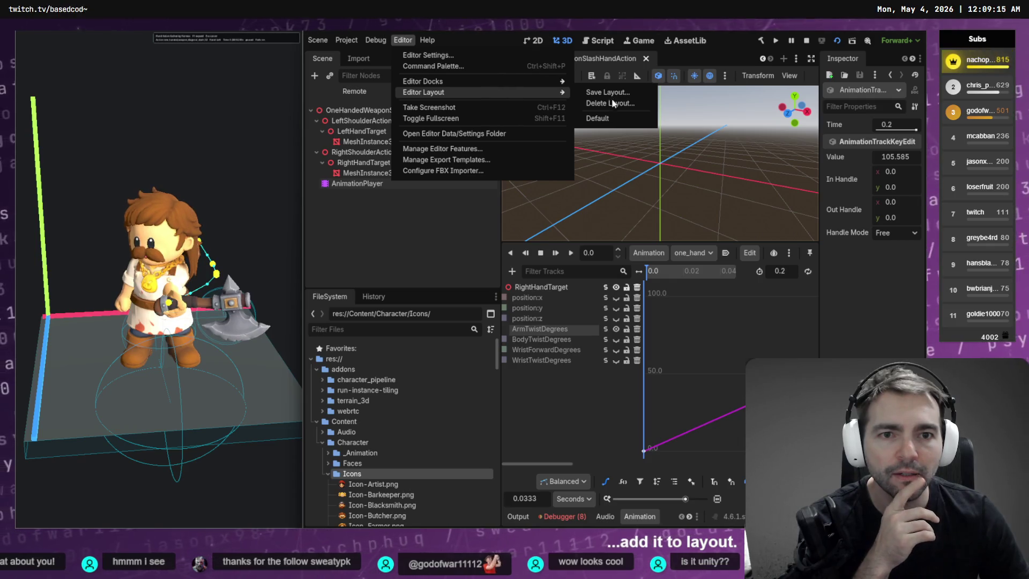
{"action": "left_click", "coordinate": [368, 60]}
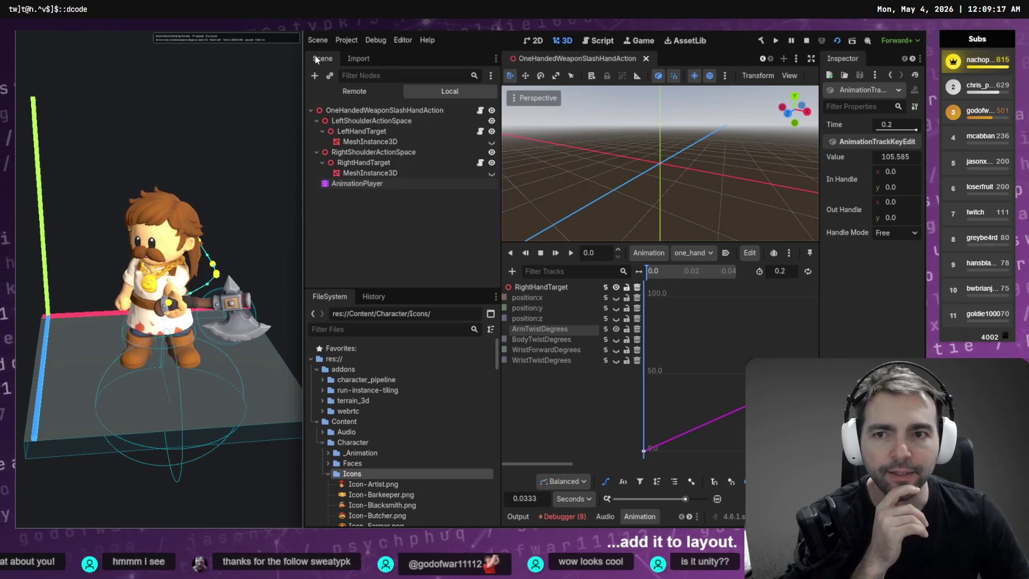
{"action": "right_click", "coordinate": [323, 58]}
{"action": "left_click", "coordinate": [393, 238]}
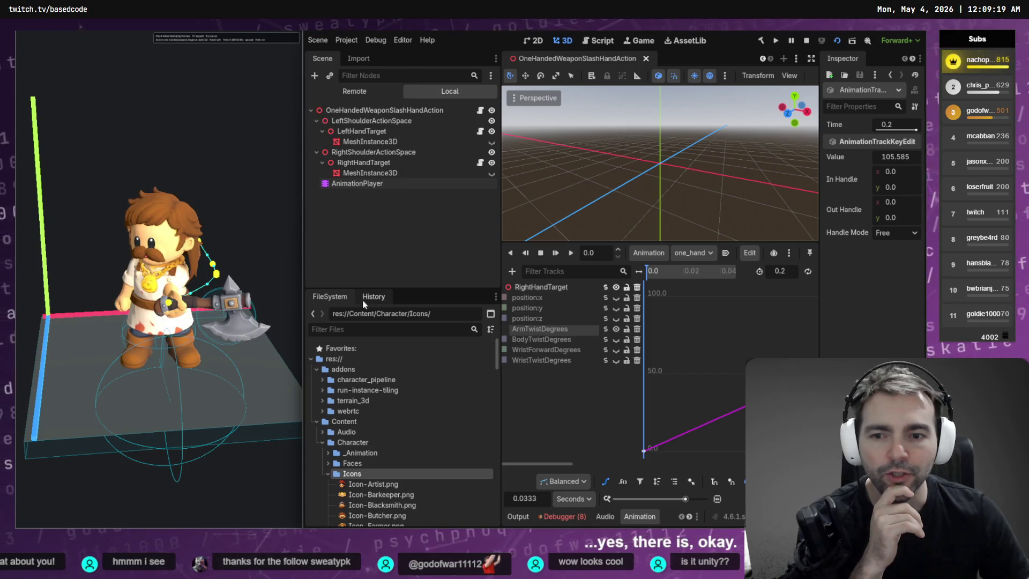
Step: Close the History, Import and Groups docks, moving the Scene dock out of the left panel
{"action": "right_click", "coordinate": [335, 297]}
{"action": "left_click", "coordinate": [370, 369]}
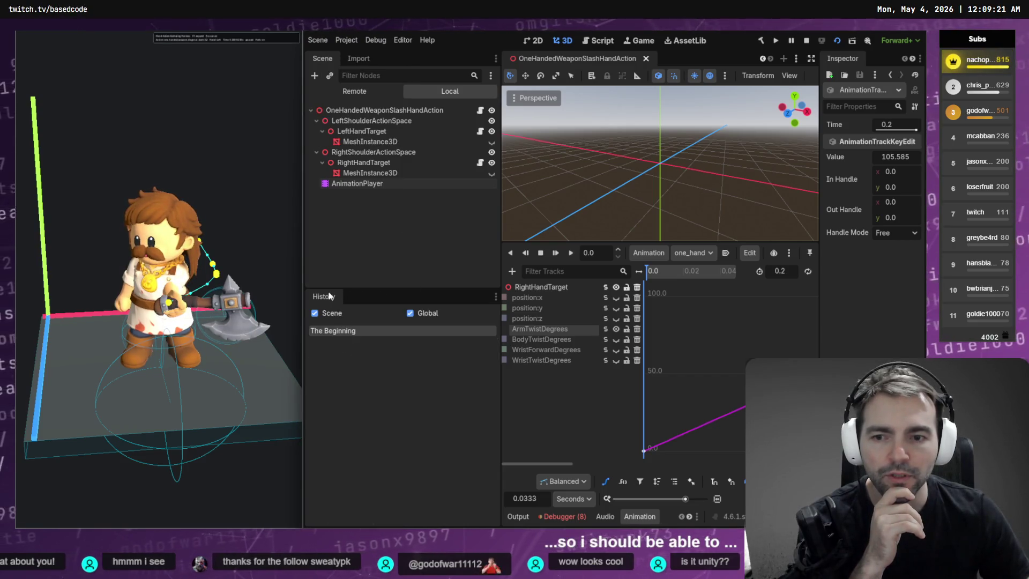
{"action": "right_click", "coordinate": [329, 296]}
{"action": "left_click", "coordinate": [363, 368]}
{"action": "mouse_move", "coordinate": [323, 58]}
{"action": "left_mouse_down"}
{"action": "mouse_move", "coordinate": [769, 311]}
{"action": "mouse_move", "coordinate": [872, 257]}
{"action": "mouse_move", "coordinate": [872, 214]}
{"action": "left_mouse_up"}
{"action": "right_click", "coordinate": [337, 60]}
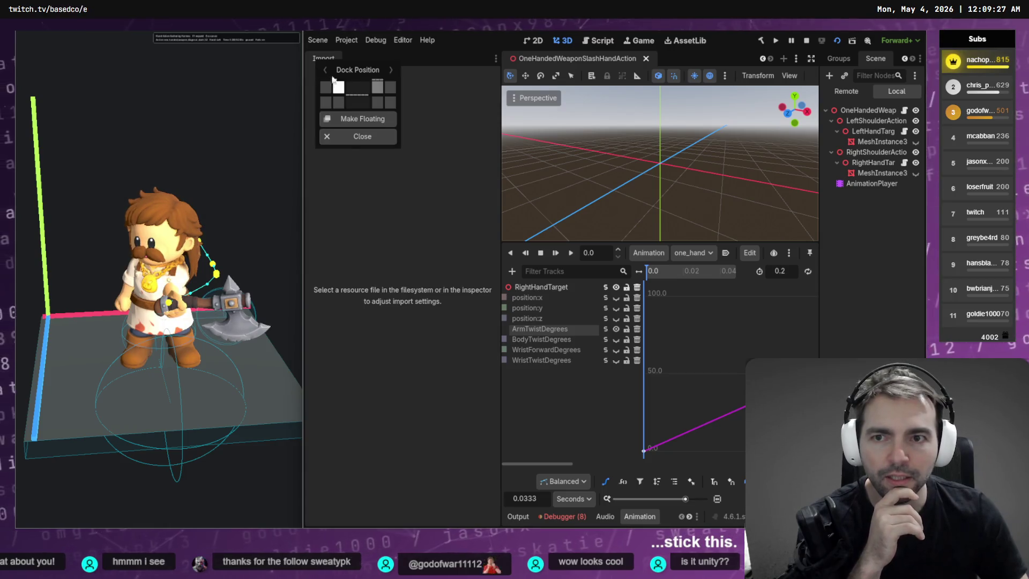
{"action": "left_click", "coordinate": [354, 137]}
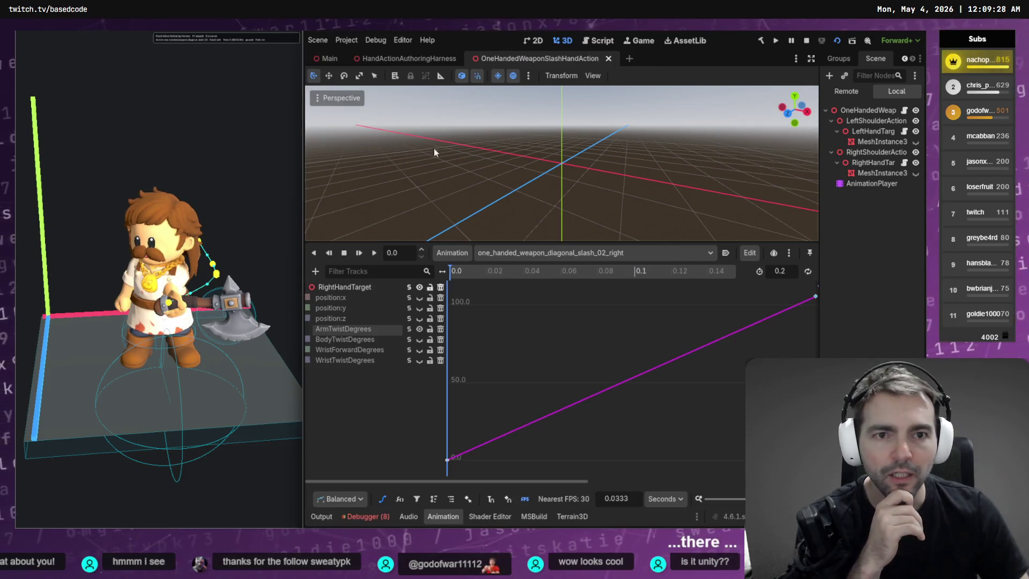
{"action": "right_click", "coordinate": [839, 58]}
{"action": "left_click", "coordinate": [887, 135]}
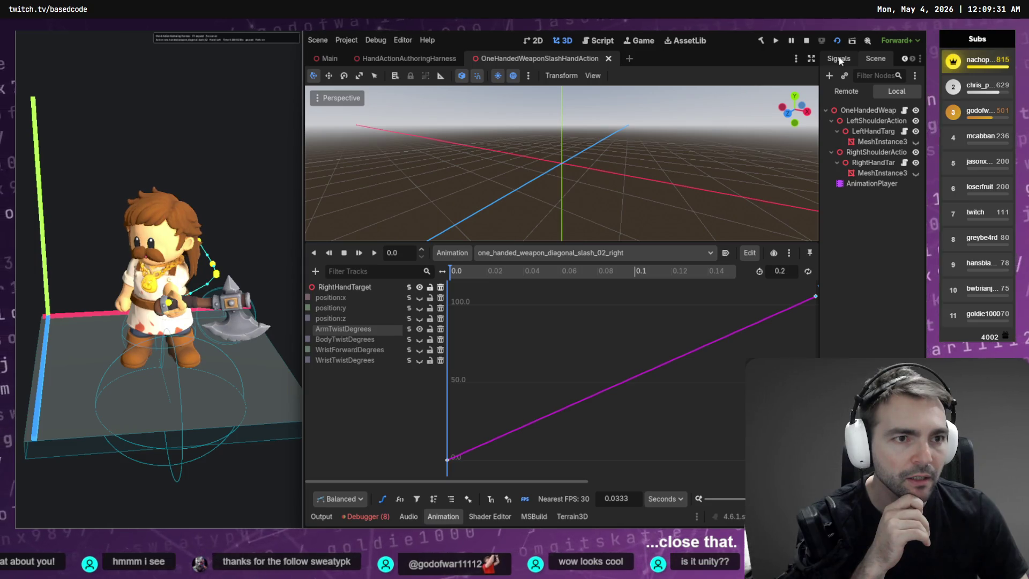
Step: Dock the Scene tree in the right panel beside the Inspector, which shows the 0.2 key at 105.585
{"action": "mouse_move", "coordinate": [876, 59]}
{"action": "left_mouse_down"}
{"action": "mouse_move", "coordinate": [886, 353]}
{"action": "mouse_move", "coordinate": [905, 75]}
{"action": "left_mouse_up"}
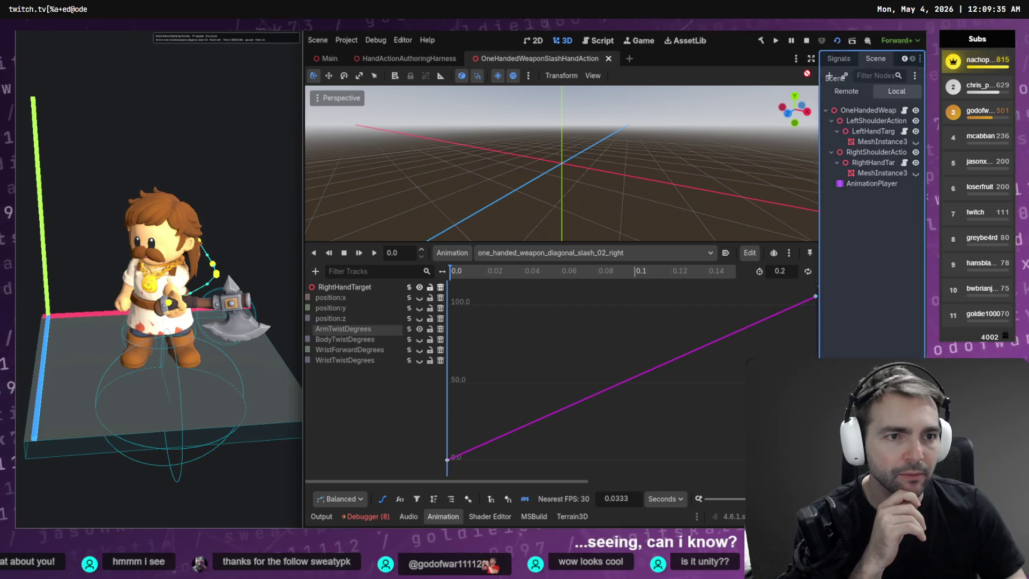
{"action": "left_click_drag", "start_coordinate": [807, 73], "coordinate": [693, 77]}
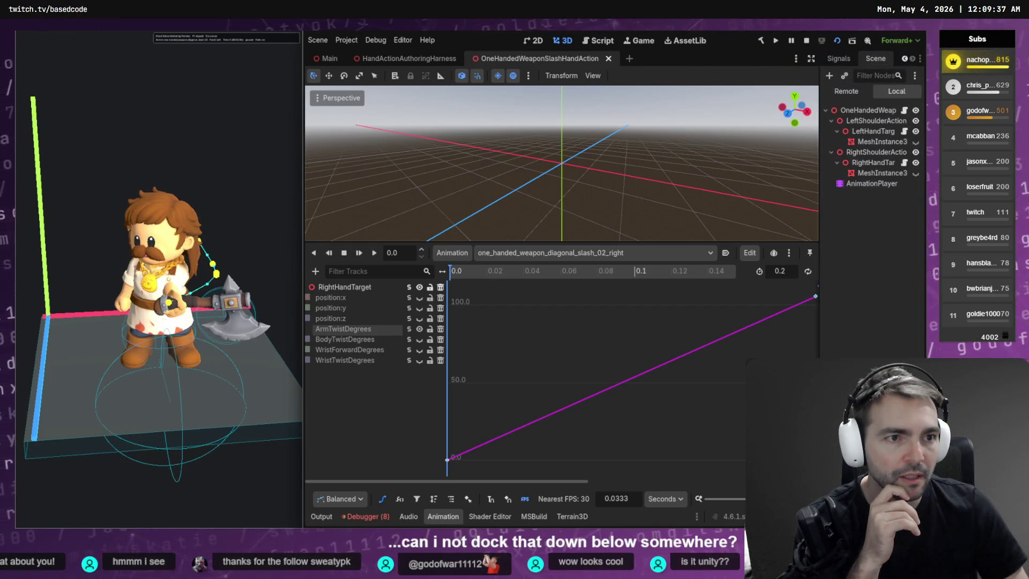
{"action": "mouse_move", "coordinate": [858, 107]}
{"action": "left_mouse_down"}
{"action": "mouse_move", "coordinate": [868, 107]}
{"action": "mouse_move", "coordinate": [840, 64]}
{"action": "left_mouse_up"}
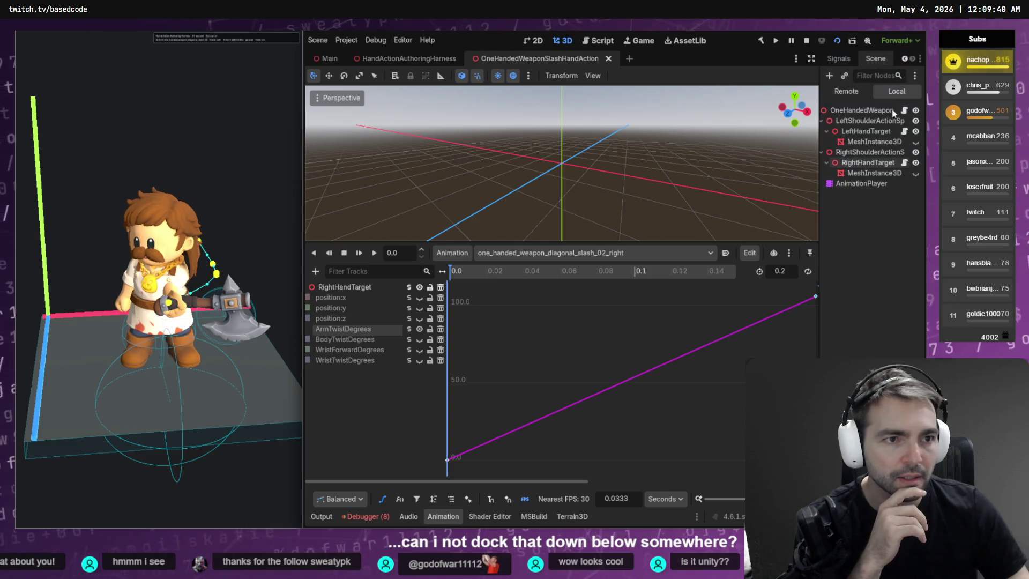
{"action": "left_click", "coordinate": [839, 60]}
{"action": "left_click_drag", "start_coordinate": [840, 61], "coordinate": [843, 63]}
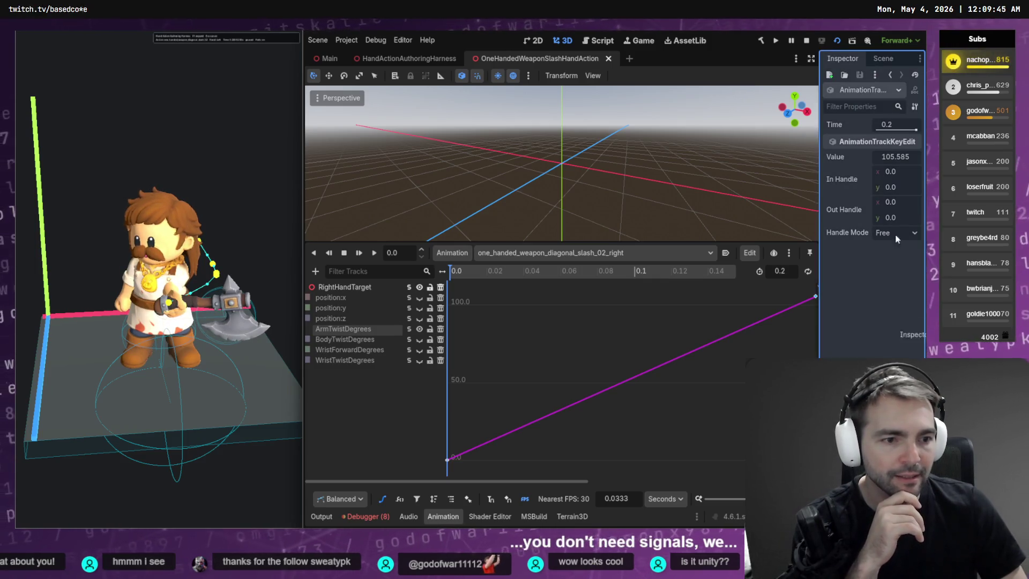
{"action": "left_click_drag", "start_coordinate": [843, 63], "coordinate": [878, 59]}
{"action": "left_click_drag", "start_coordinate": [872, 334], "coordinate": [920, 283]}
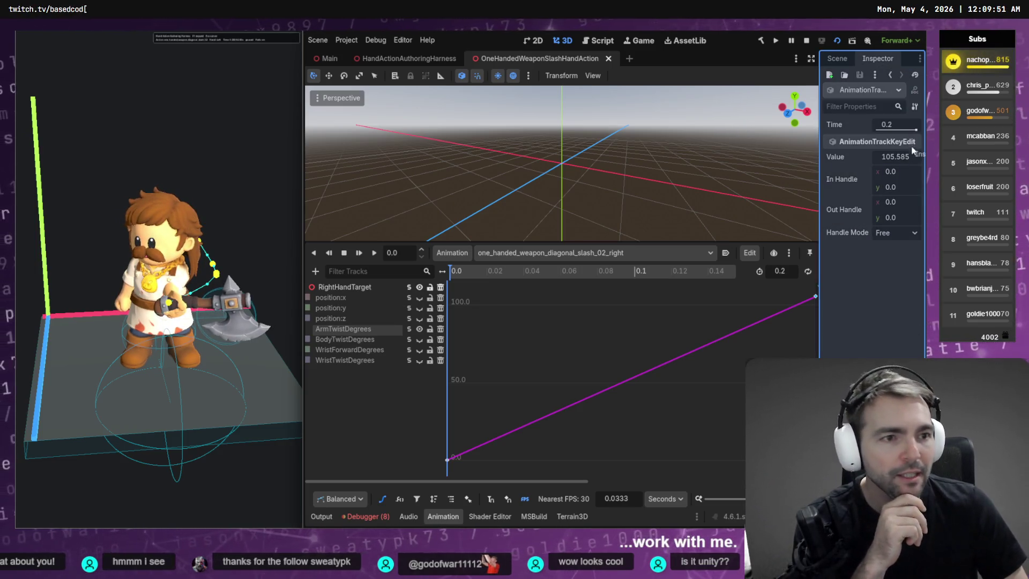
{"action": "left_click_drag", "start_coordinate": [913, 151], "coordinate": [893, 113]}
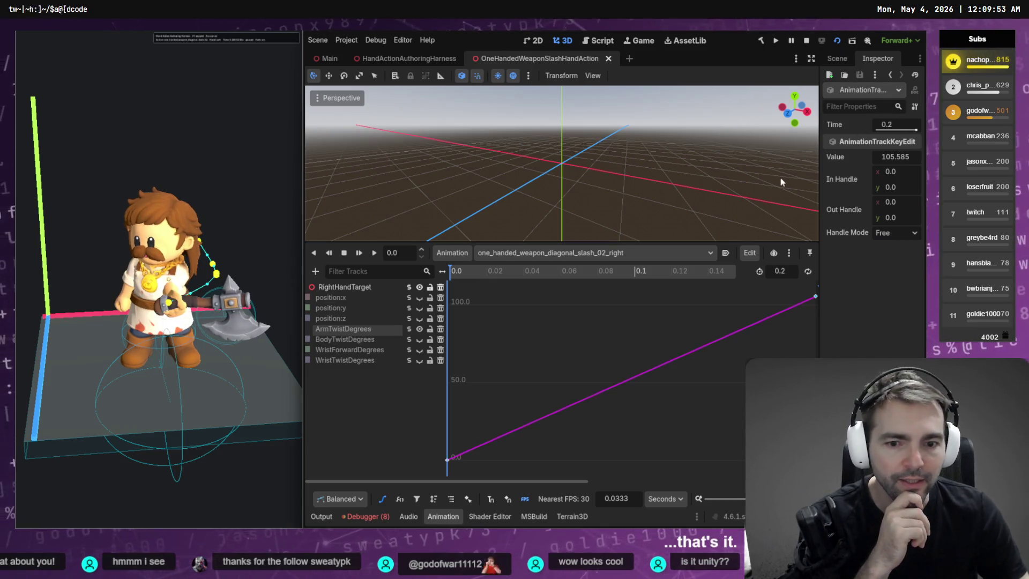
Step: Set the ArmTwistDegrees end key value to 0 in the Inspector and save the scene
{"action": "left_click", "coordinate": [895, 157]}
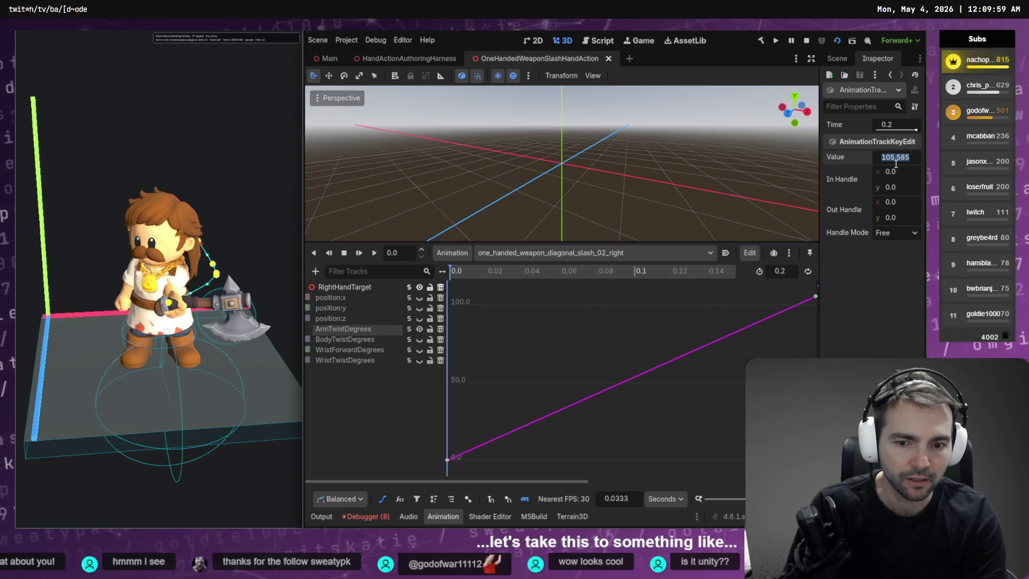
{"action": "key", "text": "Escape"}
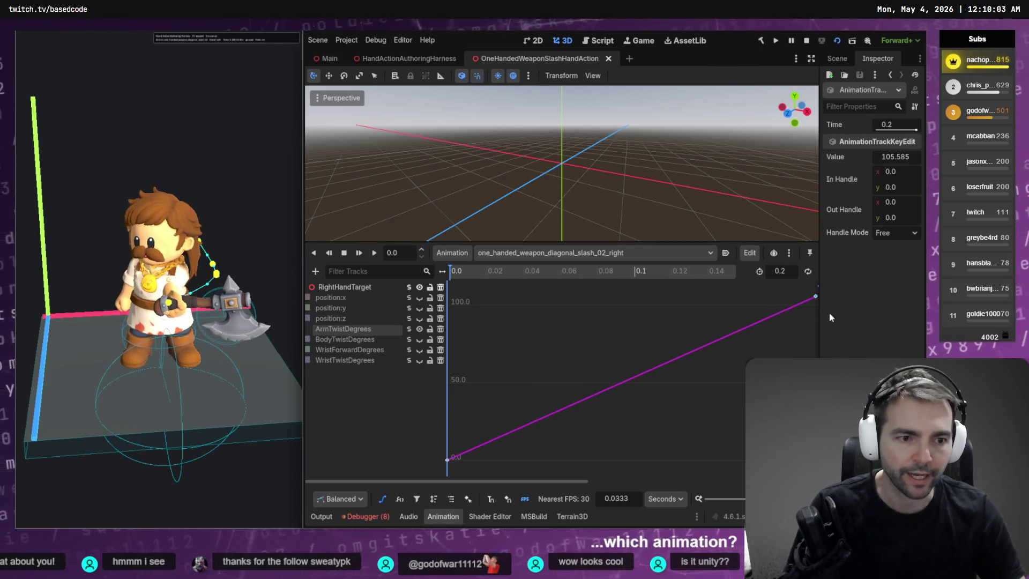
{"action": "left_click", "coordinate": [898, 157]}
{"action": "type", "text": "0"}
{"action": "key", "text": "Return"}
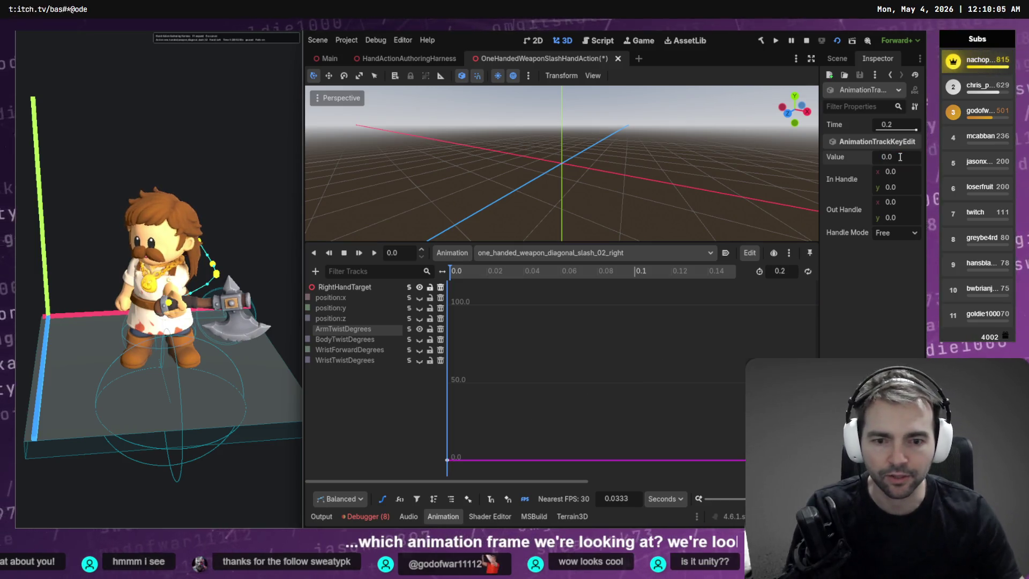
{"action": "key", "text": "ctrl+s"}
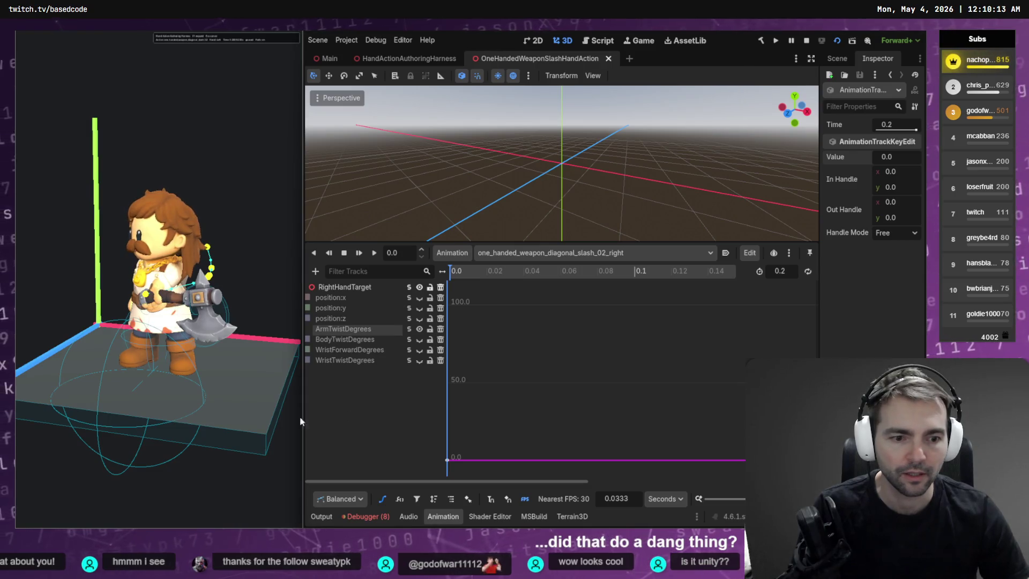
Step: Try end key values of 50 and then 90 for the arm twist
{"action": "left_click", "coordinate": [717, 401]}
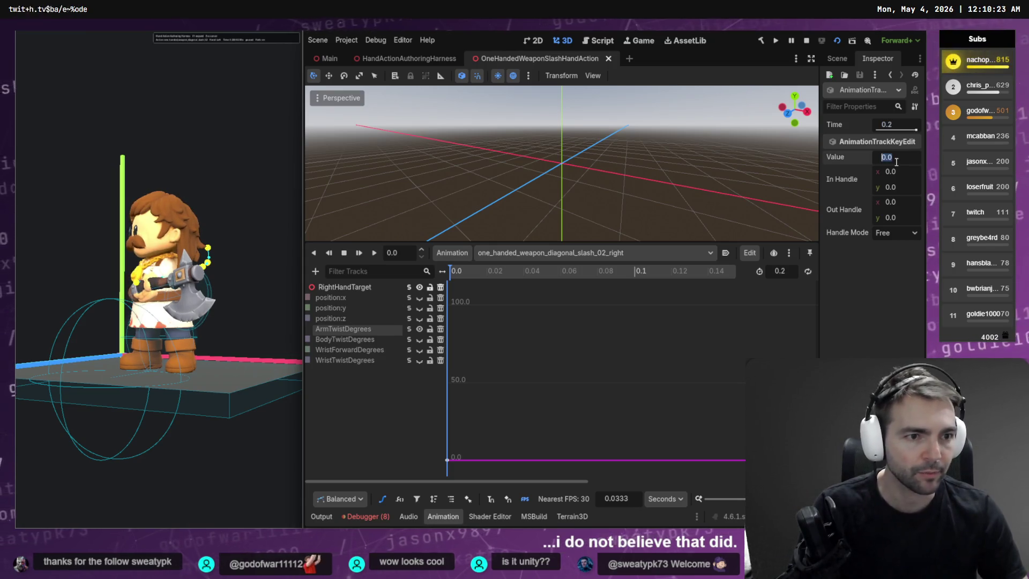
{"action": "type", "text": "50"}
{"action": "type", "text": "90"}
{"action": "key", "text": "Return"}
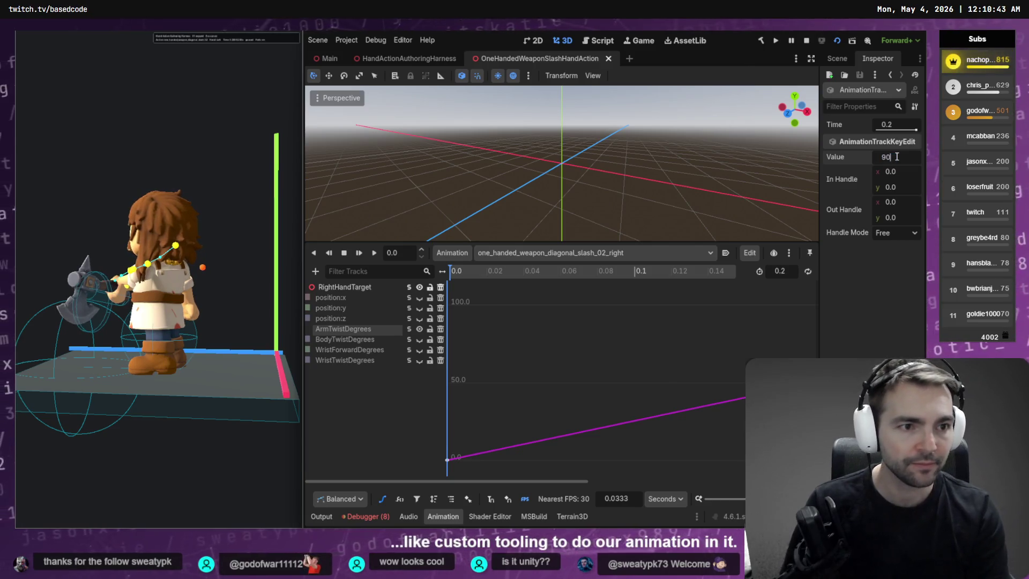
{"action": "key", "text": "Return"}
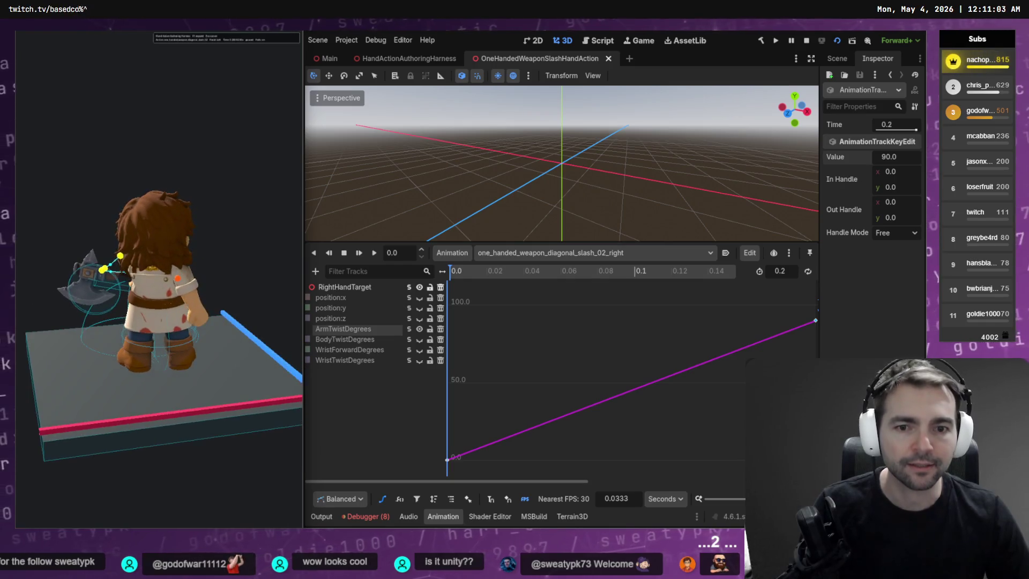
{"action": "left_click", "coordinate": [580, 328]}
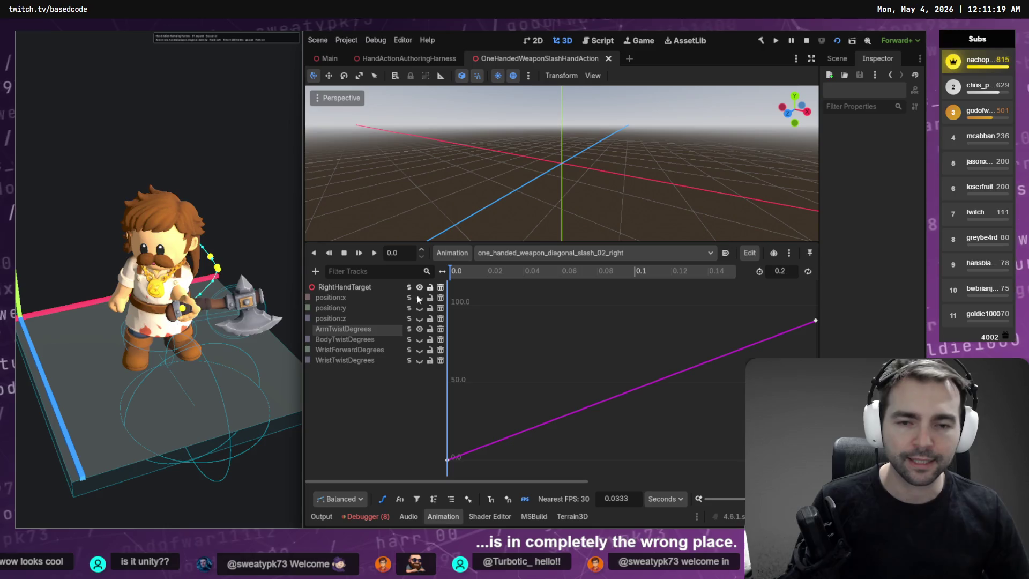
Step: Fit the curve, set the end key back to 0.0, save, and stop the game preview
{"action": "key", "text": "f"}
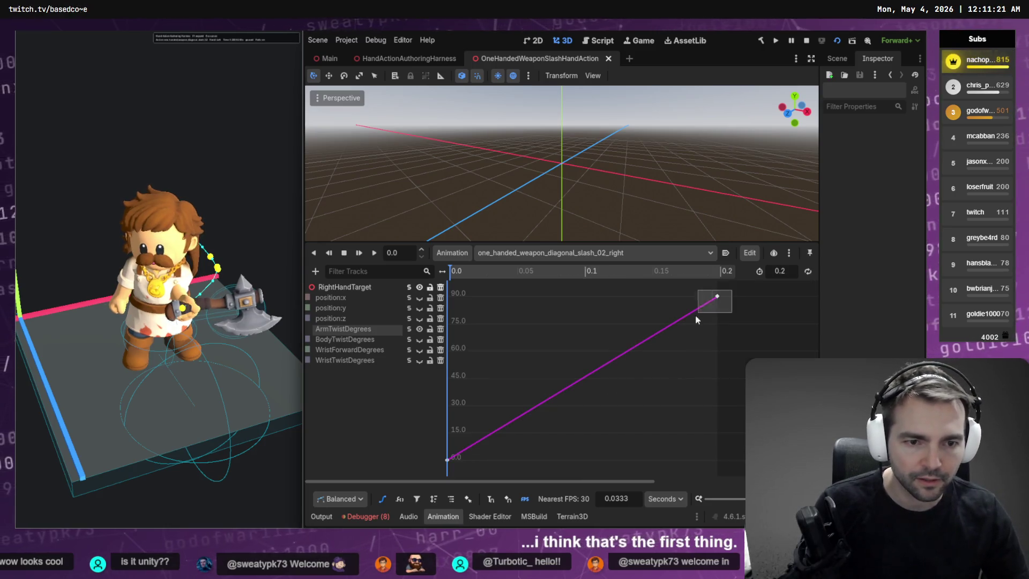
{"action": "left_click_drag", "start_coordinate": [697, 315], "coordinate": [697, 315]}
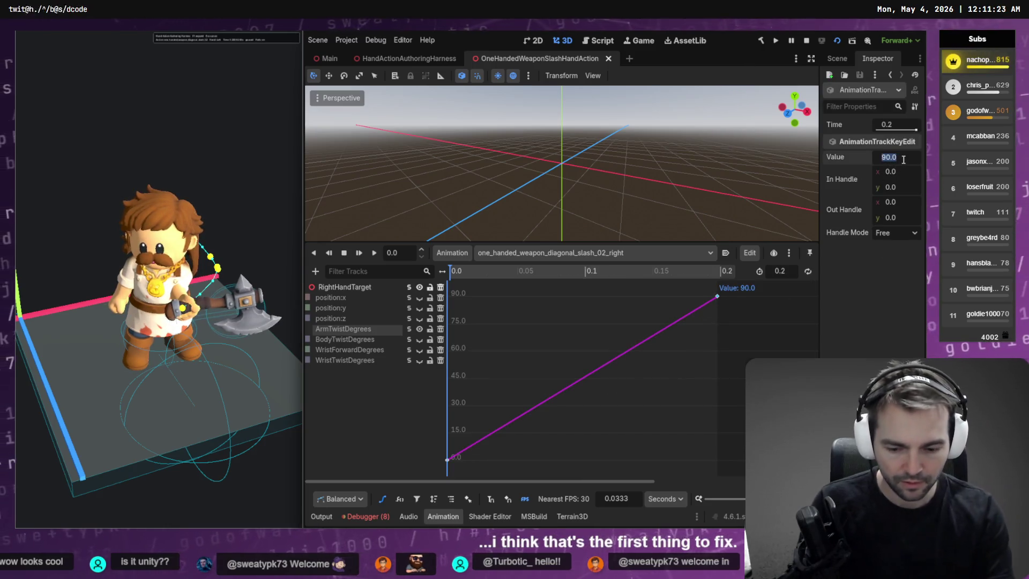
{"action": "type", "text": "0"}
{"action": "key", "text": "Return"}
{"action": "key", "text": "ctrl+s"}
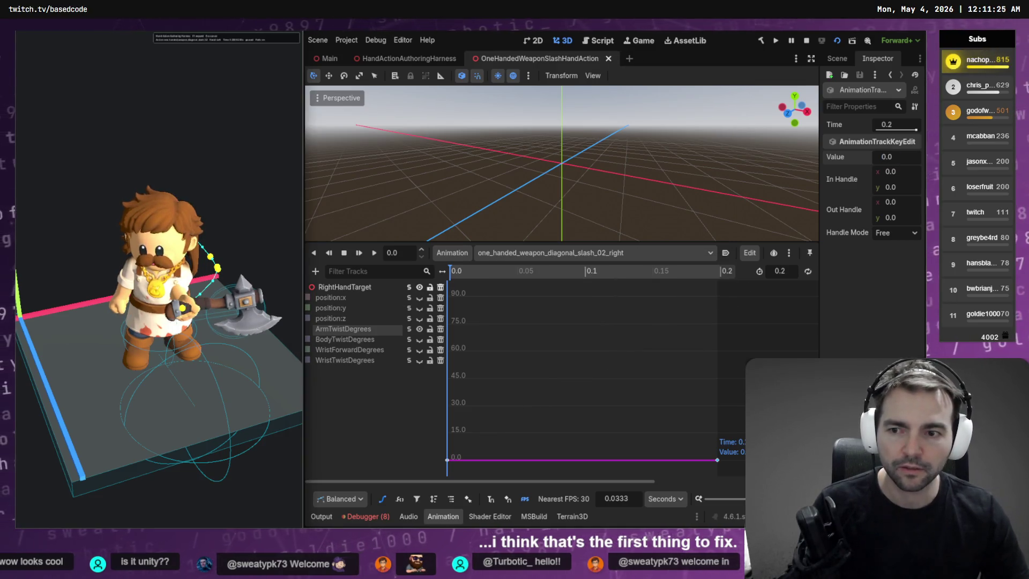
{"action": "key", "text": "F8"}
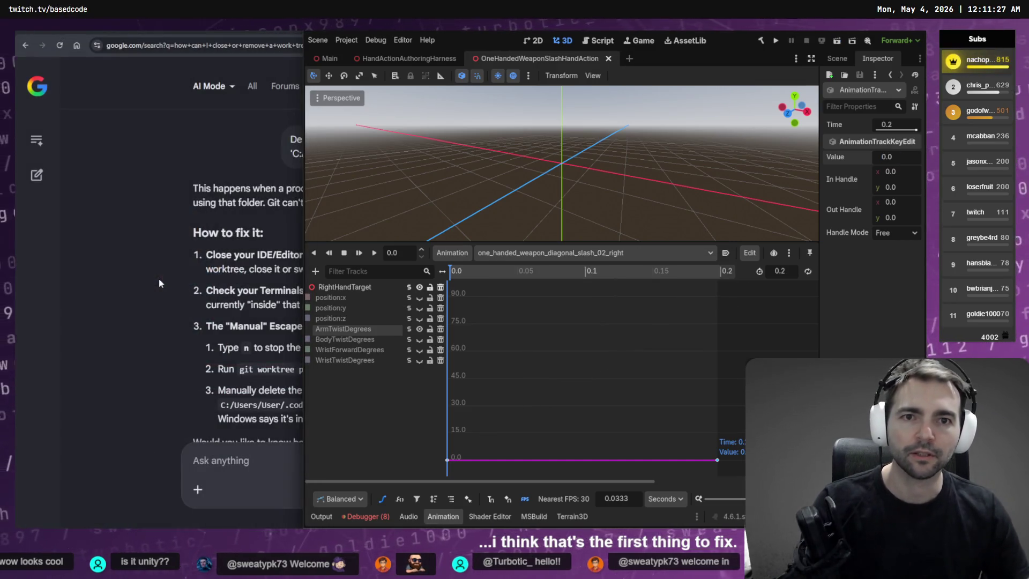
Step: Switch to the HandActionAuthoringHarness scene, run it with F6, and return to the editor
{"action": "key", "text": "ctrl+shift+Tab"}
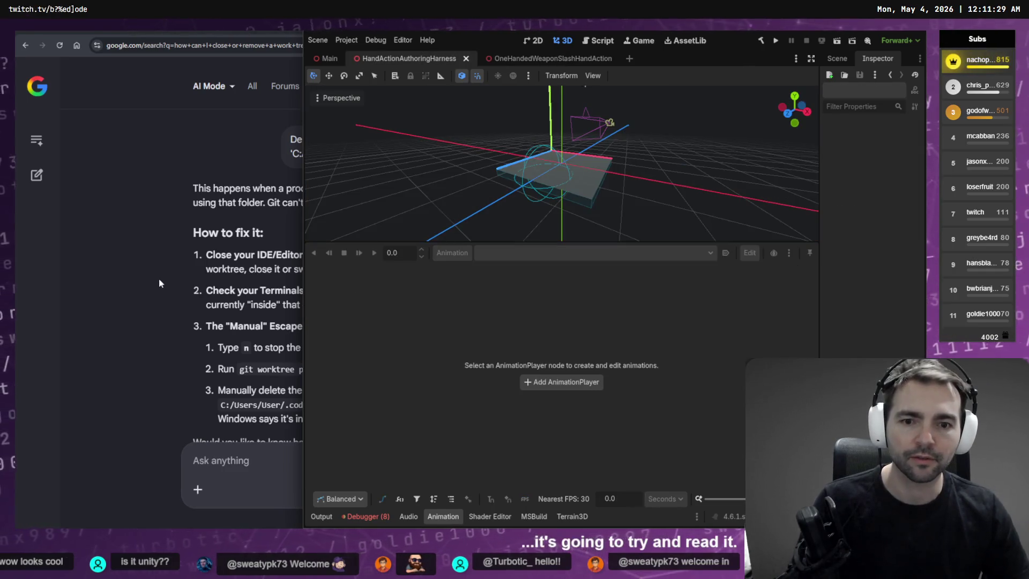
{"action": "key", "text": "F6"}
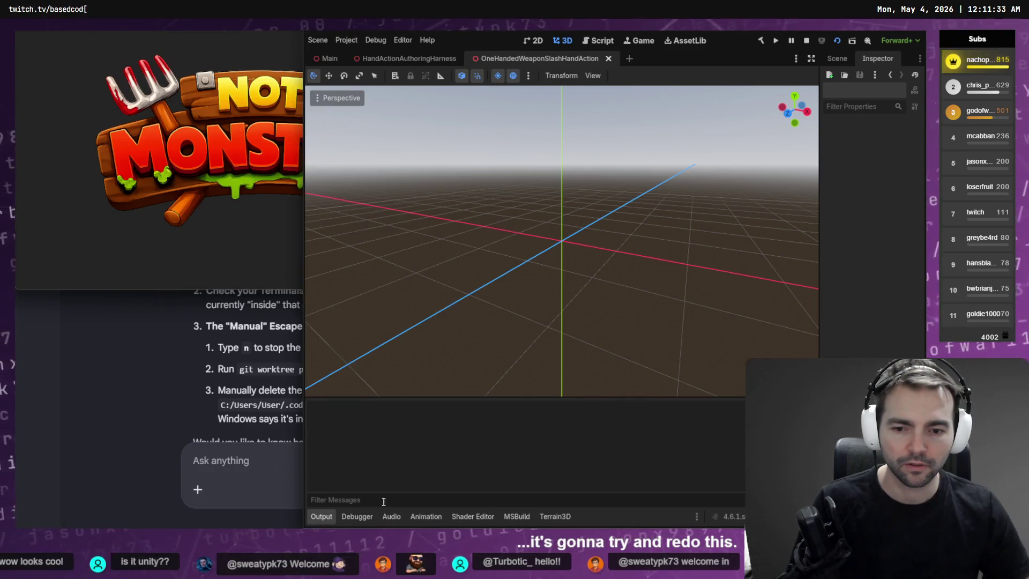
{"action": "left_click", "coordinate": [429, 521]}
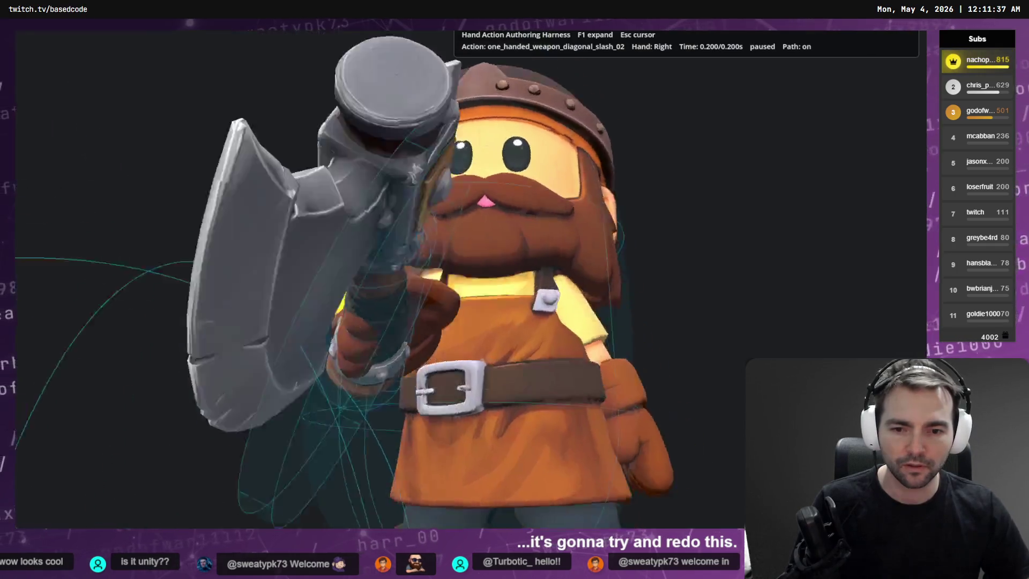
{"action": "left_click", "coordinate": [471, 275]}
Step: Close the Output and Shader Editor panels in the bottom dock
{"action": "right_click", "coordinate": [332, 516]}
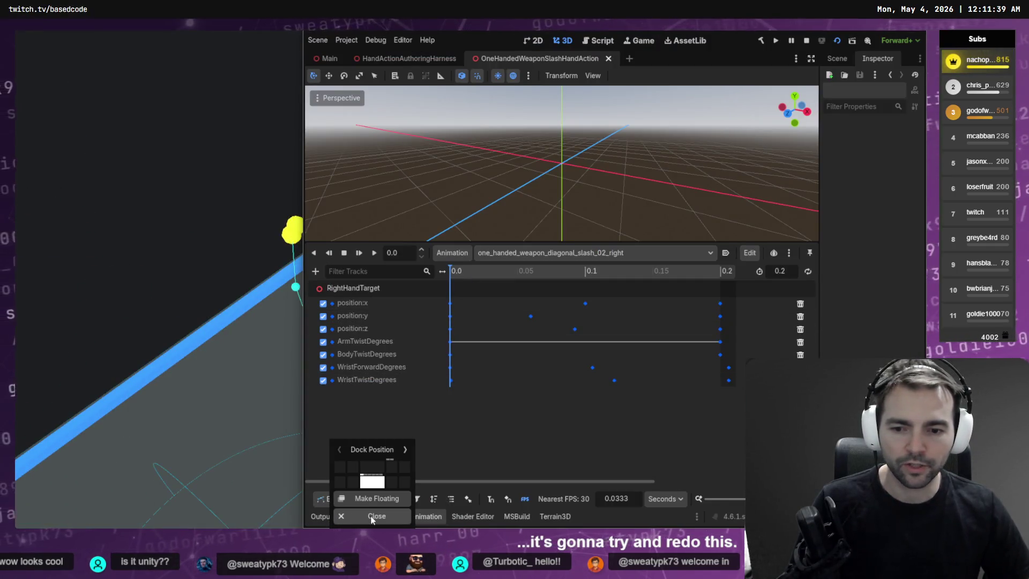
{"action": "left_click", "coordinate": [372, 517]}
{"action": "right_click", "coordinate": [339, 516]}
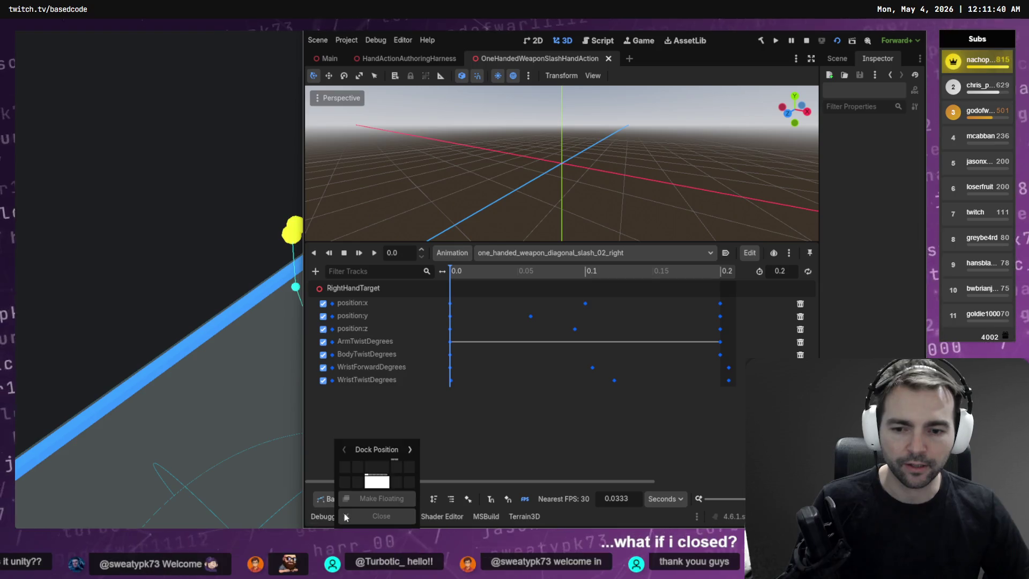
{"action": "left_click", "coordinate": [374, 516]}
{"action": "right_click", "coordinate": [551, 514]}
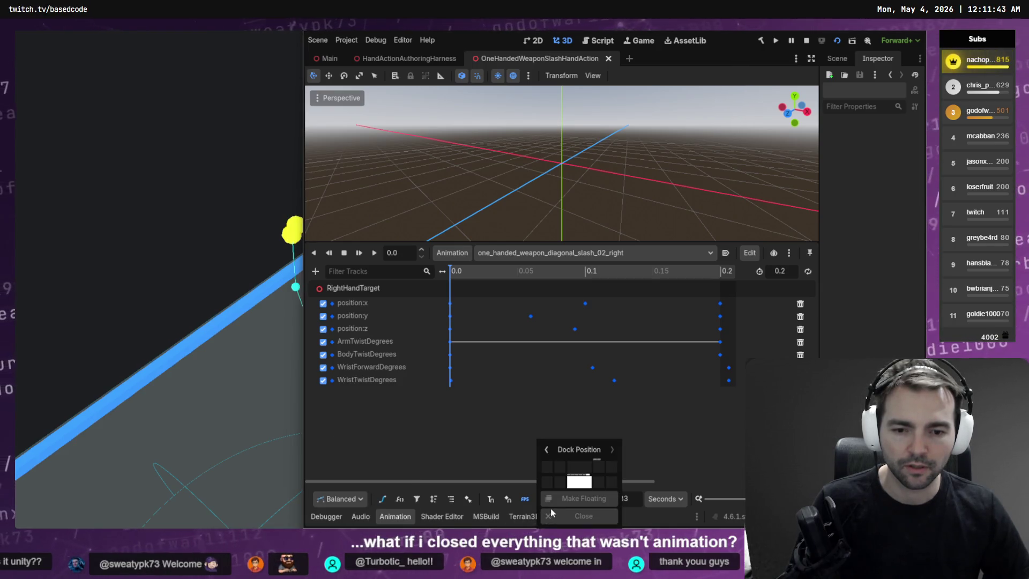
{"action": "left_click", "coordinate": [512, 516]}
{"action": "right_click", "coordinate": [485, 516]}
{"action": "left_click", "coordinate": [460, 517]}
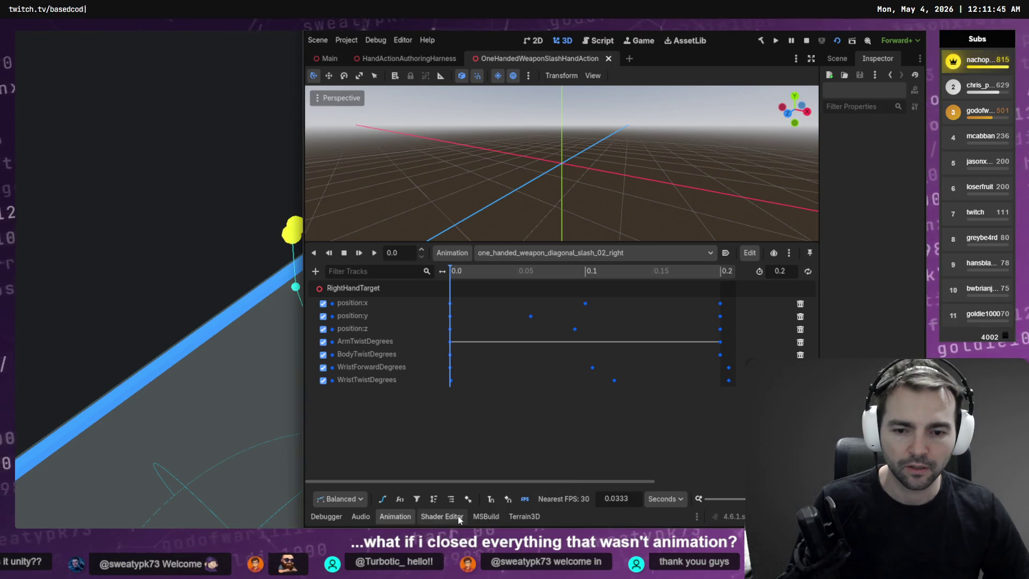
{"action": "right_click", "coordinate": [459, 518]}
{"action": "left_click", "coordinate": [465, 517]}
Step: Float and close the Problems panel, then move the Animation panel to the front of the bottom dock
{"action": "right_click", "coordinate": [468, 518]}
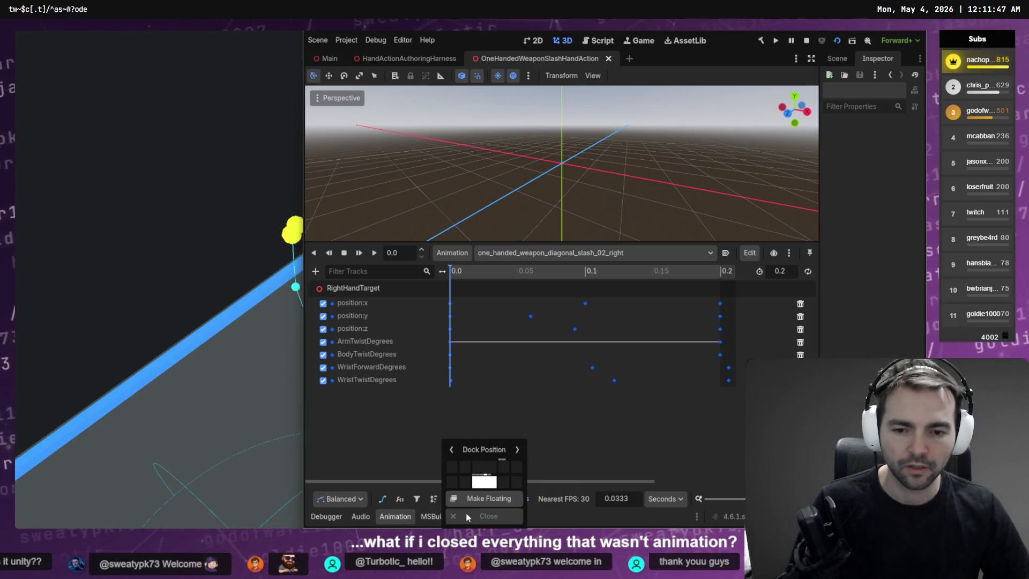
{"action": "left_click", "coordinate": [472, 516]}
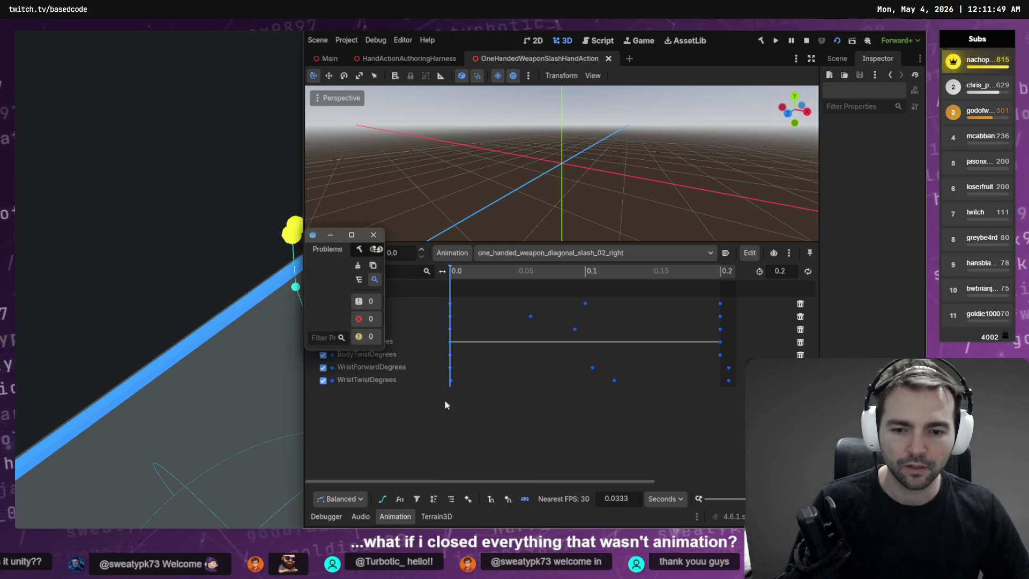
{"action": "left_click", "coordinate": [374, 236]}
{"action": "left_click_drag", "start_coordinate": [395, 517], "coordinate": [319, 517]}
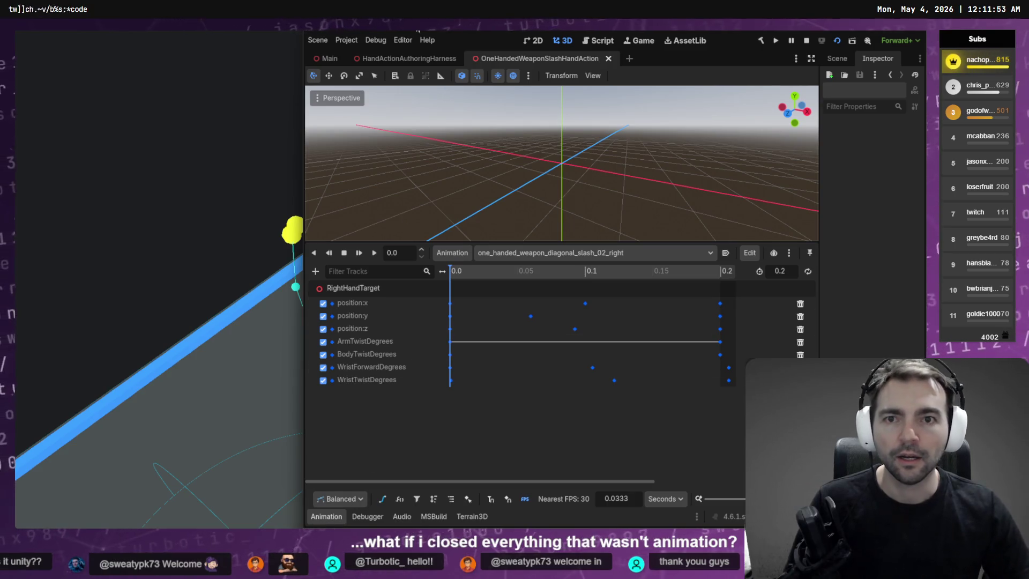
{"action": "left_click", "coordinate": [378, 41]}
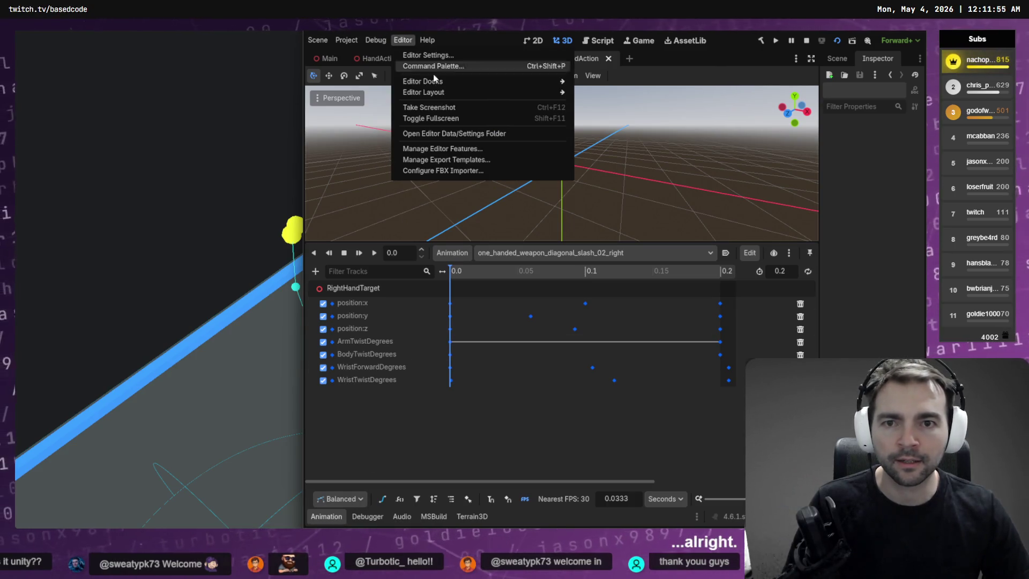
Step: Save the current editor layout under the name "Animation"
{"action": "mouse_move", "coordinate": [457, 92]}
{"action": "left_click", "coordinate": [622, 93]}
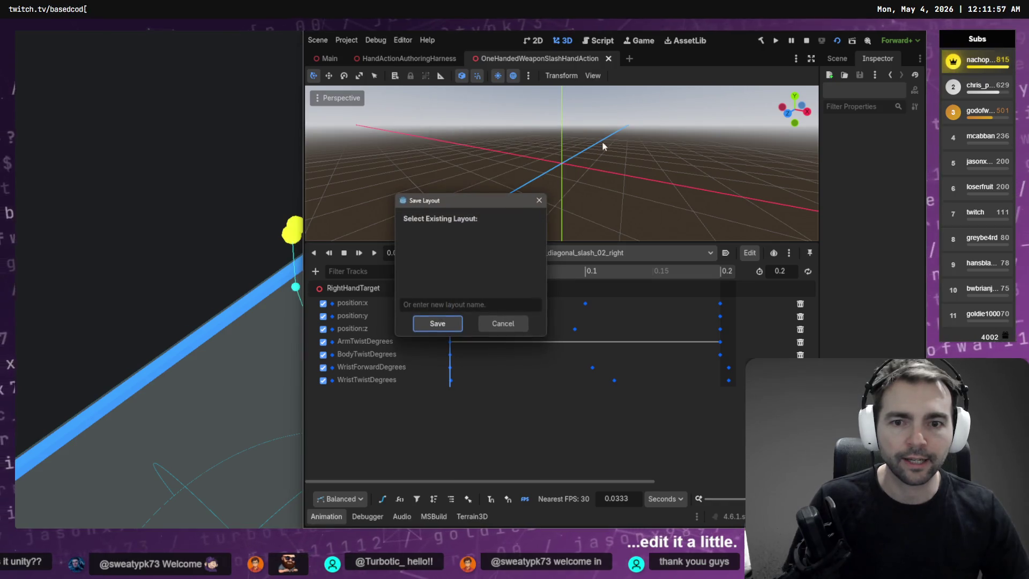
{"action": "left_click", "coordinate": [469, 303]}
{"action": "type", "text": "anim"}
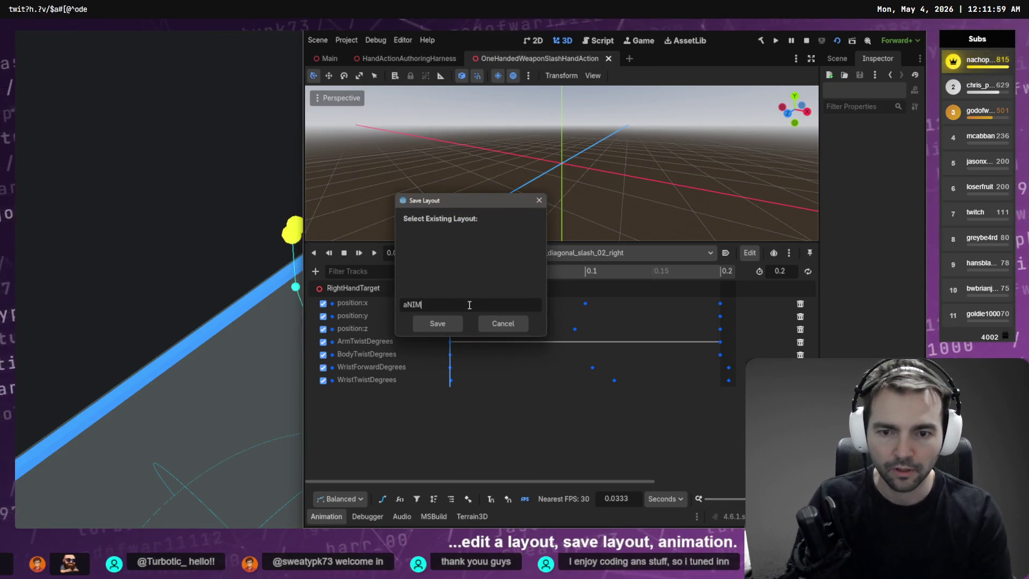
{"action": "key", "text": "BackSpace"}
{"action": "key", "text": "BackSpace"}
{"action": "key", "text": "BackSpace"}
{"action": "type", "text": "Ac"}
{"action": "type", "text": "tion"}
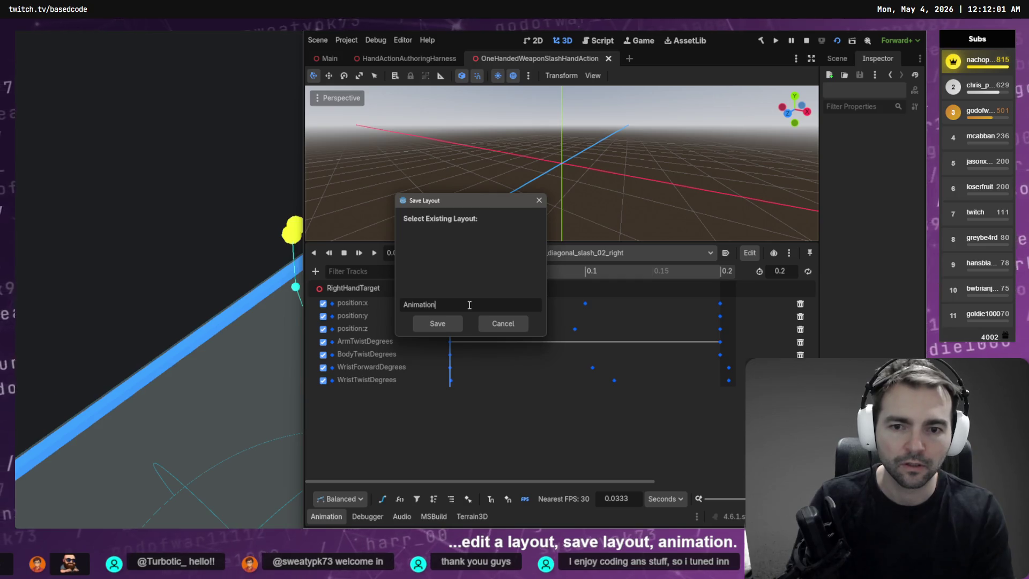
{"action": "key", "text": "Return"}
Step: Bring the paused harness game to the front and snap its window to the left half
{"action": "key", "text": "alt+Tab"}
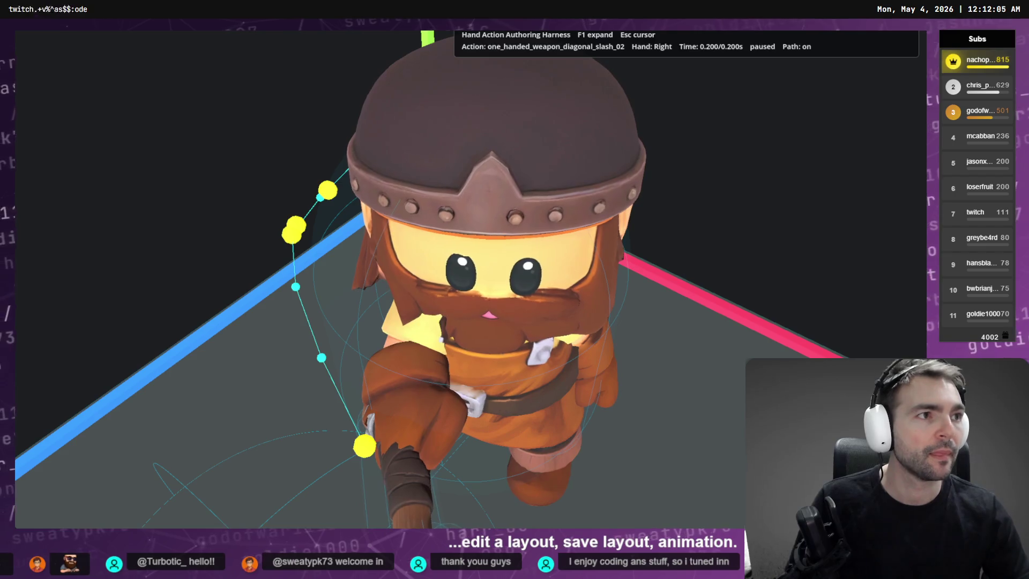
{"action": "key", "text": "alt+Tab"}
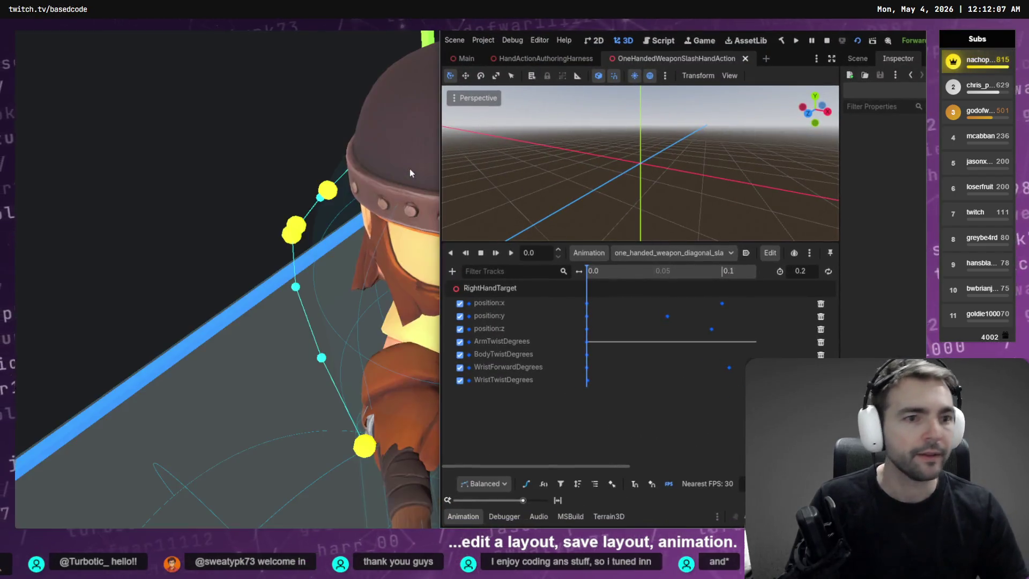
{"action": "key", "text": "alt+Tab"}
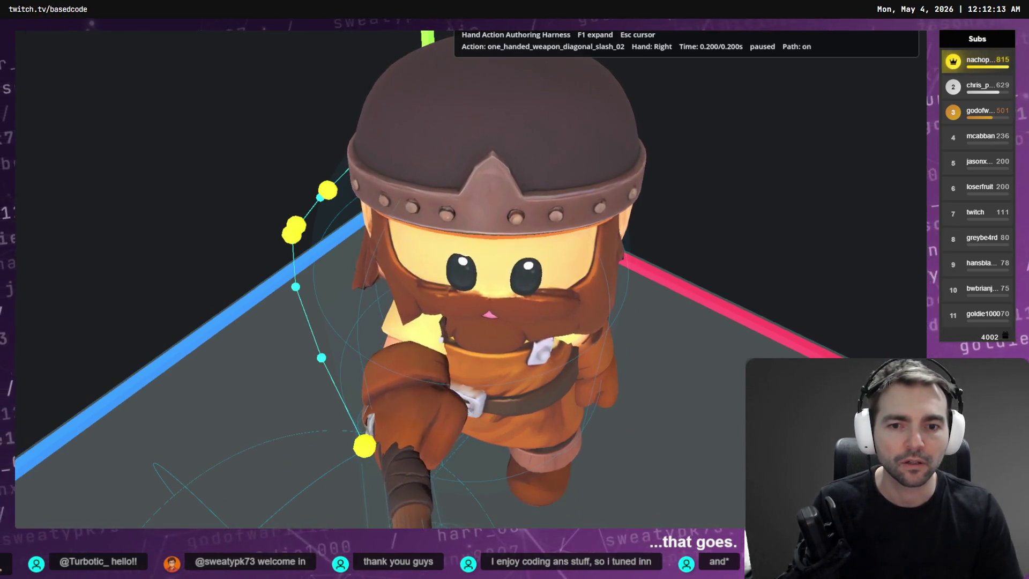
{"action": "key", "text": "F1"}
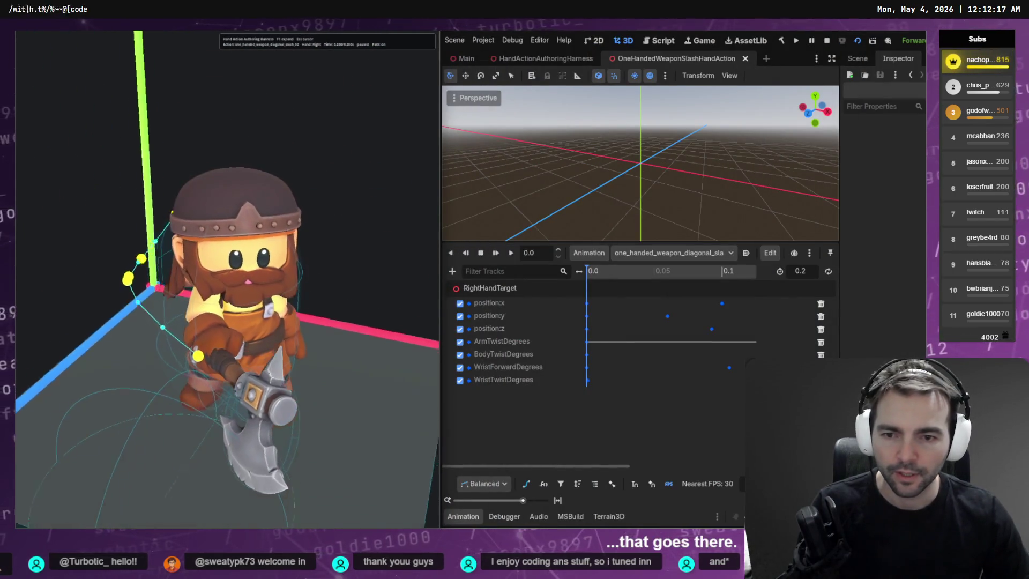
Step: Show the 02_right animation's ArmTwistDegrees curve in the Bezier curve editor
{"action": "left_click", "coordinate": [528, 484]}
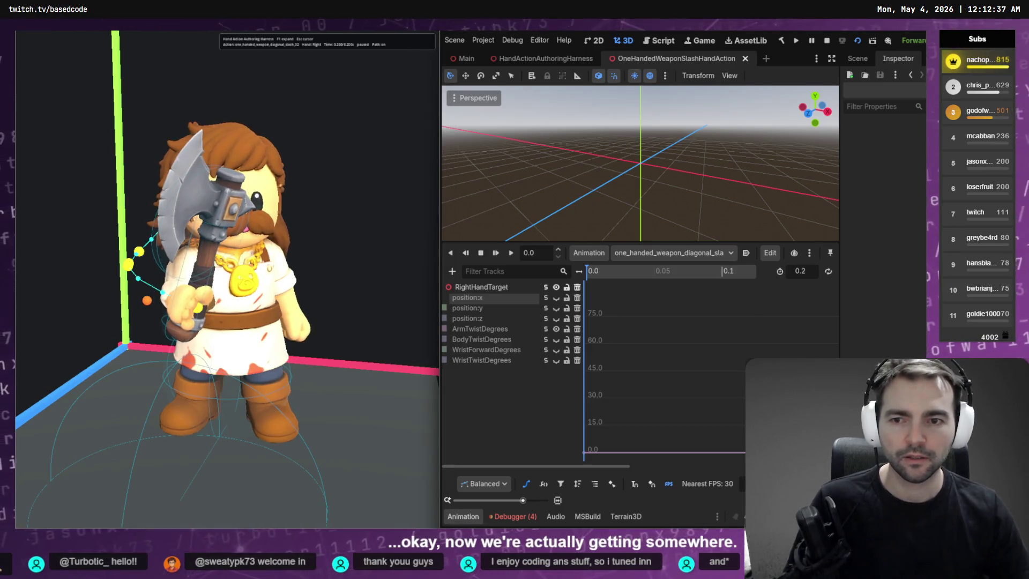
{"action": "left_click", "coordinate": [700, 254]}
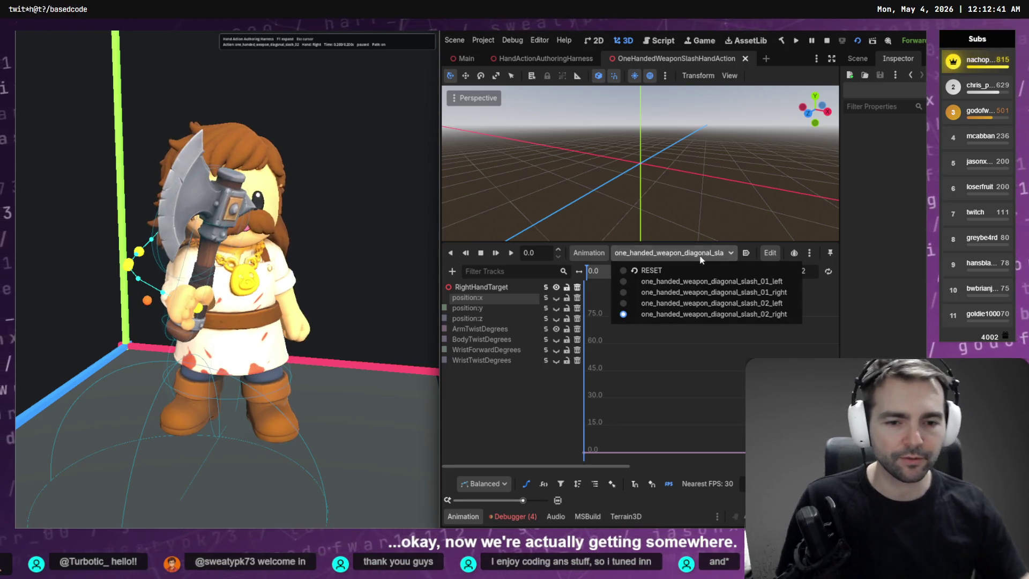
{"action": "left_click", "coordinate": [683, 349]}
{"action": "left_click", "coordinate": [482, 361]}
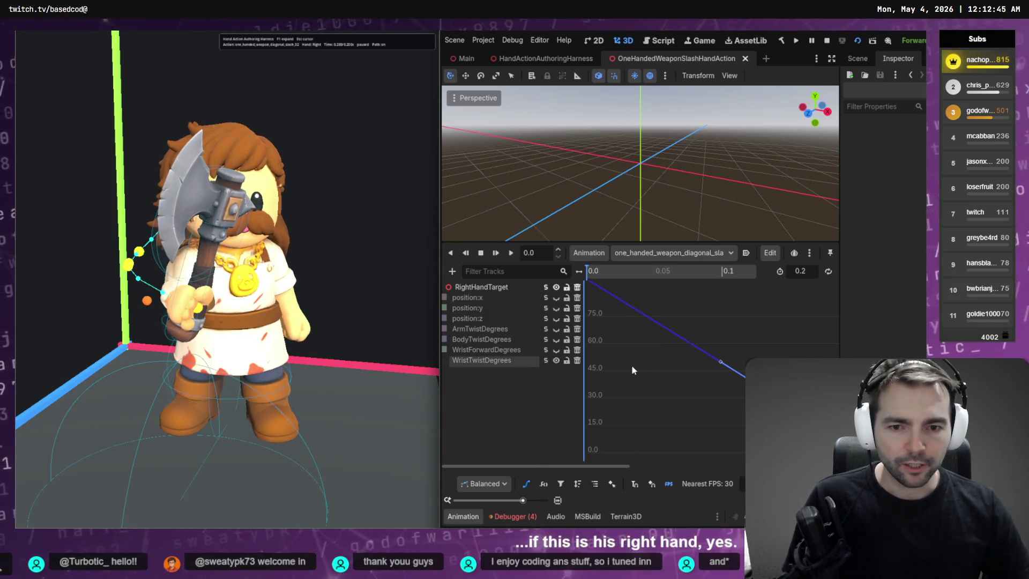
{"action": "key", "text": "f"}
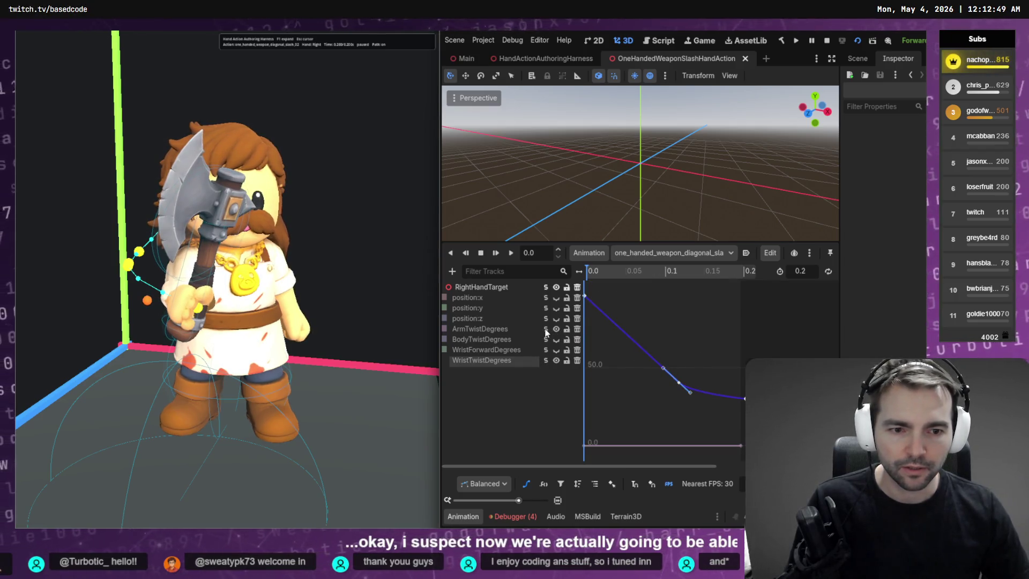
{"action": "left_click", "coordinate": [574, 330]}
Step: Drag the ArmTwistDegrees start key at 0.0 to about -7.293
{"action": "left_click", "coordinate": [745, 369]}
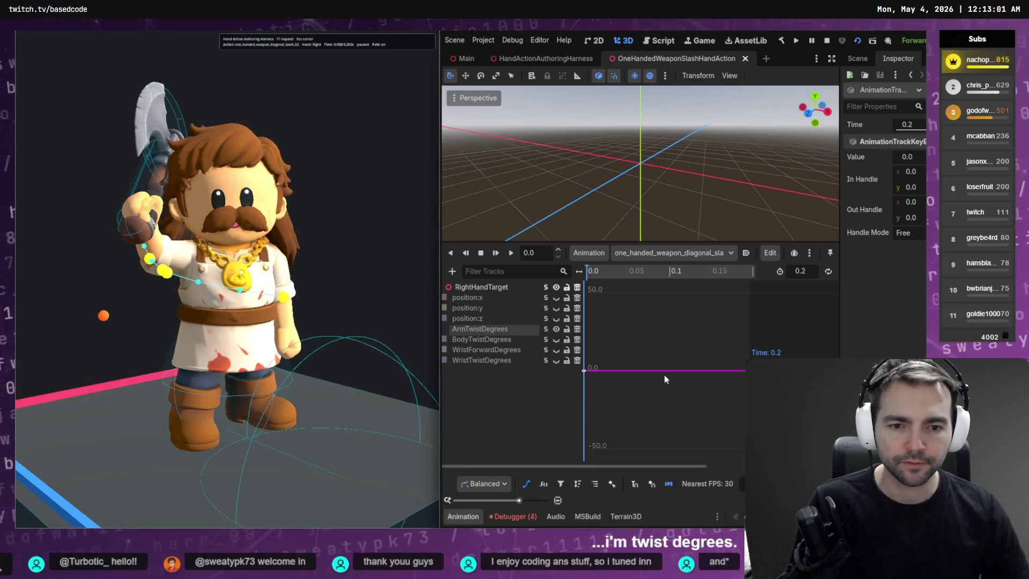
{"action": "left_click_drag", "start_coordinate": [585, 370], "coordinate": [588, 338]}
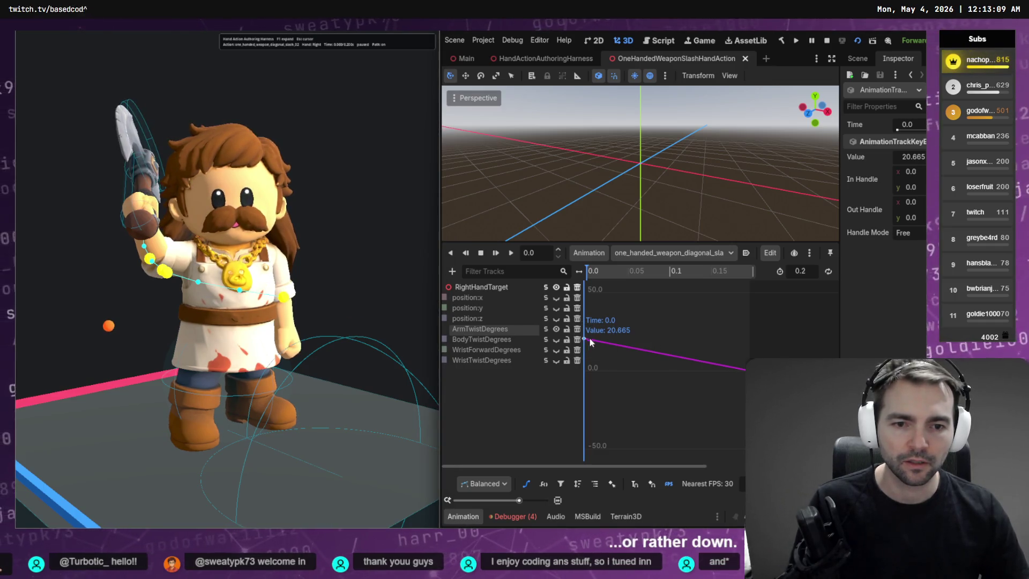
{"action": "left_click_drag", "start_coordinate": [586, 335], "coordinate": [591, 424]}
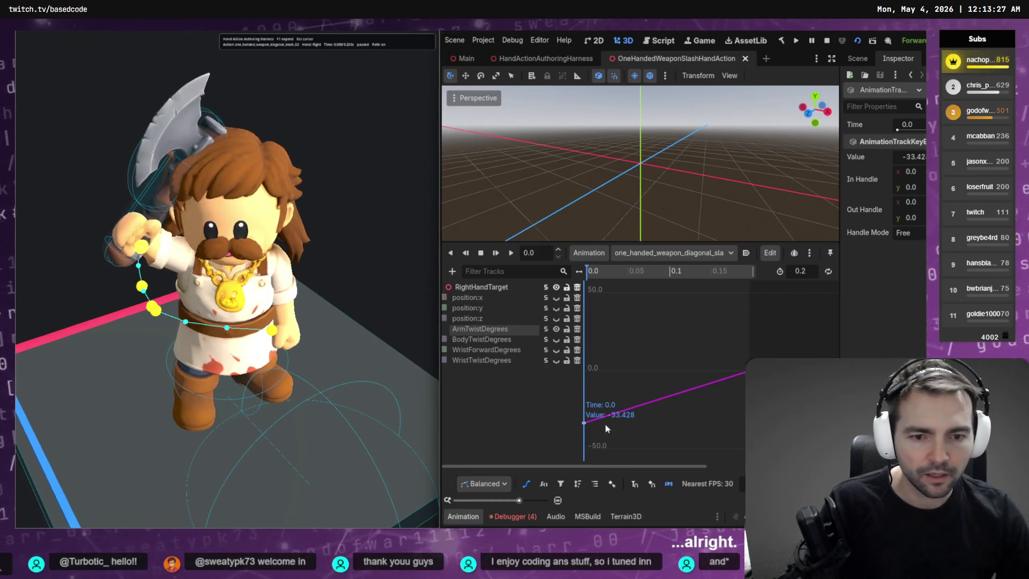
{"action": "mouse_move", "coordinate": [587, 424]}
{"action": "left_mouse_down"}
{"action": "mouse_move", "coordinate": [593, 395]}
{"action": "mouse_move", "coordinate": [579, 386]}
{"action": "left_mouse_up"}
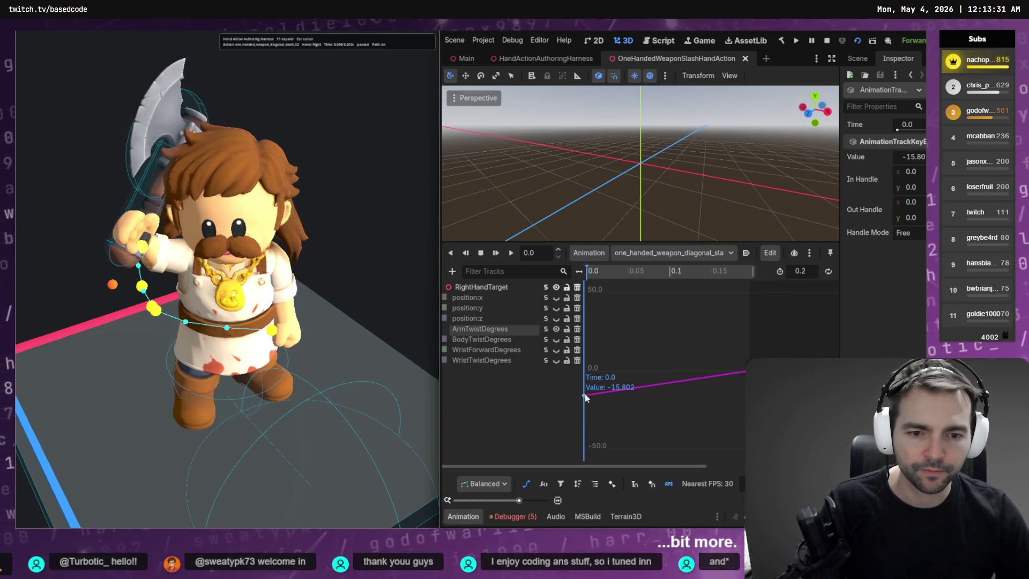
{"action": "left_click_drag", "start_coordinate": [588, 399], "coordinate": [589, 386]}
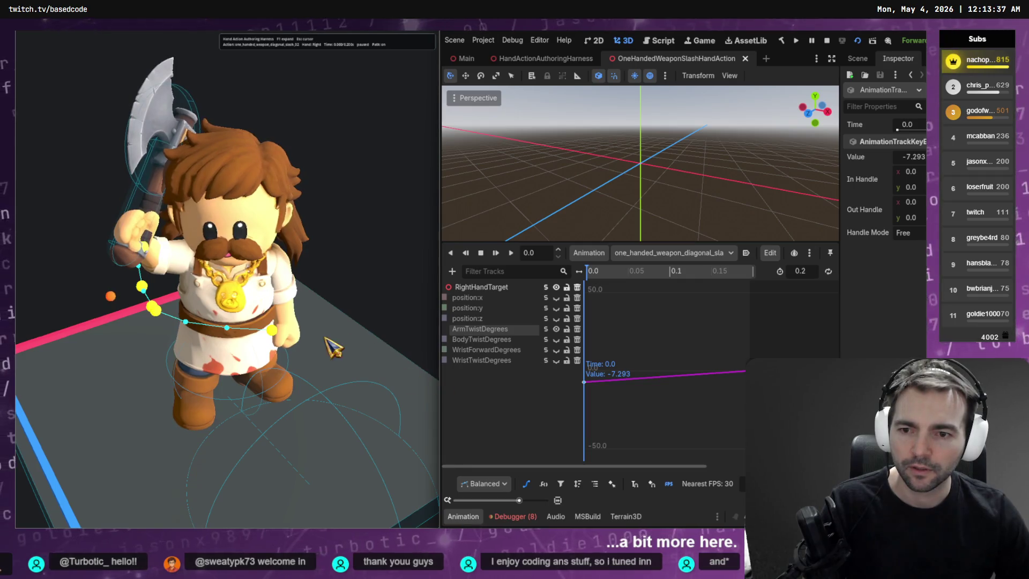
Step: Orbit around the character in the harness and play the slash twice to review the swing
{"action": "left_click_drag", "start_coordinate": [333, 347], "coordinate": [300, 338]}
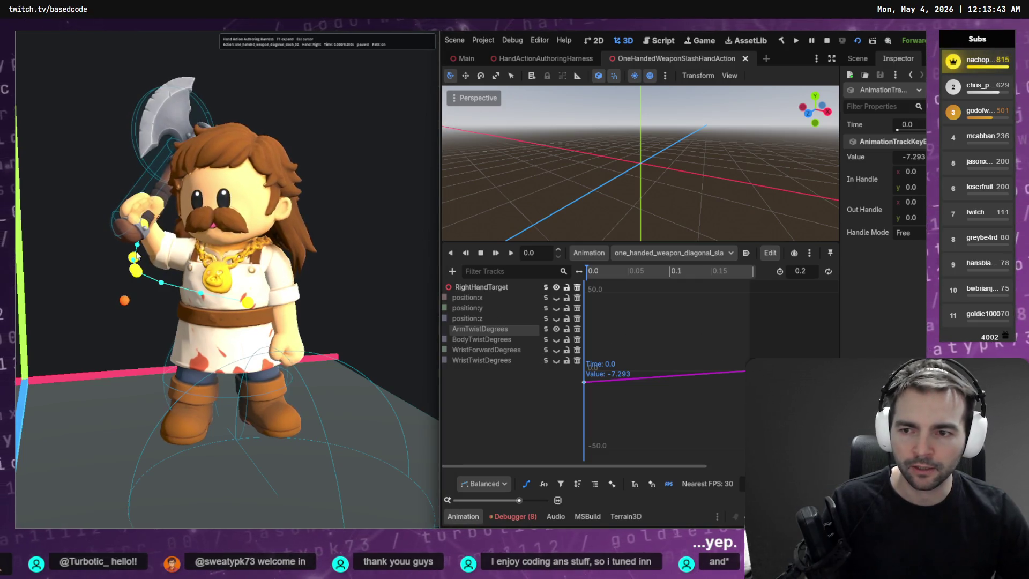
{"action": "left_click_drag", "start_coordinate": [164, 314], "coordinate": [322, 317]}
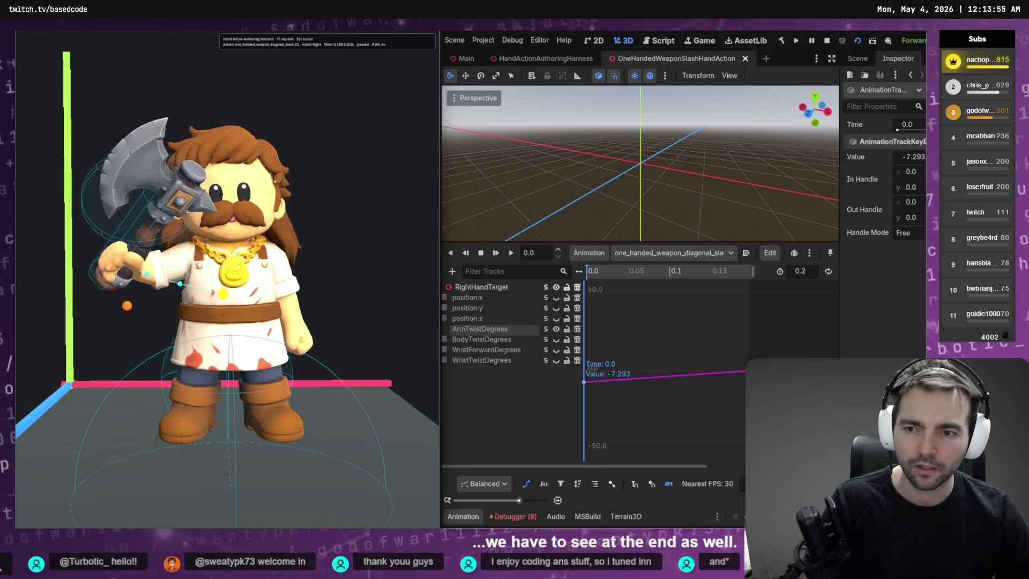
{"action": "key", "text": "space"}
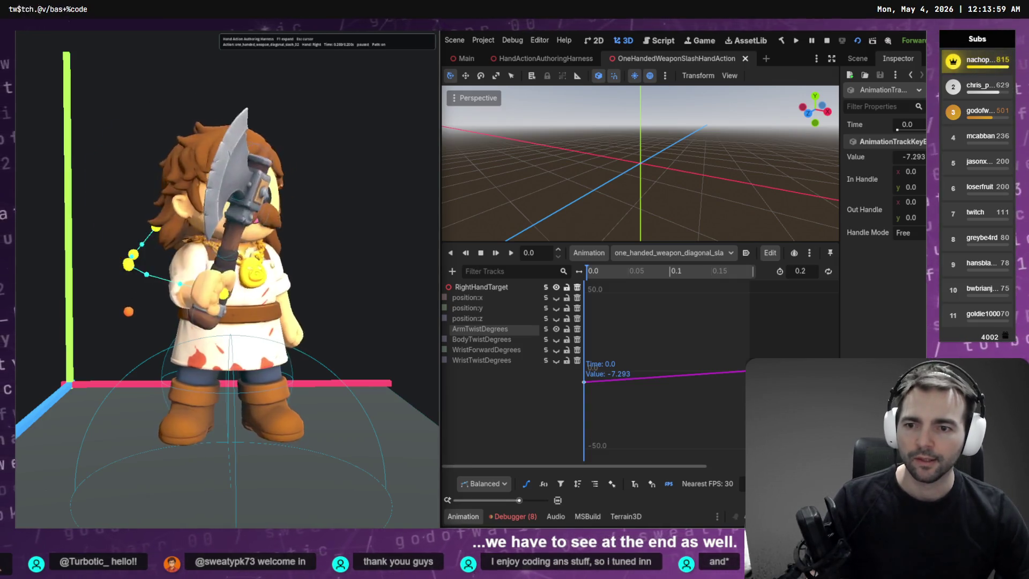
{"action": "key", "text": "space"}
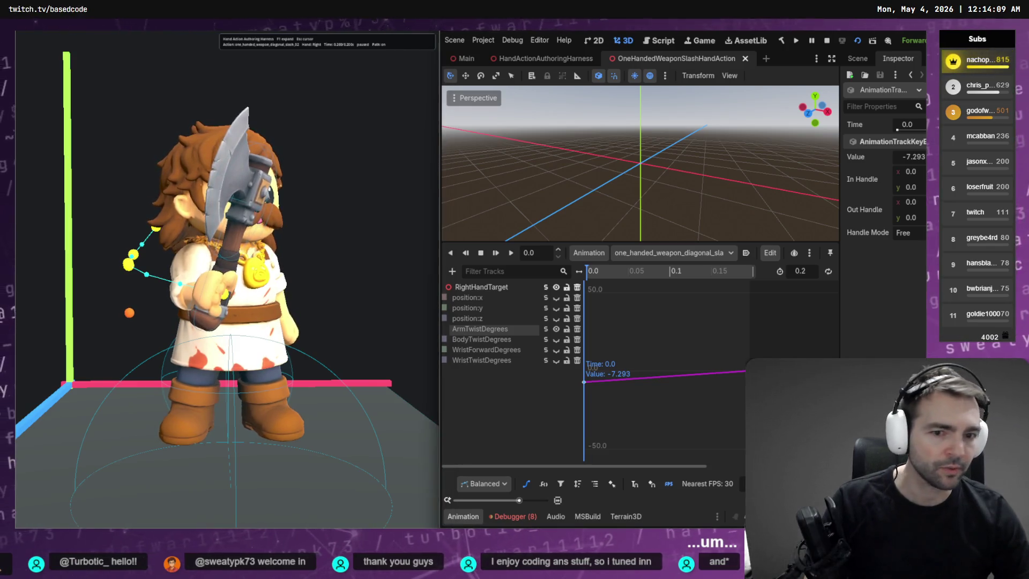
{"action": "left_click", "coordinate": [557, 361]}
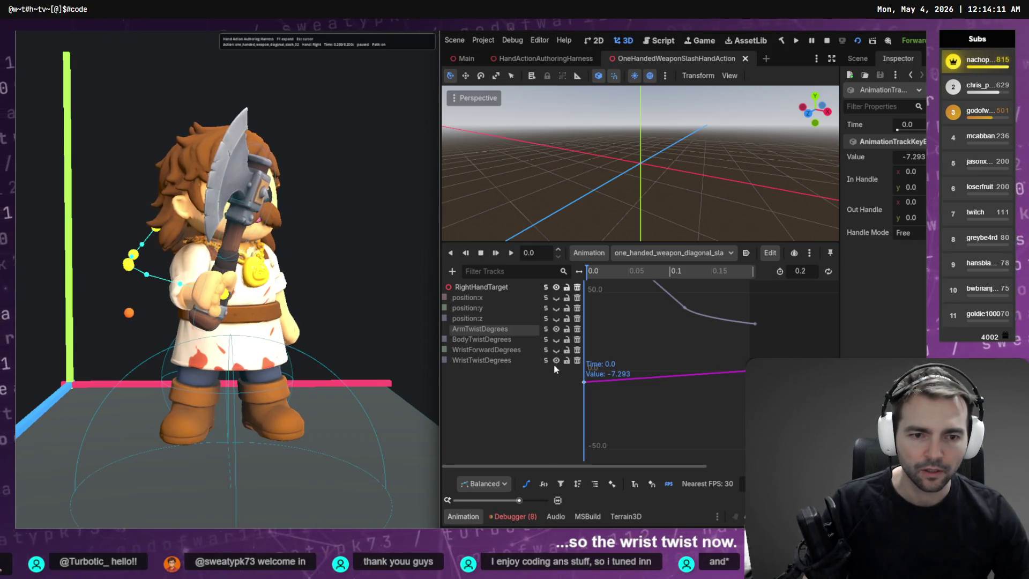
Step: Select the ArmTwistDegrees end key, lower it to about -3.2, then pull it up and save
{"action": "left_click", "coordinate": [546, 361]}
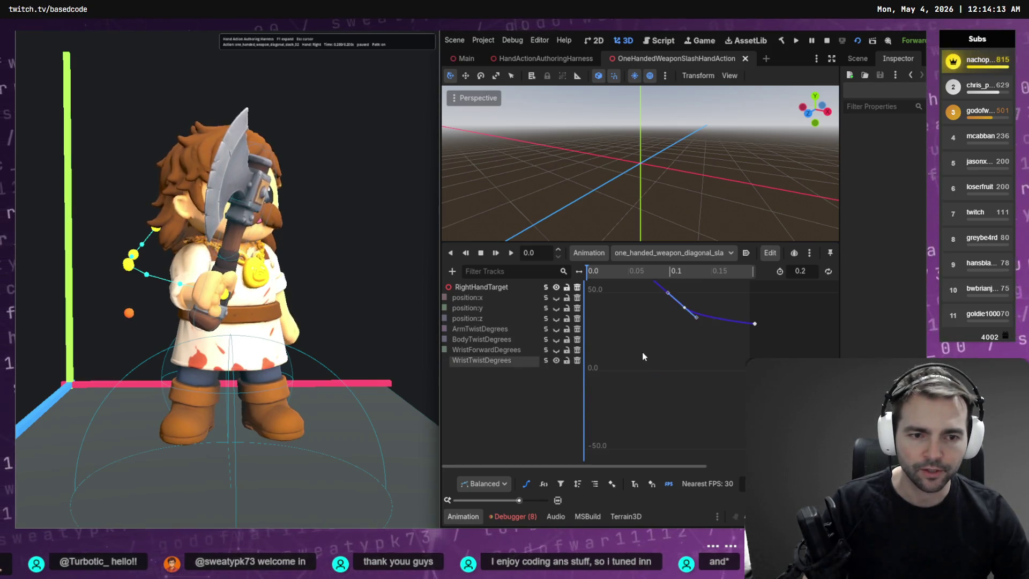
{"action": "key", "text": "f"}
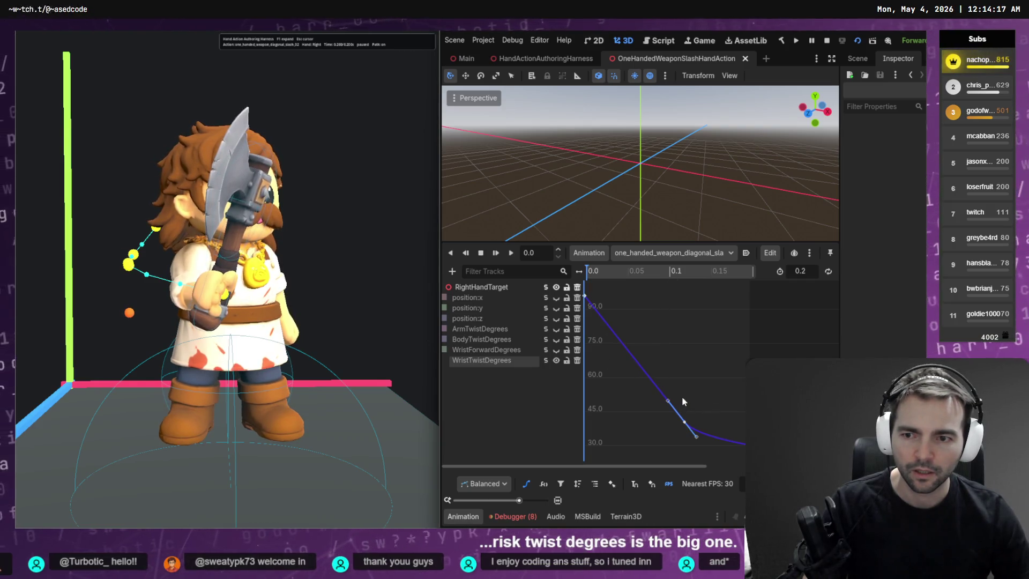
{"action": "left_click", "coordinate": [547, 329]}
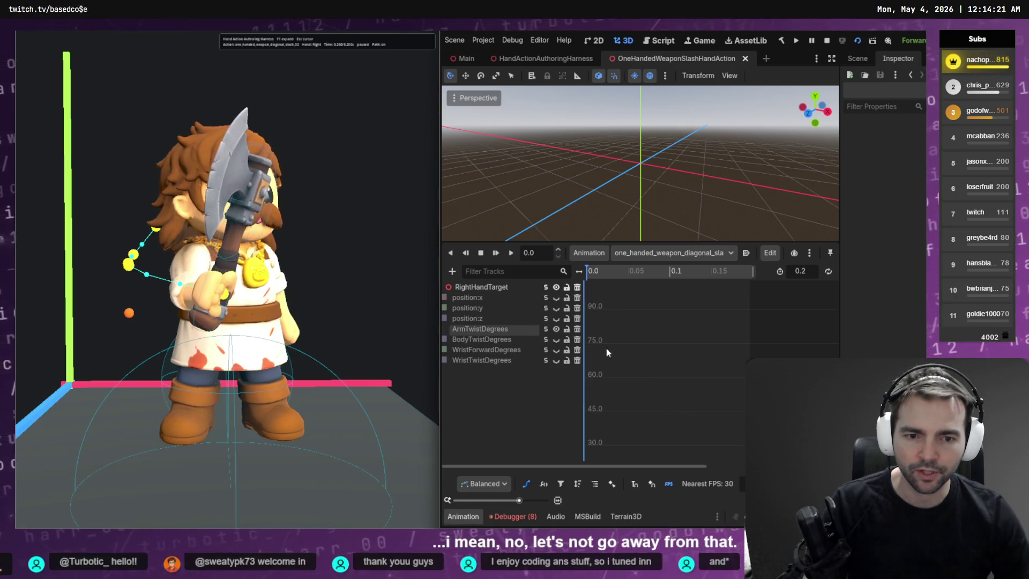
{"action": "key", "text": "f"}
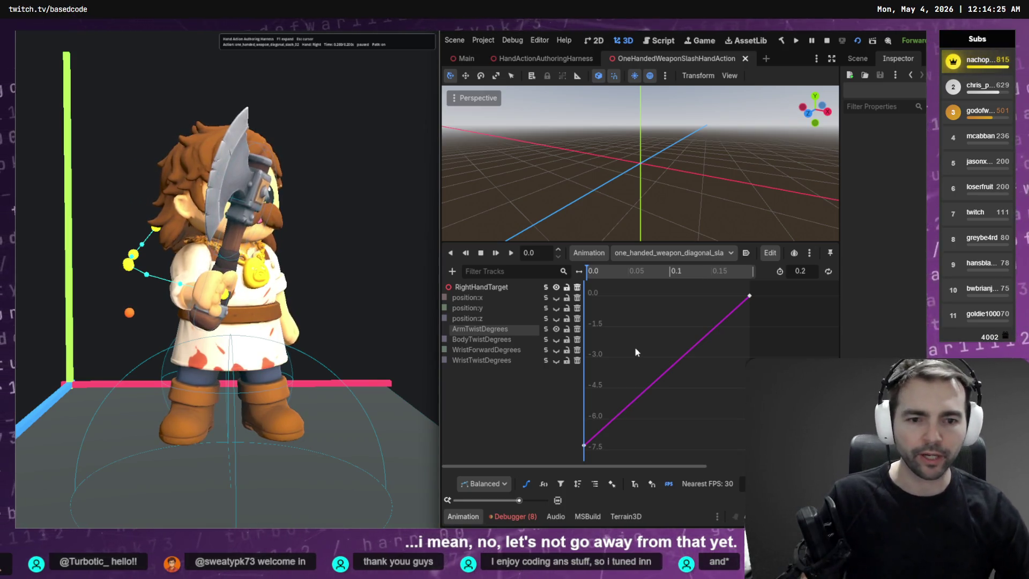
{"action": "left_click", "coordinate": [749, 296]}
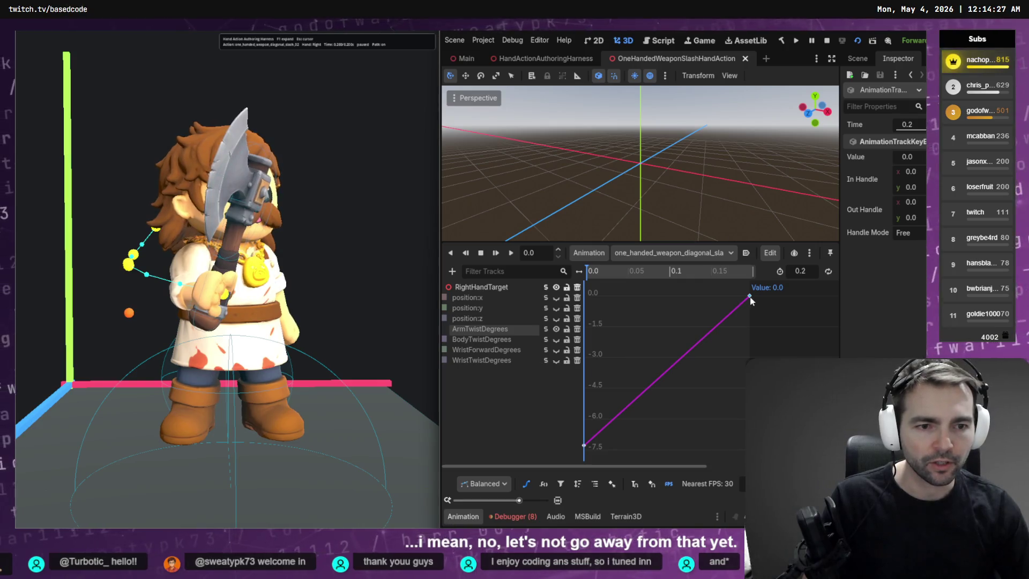
{"action": "left_click_drag", "start_coordinate": [750, 298], "coordinate": [750, 360]}
{"action": "key", "text": "ctrl+s"}
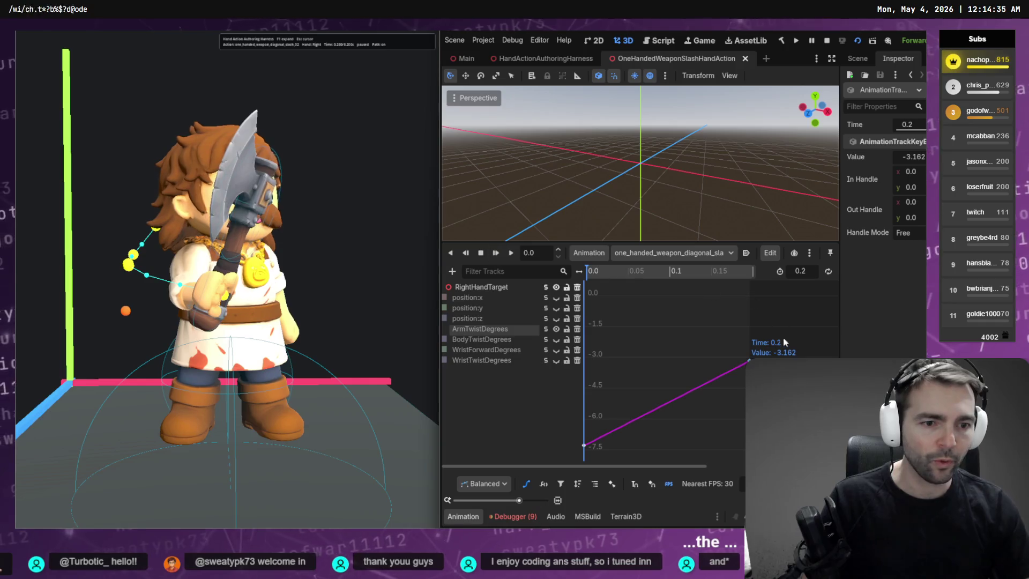
{"action": "left_click_drag", "start_coordinate": [749, 360], "coordinate": [748, 253]}
{"action": "key", "text": "ctrl+s"}
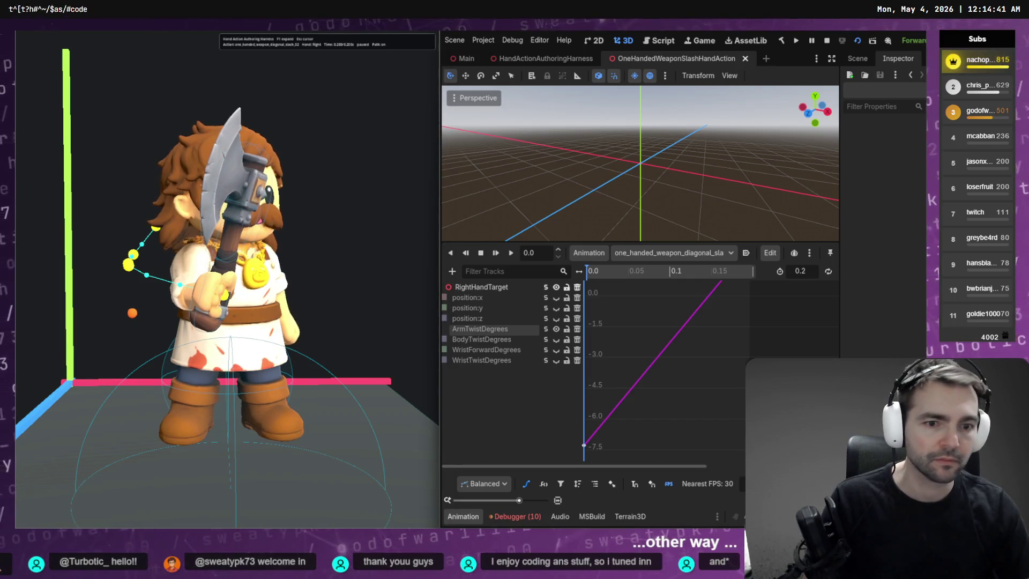
Step: Pan the curve view toward the end key and undo an accidental keyframe nudge
{"action": "scroll", "coordinate": [713, 317], "scroll_direction": "down", "scroll_amount": 2}
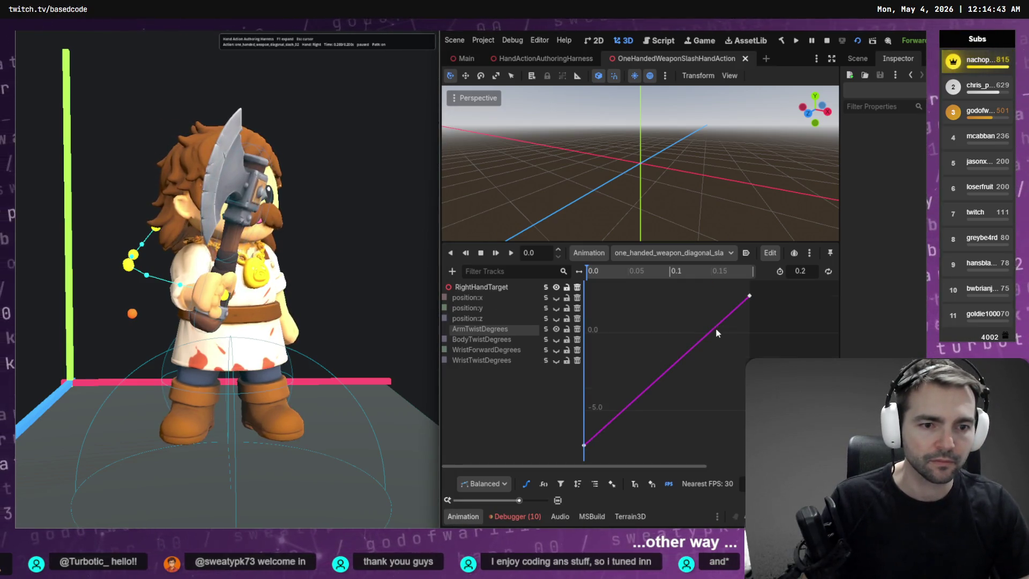
{"action": "left_click", "coordinate": [750, 292]}
{"action": "scroll", "coordinate": [716, 339], "scroll_direction": "right", "scroll_amount": 4}
{"action": "mouse_move", "coordinate": [643, 344]}
{"action": "left_mouse_down"}
{"action": "mouse_move", "coordinate": [725, 408]}
{"action": "mouse_move", "coordinate": [749, 358]}
{"action": "left_mouse_up"}
{"action": "mouse_move", "coordinate": [768, 325]}
{"action": "left_mouse_down"}
{"action": "mouse_move", "coordinate": [763, 340]}
{"action": "mouse_move", "coordinate": [793, 273]}
{"action": "mouse_move", "coordinate": [767, 298]}
{"action": "mouse_move", "coordinate": [772, 217]}
{"action": "left_mouse_up"}
{"action": "key", "text": "ctrl+z"}
{"action": "left_click", "coordinate": [758, 336]}
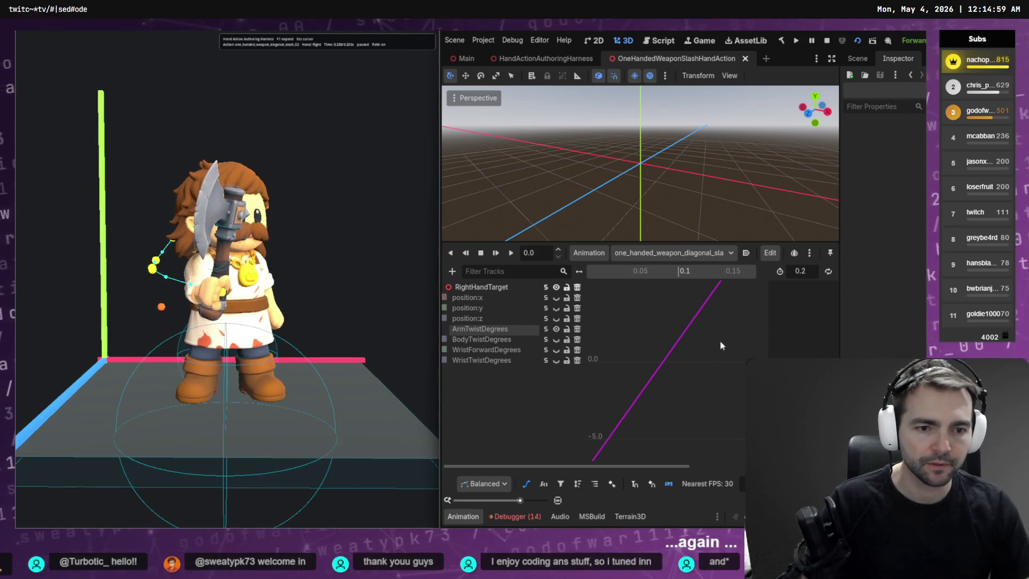
Step: Raise the ArmTwistDegrees end key from 9.555 to about 15
{"action": "key", "text": "f"}
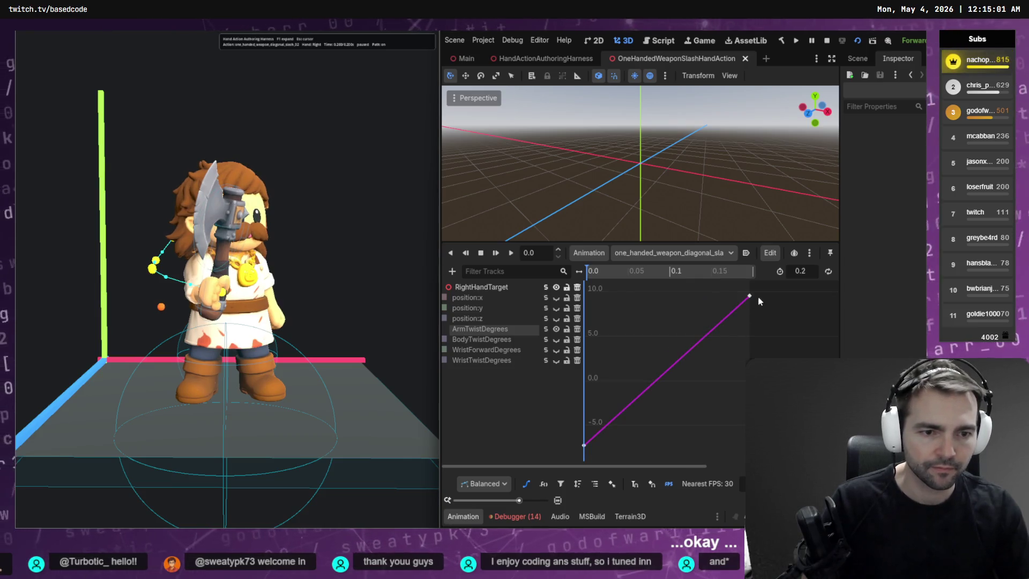
{"action": "left_click", "coordinate": [749, 296]}
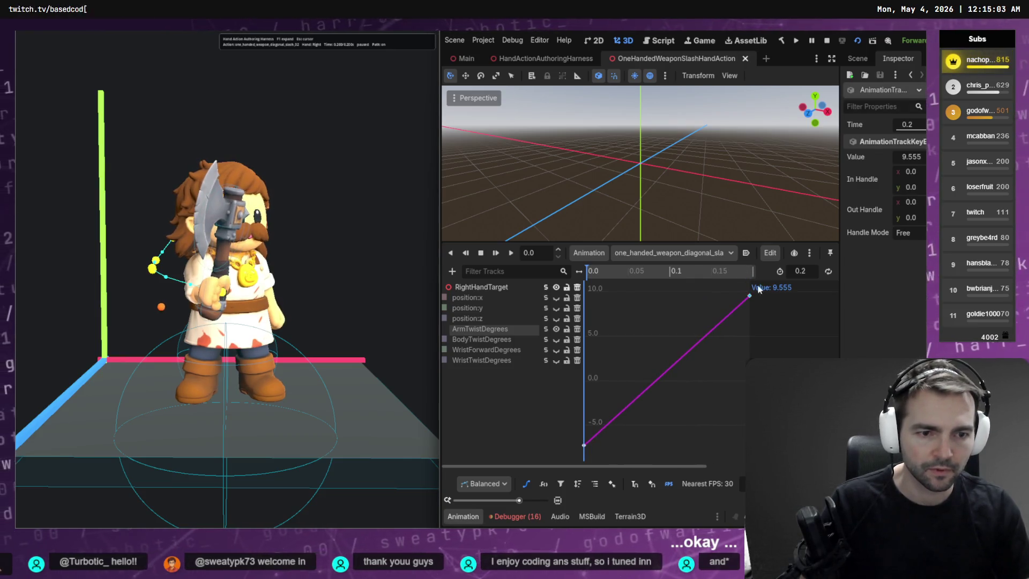
{"action": "left_click_drag", "start_coordinate": [749, 297], "coordinate": [749, 242]}
{"action": "left_click", "coordinate": [747, 336]}
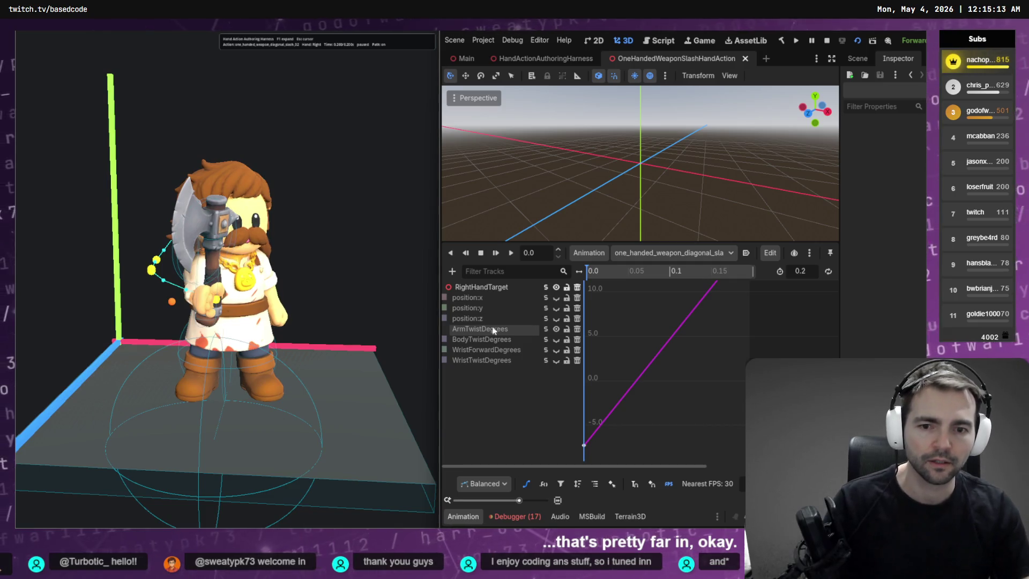
{"action": "left_click", "coordinate": [498, 349]}
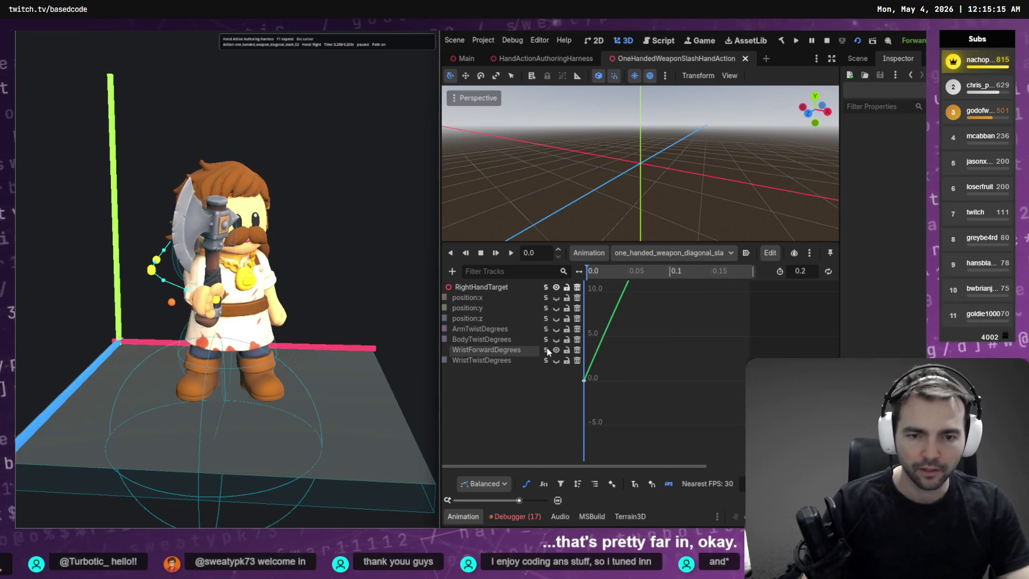
Step: Frame the WristTwistDegrees and WristForwardDegrees curves in the graph to review them
{"action": "left_click", "coordinate": [547, 363]}
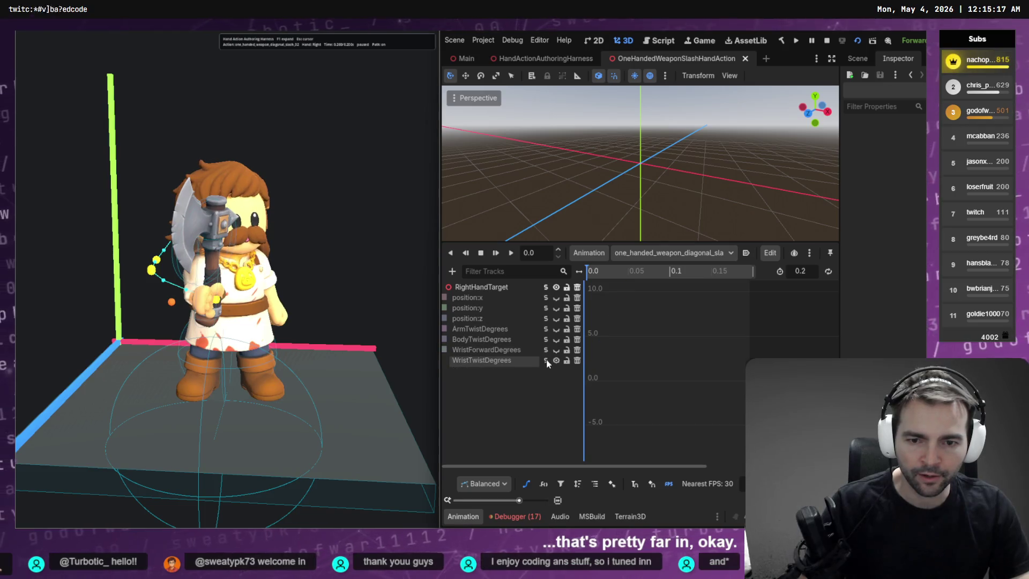
{"action": "key", "text": "f"}
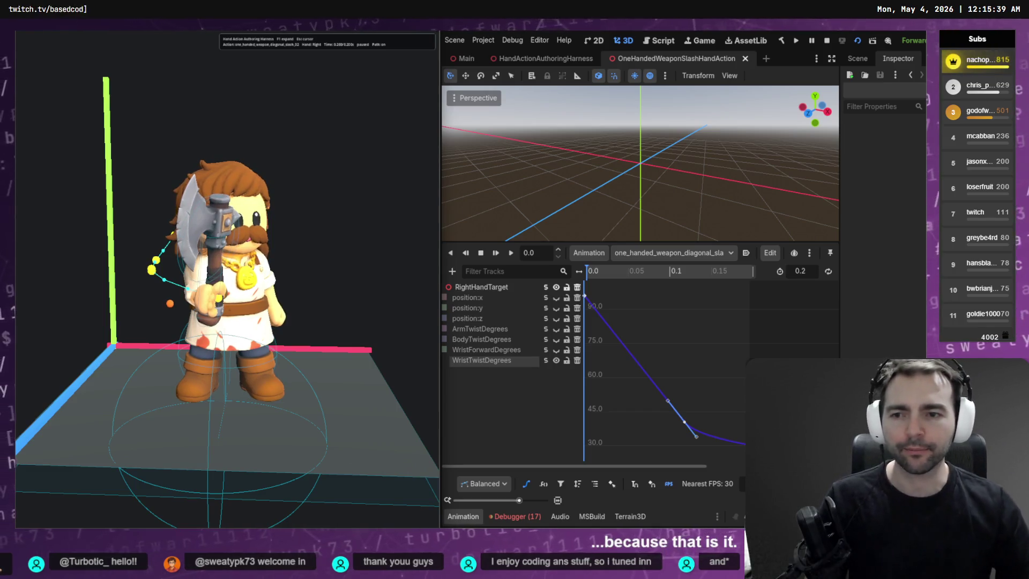
{"action": "left_click", "coordinate": [547, 350]}
{"action": "key", "text": "f"}
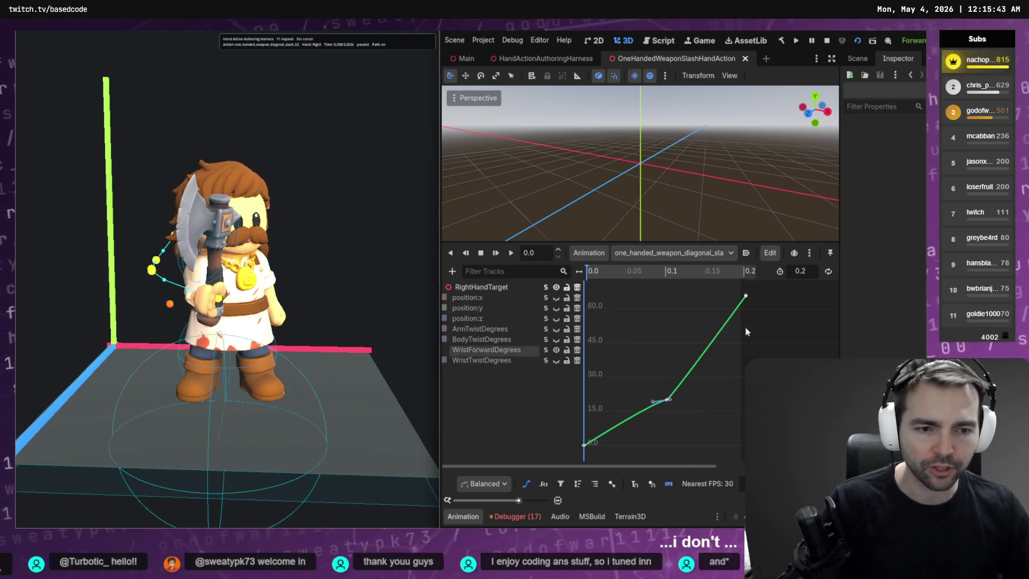
Step: Lower the WristForwardDegrees end key slightly to 65.288, then return to WristTwistDegrees
{"action": "left_click", "coordinate": [746, 296]}
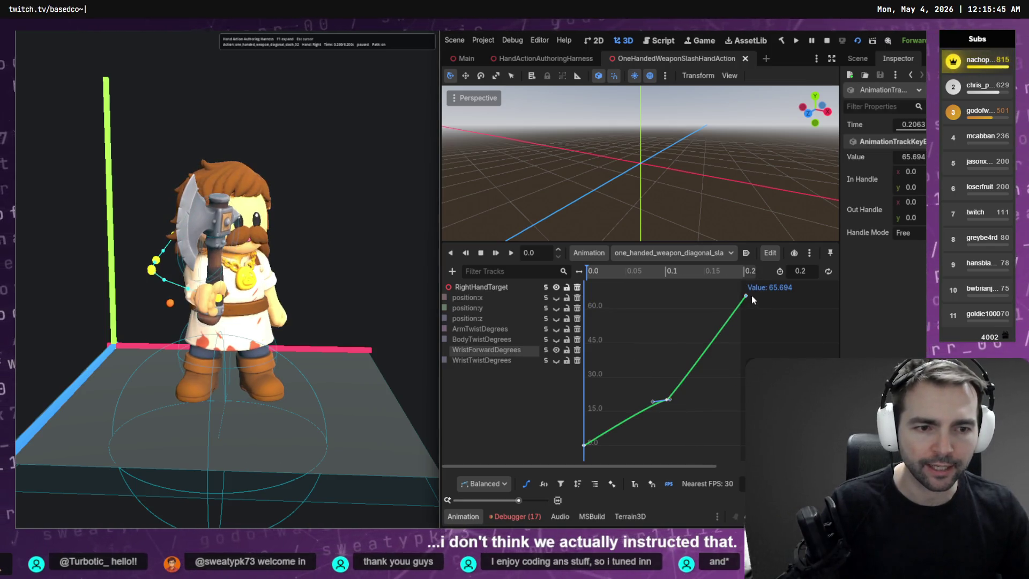
{"action": "key", "text": "ctrl+s"}
{"action": "left_click_drag", "start_coordinate": [742, 298], "coordinate": [743, 300]}
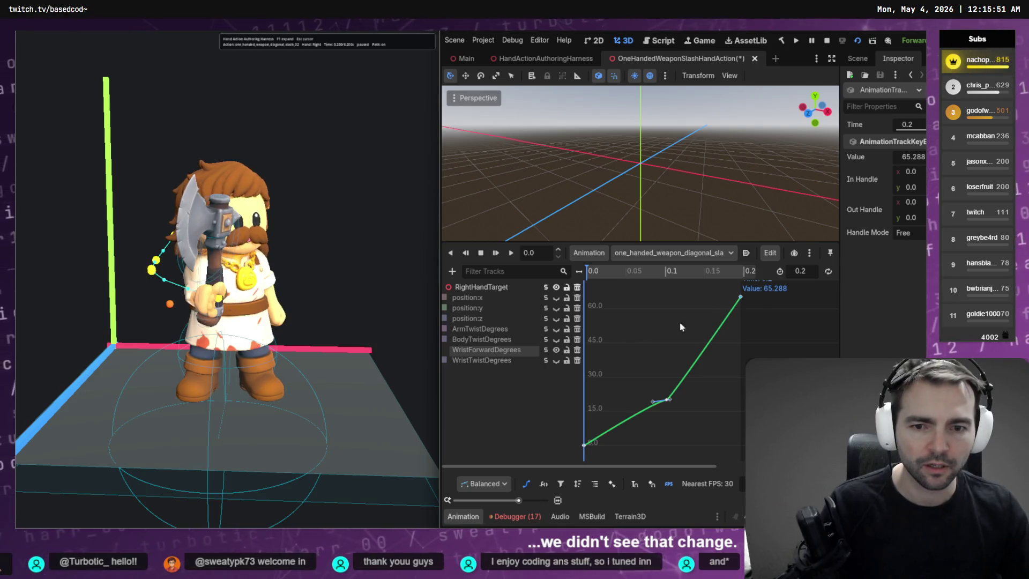
{"action": "left_click", "coordinate": [545, 361]}
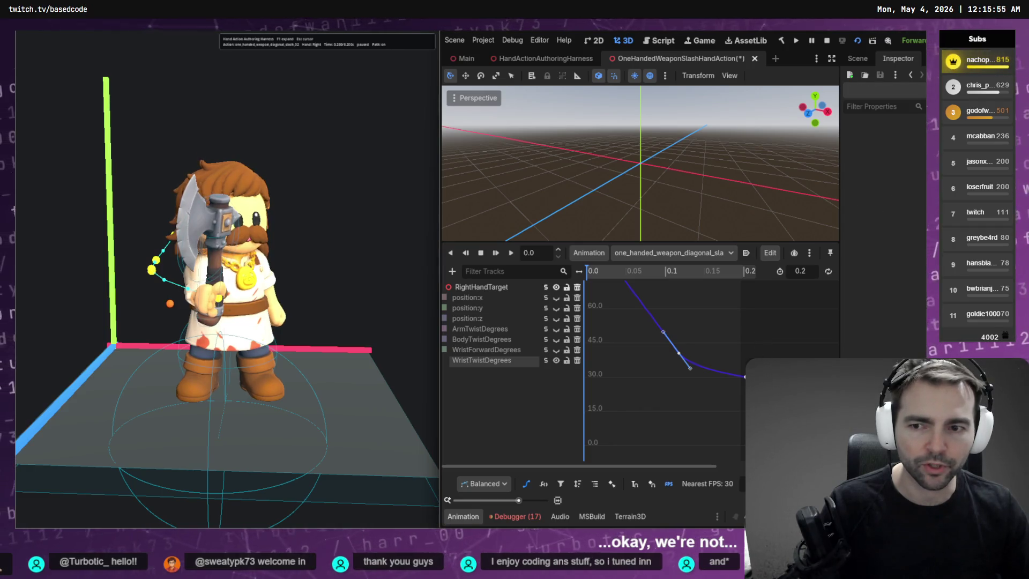
Step: Set the WristTwistDegrees end key value from 30 to 90
{"action": "key", "text": "f"}
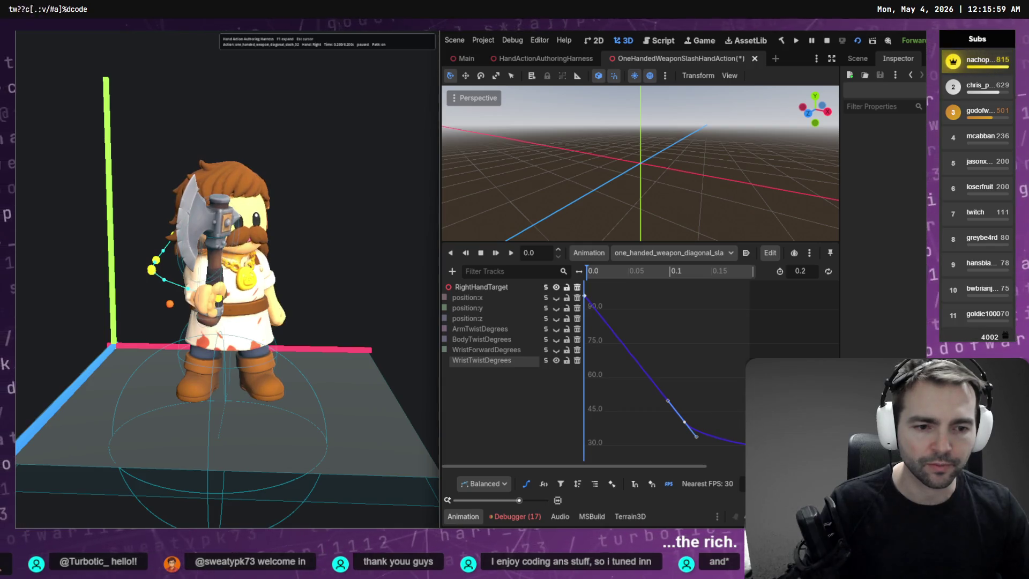
{"action": "left_click", "coordinate": [737, 464]}
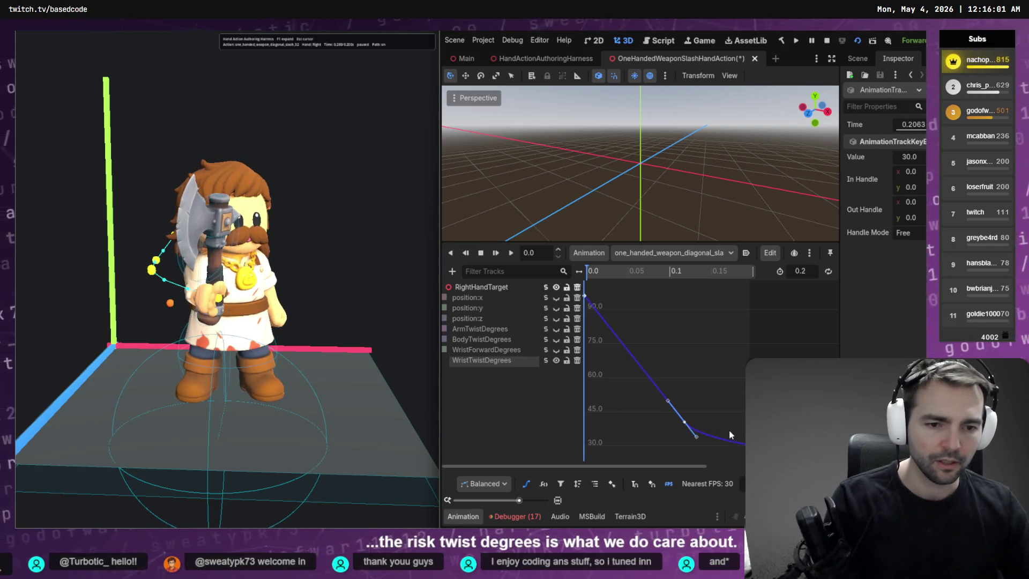
{"action": "left_click", "coordinate": [910, 158]}
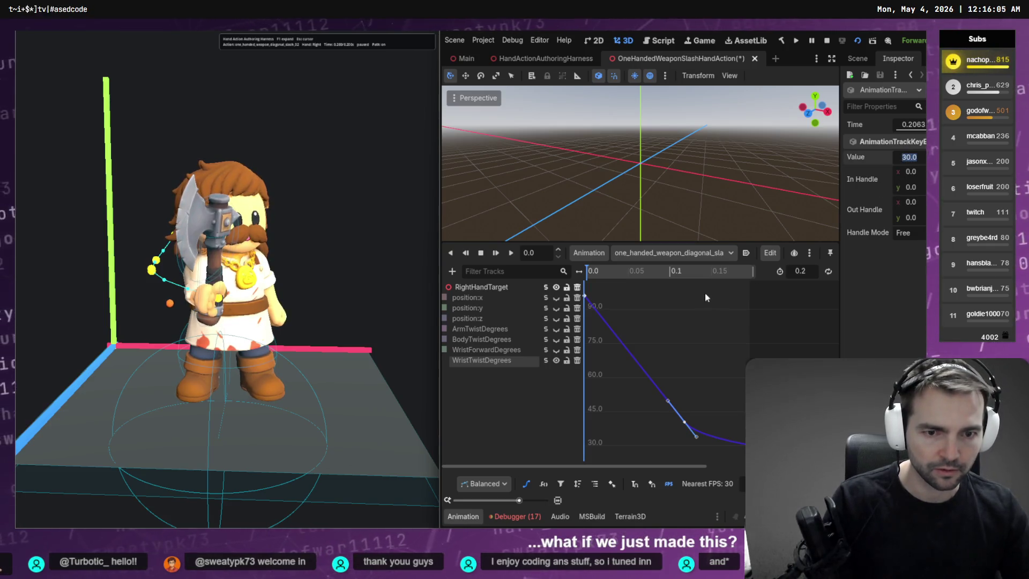
{"action": "left_click", "coordinate": [588, 302]}
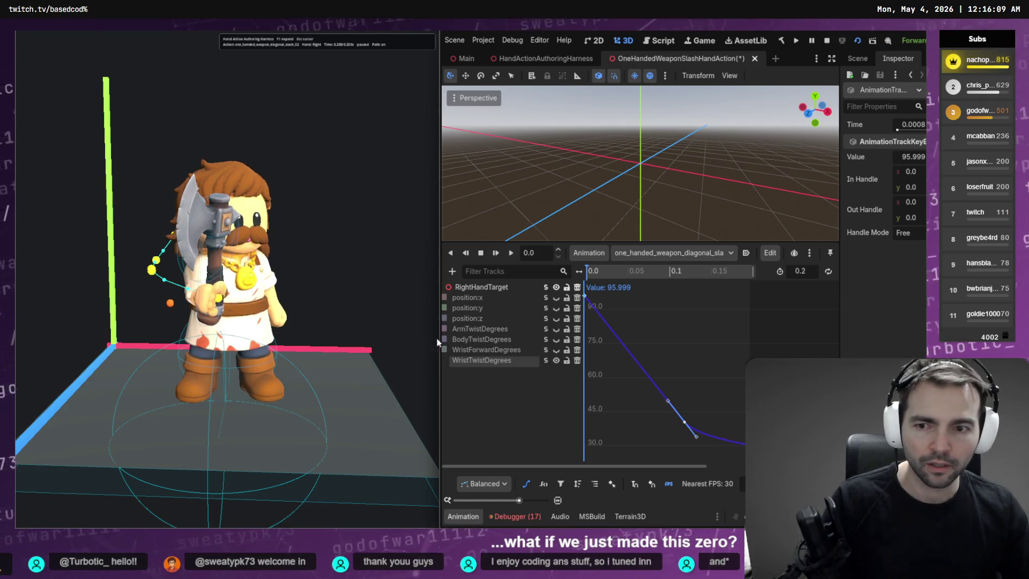
{"action": "left_click_drag", "start_coordinate": [437, 342], "coordinate": [375, 343]}
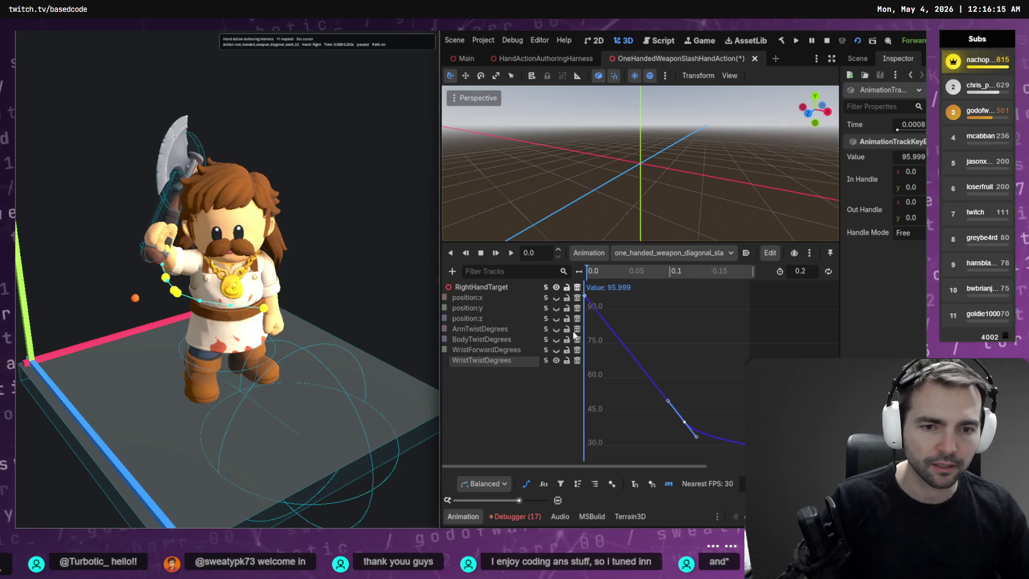
{"action": "left_click", "coordinate": [762, 442]}
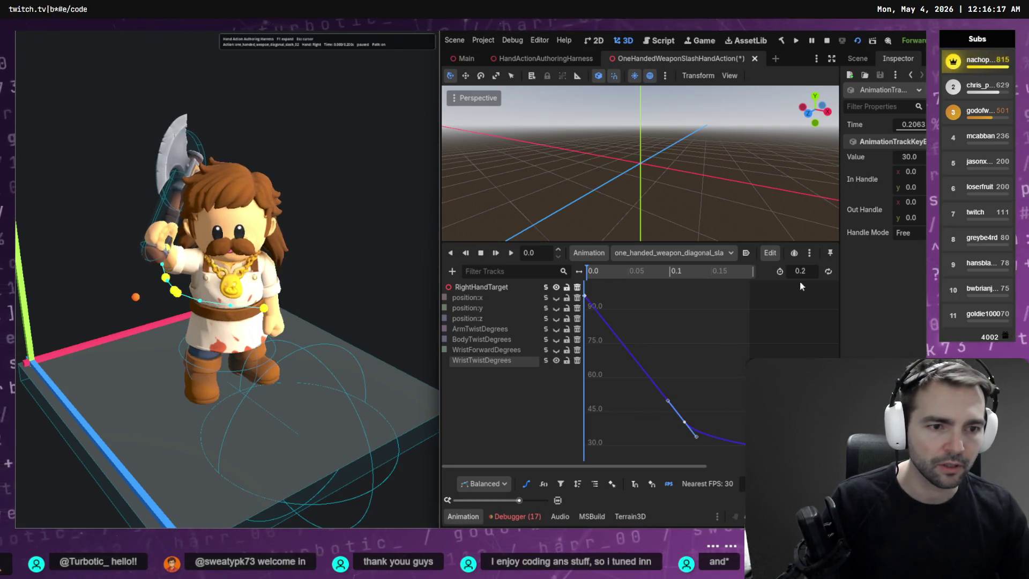
{"action": "left_click", "coordinate": [911, 156]}
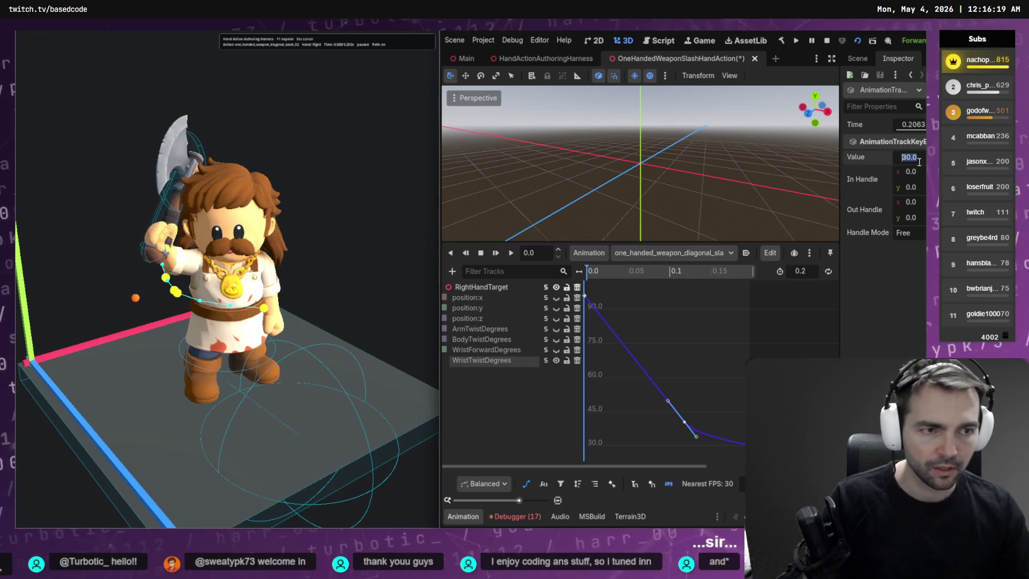
{"action": "type", "text": "90"}
{"action": "key", "text": "Return"}
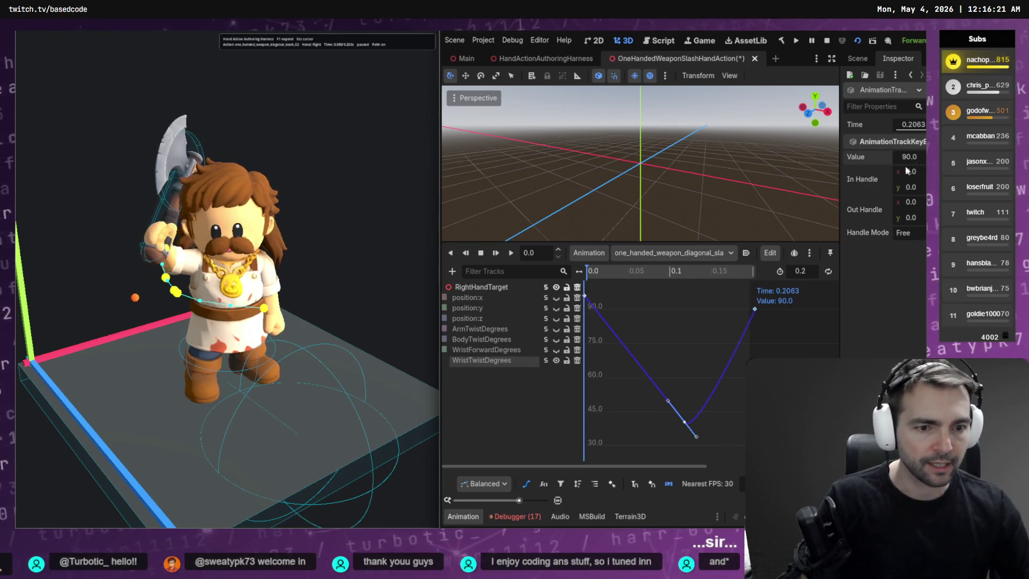
Step: Delete the middle WristTwistDegrees keys and save the scene
{"action": "left_click_drag", "start_coordinate": [724, 436], "coordinate": [664, 394]}
{"action": "key", "text": "Delete"}
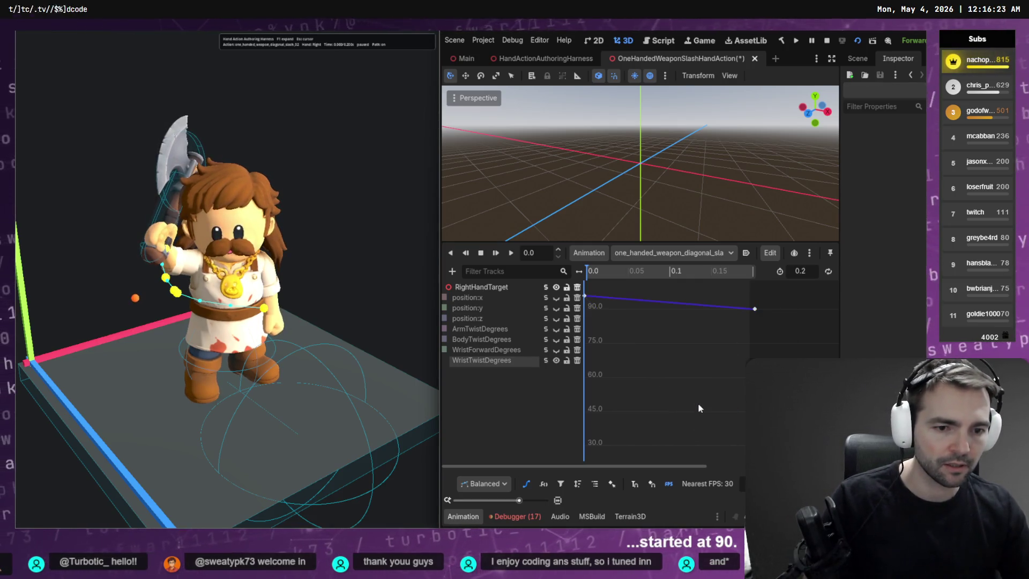
{"action": "key", "text": "ctrl+s"}
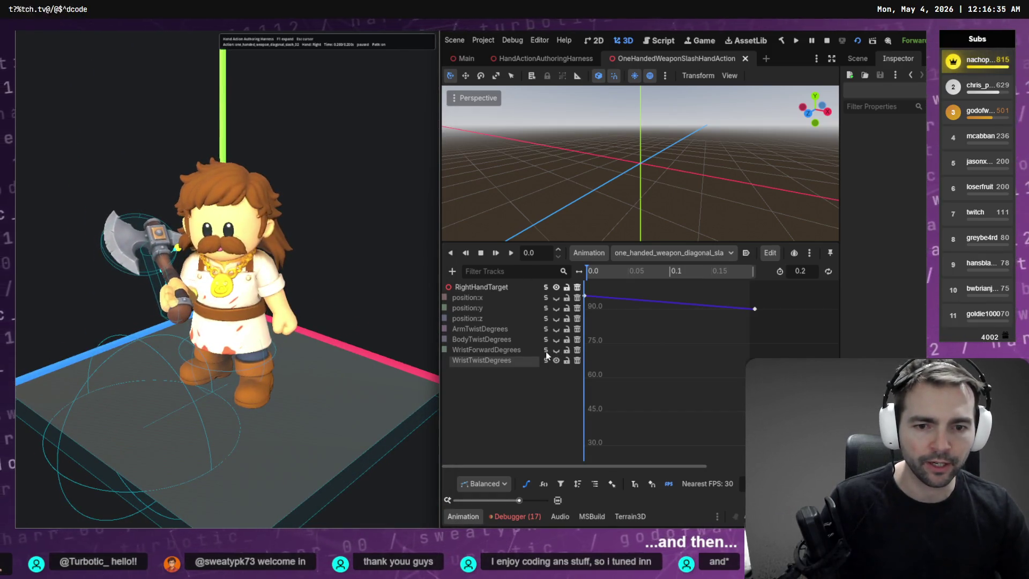
Step: Set the WristForwardDegrees end key value to 0
{"action": "left_click", "coordinate": [546, 350]}
{"action": "left_click_drag", "start_coordinate": [745, 340], "coordinate": [716, 390]}
{"action": "key", "text": "f"}
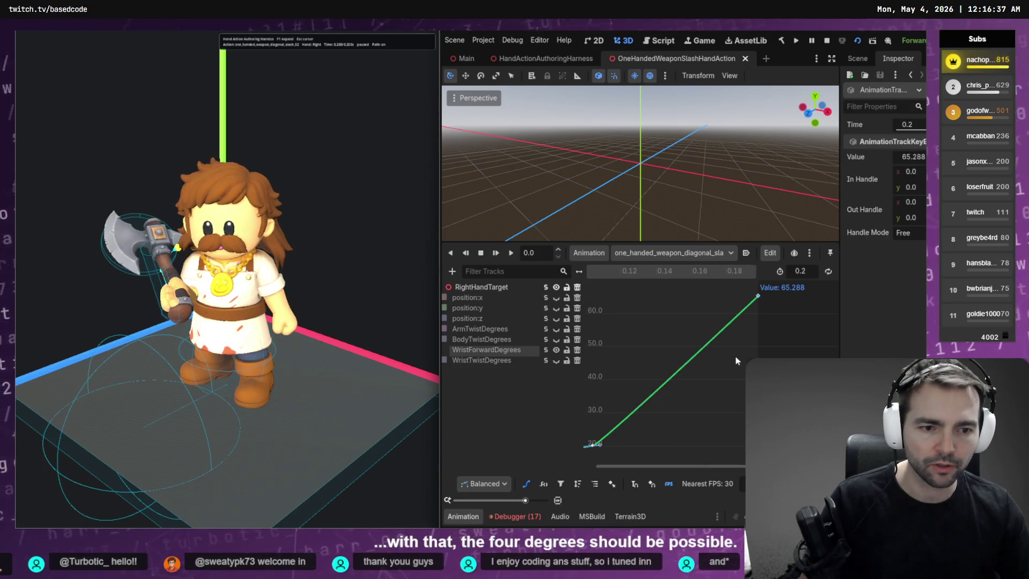
{"action": "left_click", "coordinate": [913, 159]}
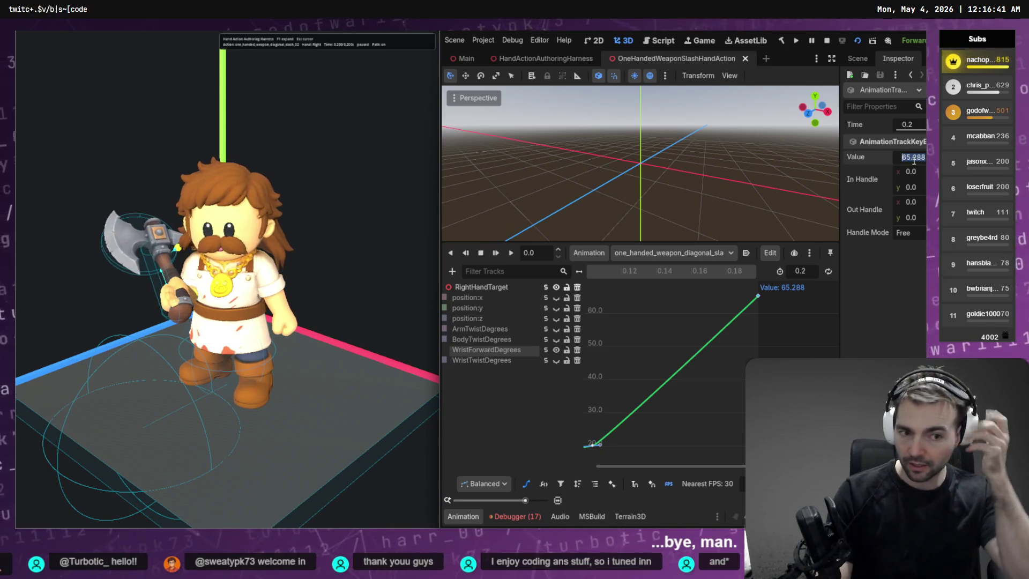
{"action": "type", "text": "0"}
{"action": "key", "text": "Return"}
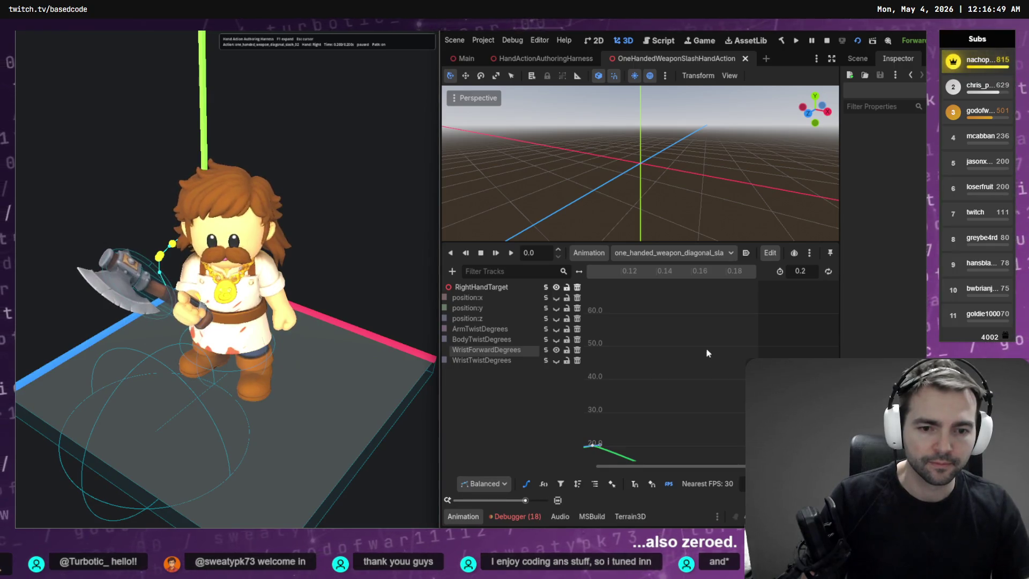
Step: Frame the whole WristForwardDegrees curve and select its peak key near 20
{"action": "key", "text": "f"}
{"action": "left_click_drag", "start_coordinate": [714, 328], "coordinate": [662, 291]}
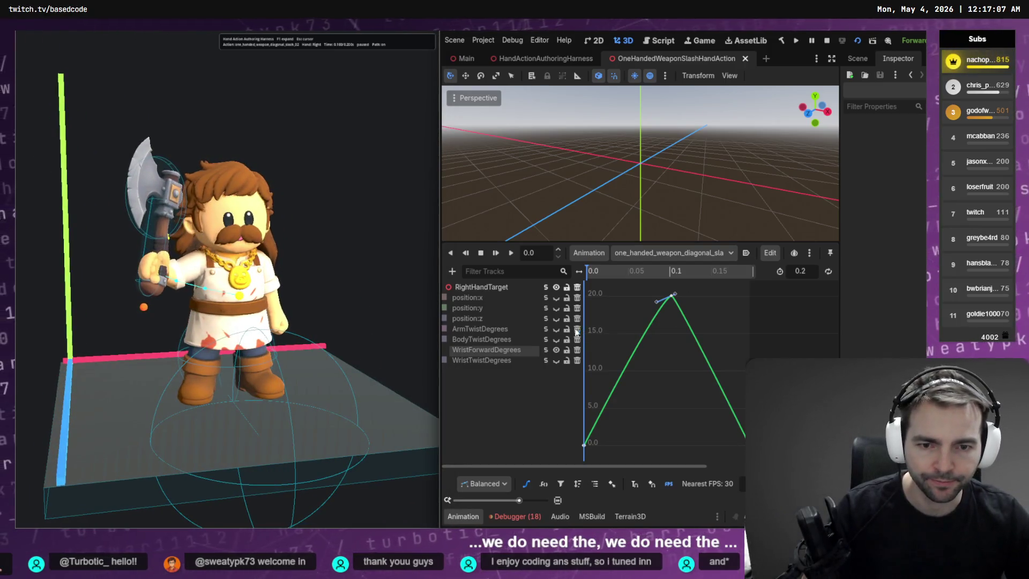
{"action": "left_click", "coordinate": [546, 329]}
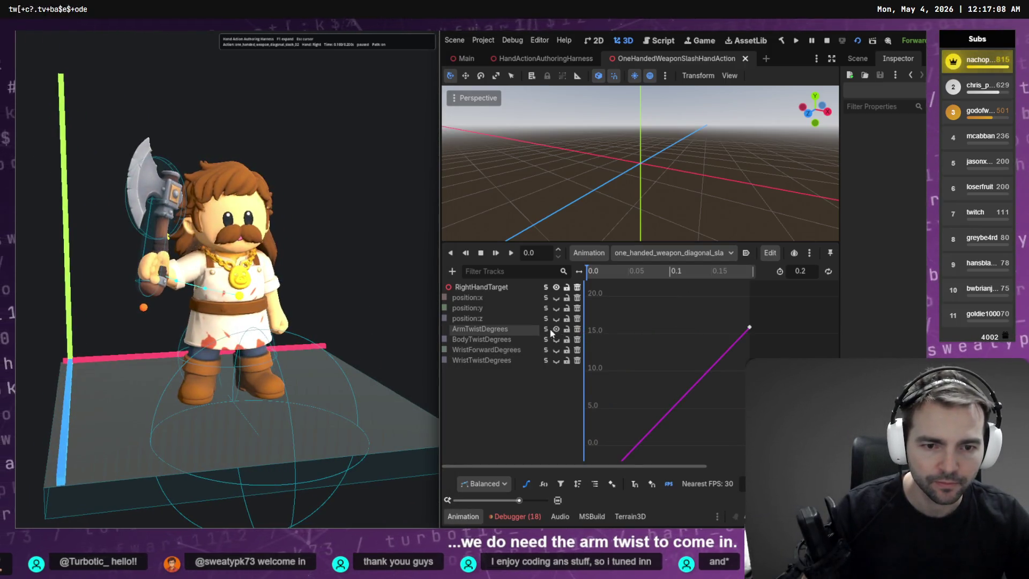
Step: Insert an ArmTwistDegrees key at 0.1 s, save, and play the slash preview
{"action": "left_click", "coordinate": [669, 272]}
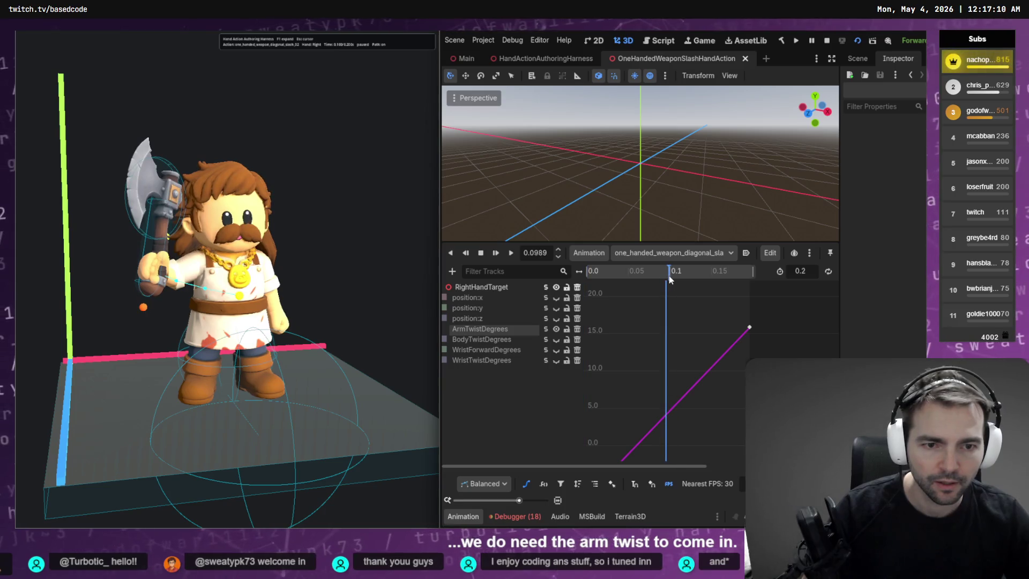
{"action": "right_click", "coordinate": [668, 415]}
{"action": "left_click", "coordinate": [686, 425]}
{"action": "mouse_move", "coordinate": [661, 441]}
{"action": "left_mouse_down"}
{"action": "mouse_move", "coordinate": [670, 336]}
{"action": "mouse_move", "coordinate": [671, 370]}
{"action": "mouse_move", "coordinate": [671, 354]}
{"action": "left_mouse_up"}
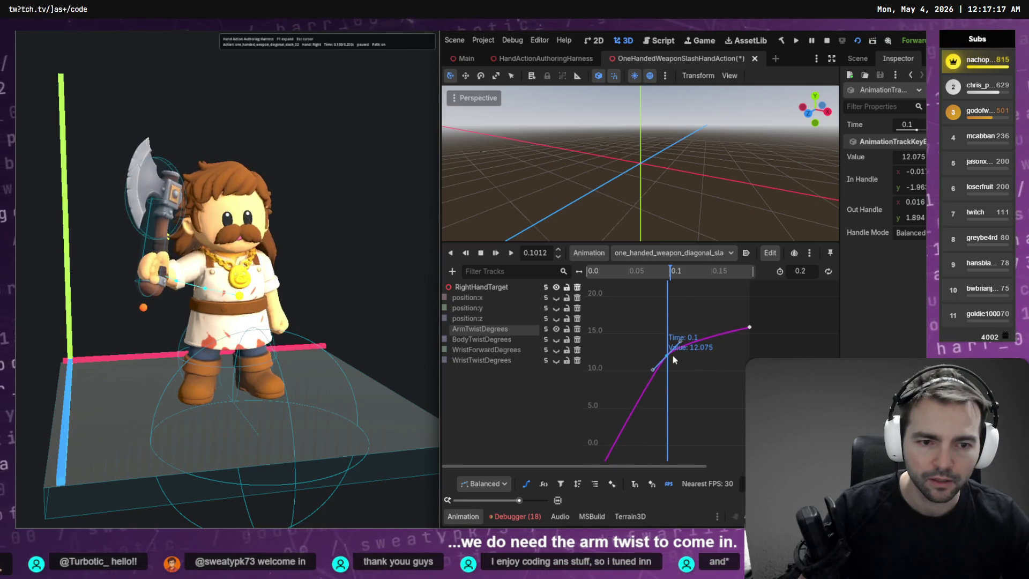
{"action": "key", "text": "ctrl+s"}
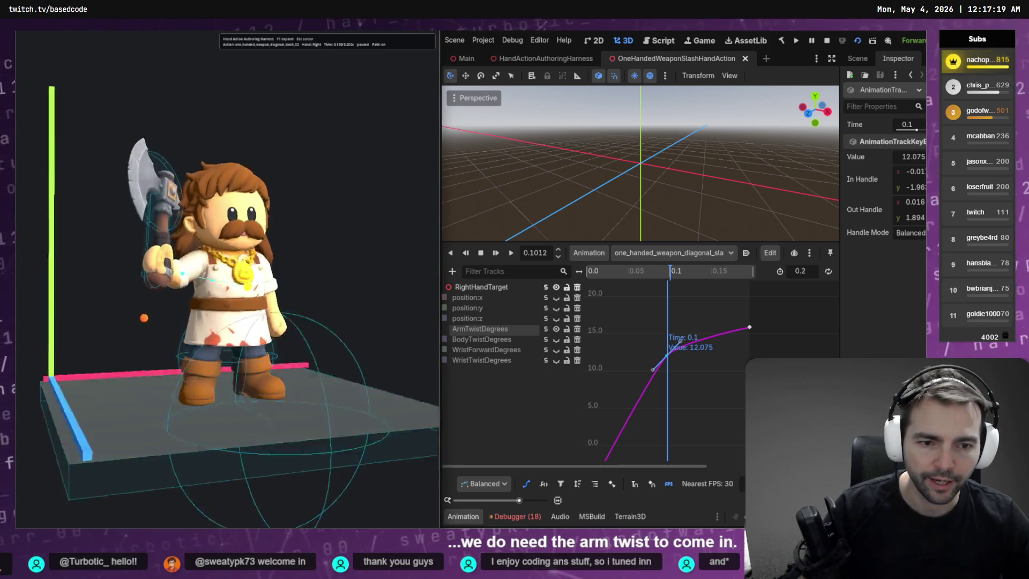
{"action": "key", "text": "shift+d"}
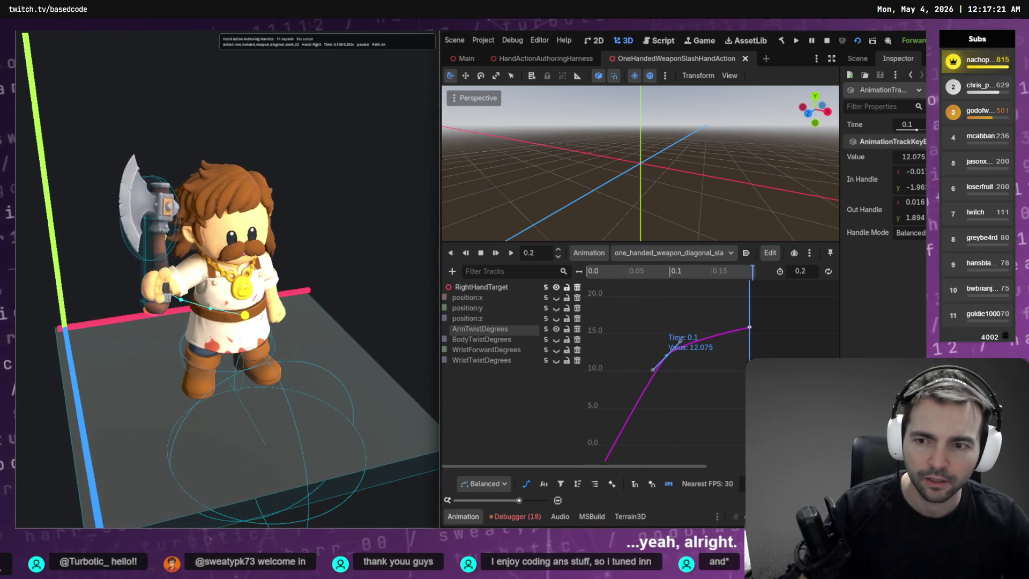
{"action": "key", "text": "s"}
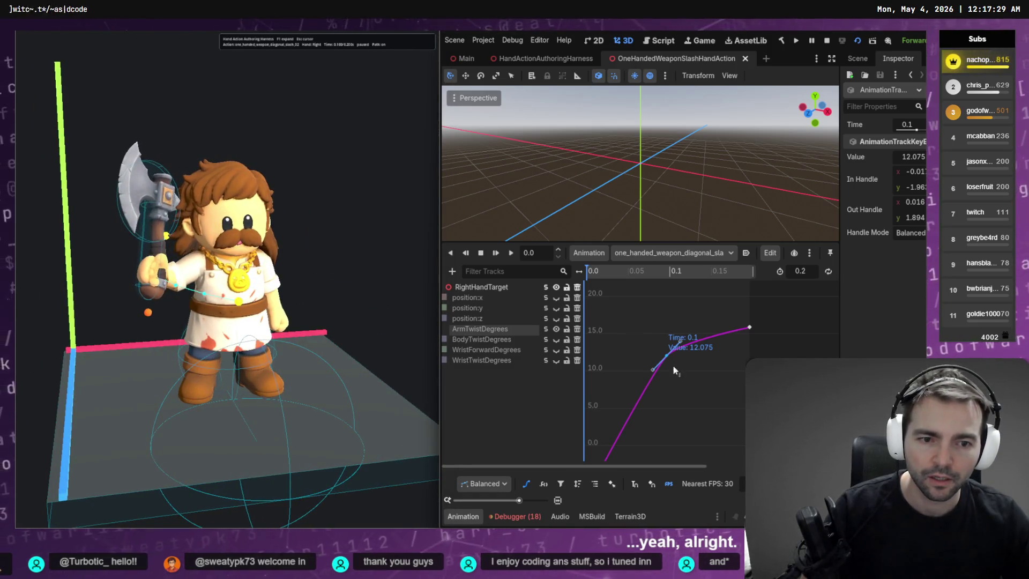
Step: Try ArmTwistDegrees key values 20, 30 and 130, settling on 40, and save
{"action": "left_click", "coordinate": [915, 158]}
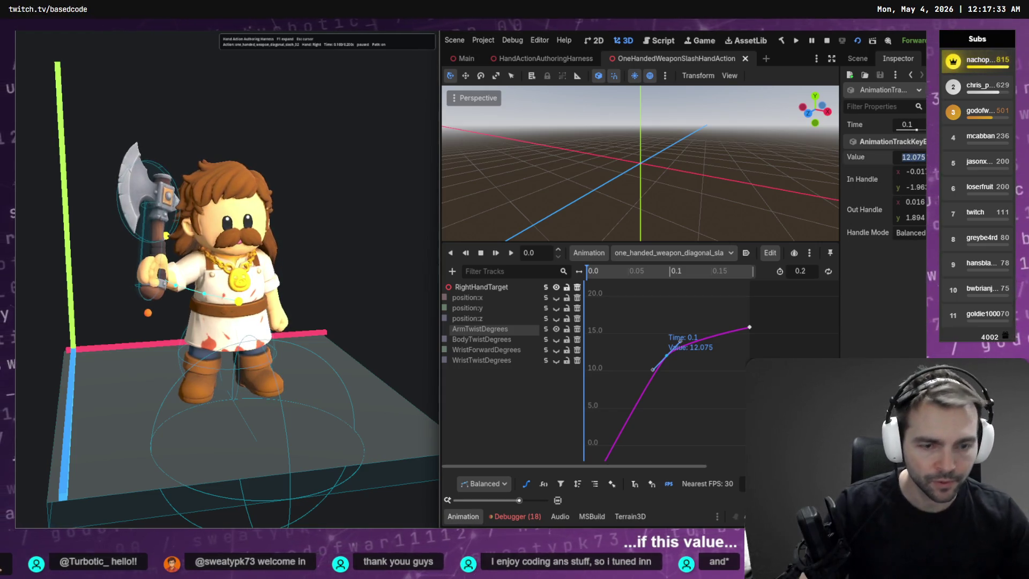
{"action": "type", "text": "20"}
{"action": "key", "text": "Return"}
{"action": "key", "text": "ctrl+s"}
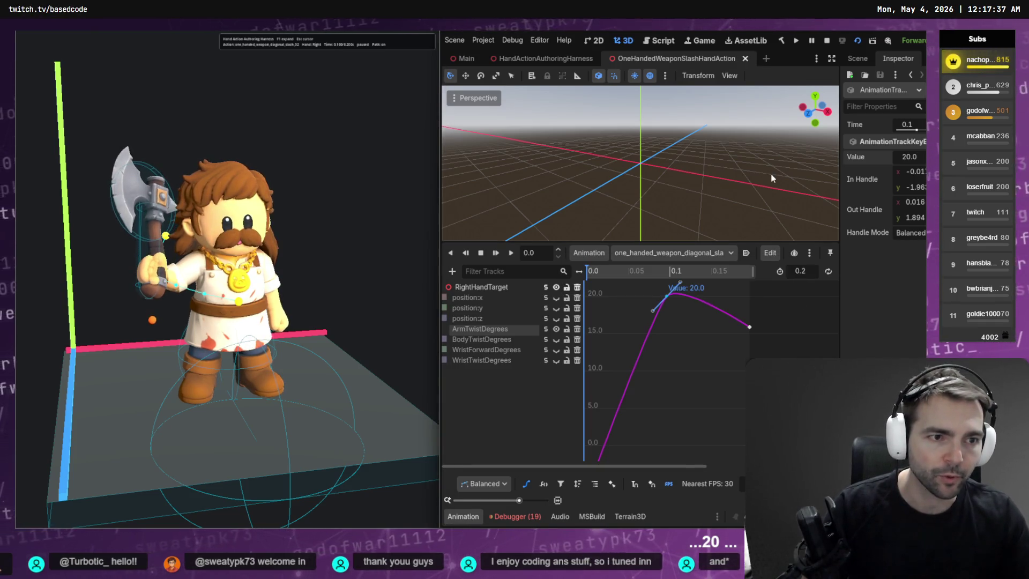
{"action": "type", "text": "30"}
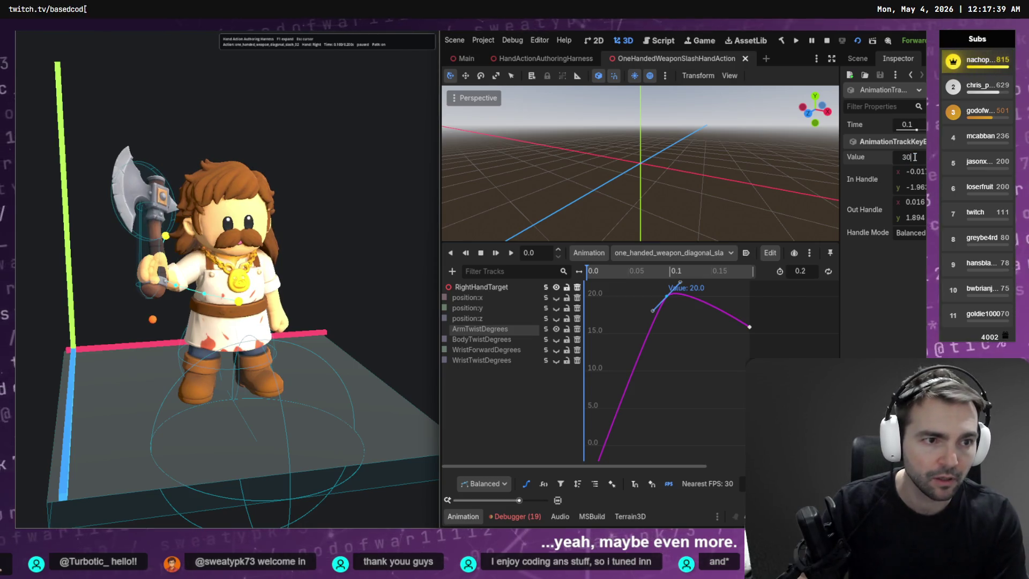
{"action": "key", "text": "Return"}
{"action": "key", "text": "ctrl+s"}
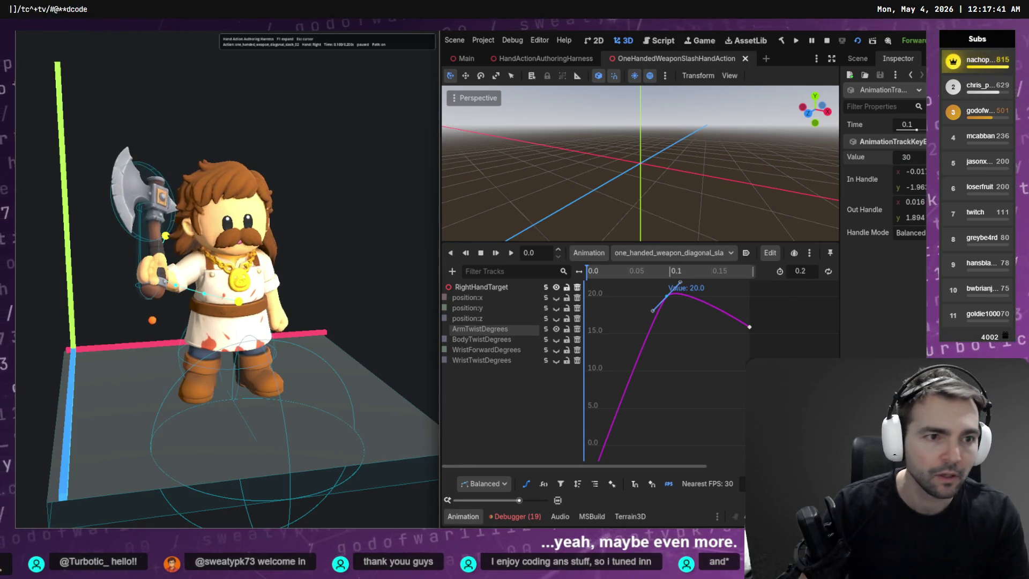
{"action": "type", "text": "130"}
{"action": "key", "text": "Return"}
{"action": "type", "text": "40"}
{"action": "key", "text": "Return"}
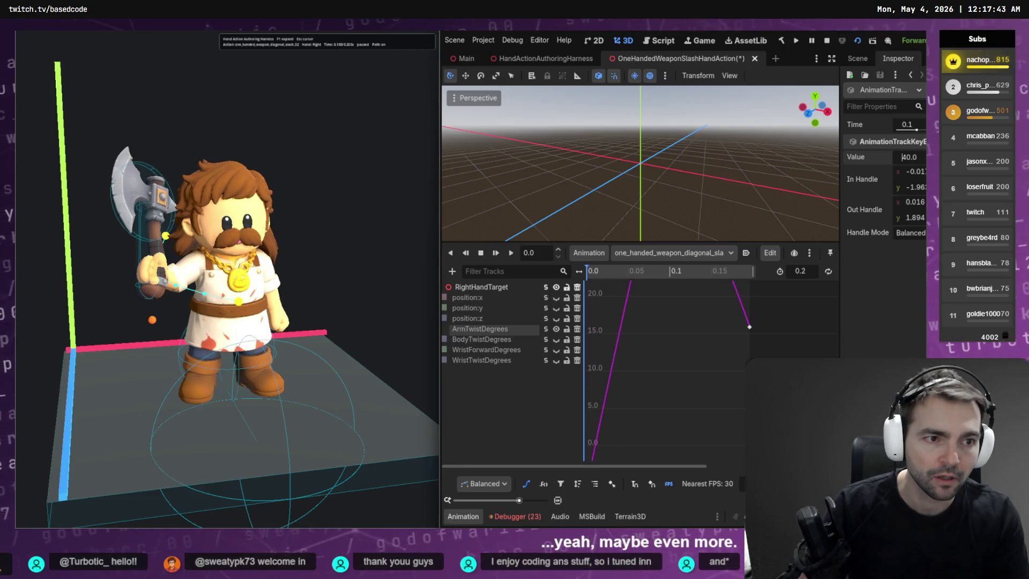
{"action": "key", "text": "ctrl+s"}
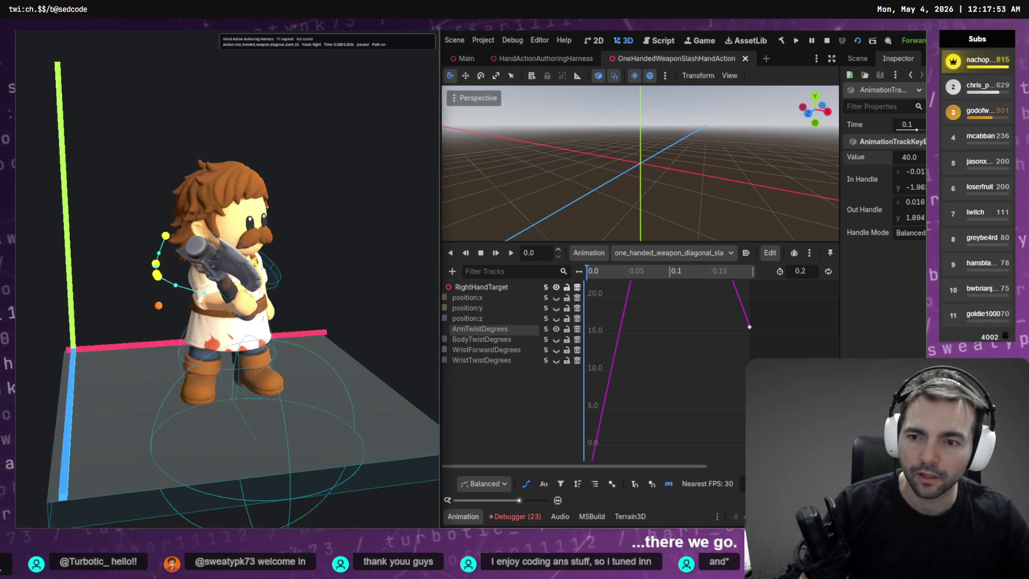
Step: Orbit the preview camera to a low side angle to check the stronger arm twist
{"action": "mouse_move", "coordinate": [207, 329]}
{"action": "left_mouse_down"}
{"action": "mouse_move", "coordinate": [241, 316]}
{"action": "mouse_move", "coordinate": [230, 300]}
{"action": "mouse_move", "coordinate": [252, 333]}
{"action": "mouse_move", "coordinate": [311, 310]}
{"action": "mouse_move", "coordinate": [343, 257]}
{"action": "left_mouse_up"}
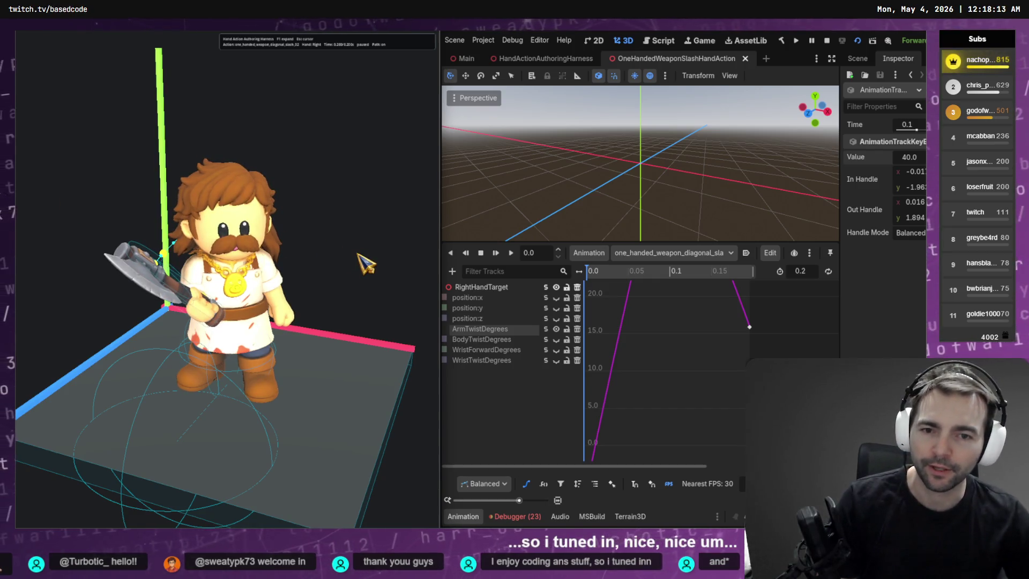
{"action": "left_click", "coordinate": [545, 362]}
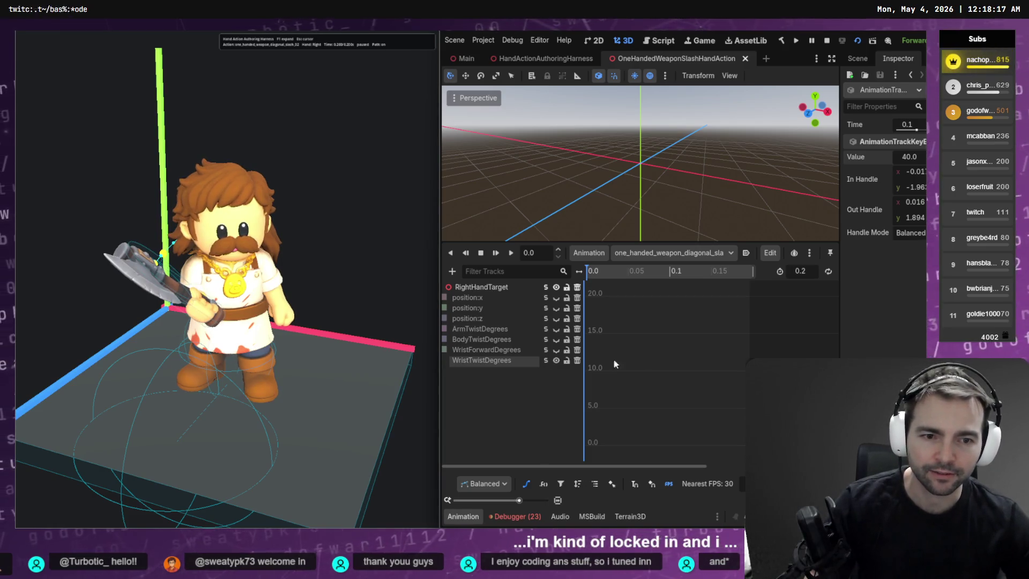
Step: Select the WristTwistDegrees end key and restore its time to 0.2063 after a mistaken edit
{"action": "left_click", "coordinate": [677, 354]}
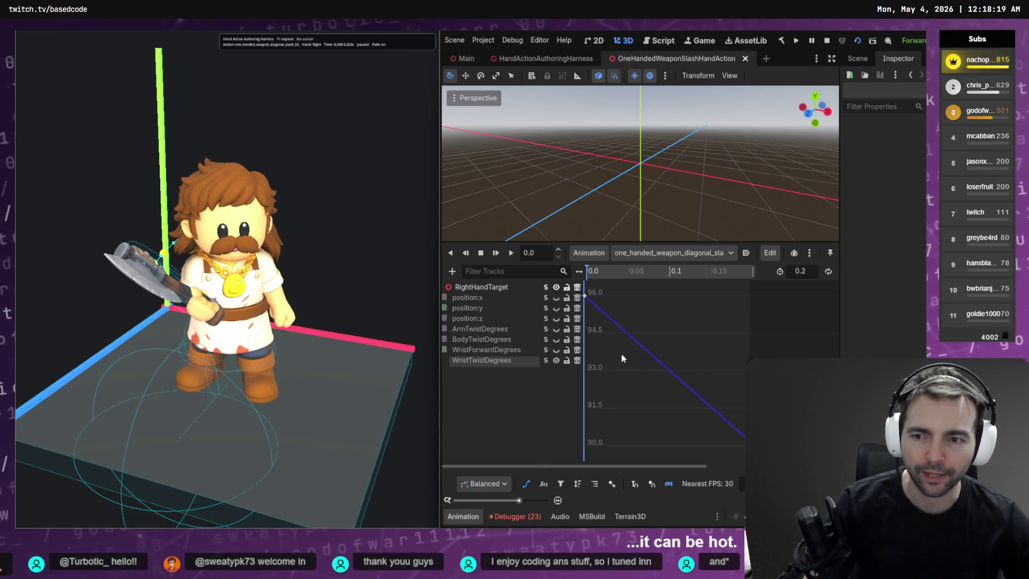
{"action": "left_click", "coordinate": [738, 457]}
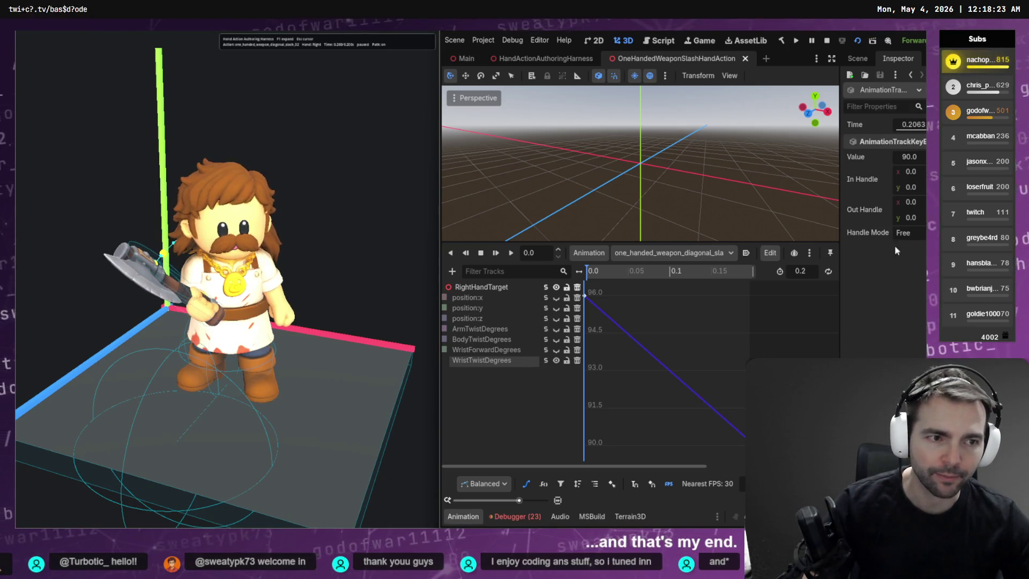
{"action": "left_click", "coordinate": [910, 129]}
{"action": "type", "text": "4"}
{"action": "key", "text": "Return"}
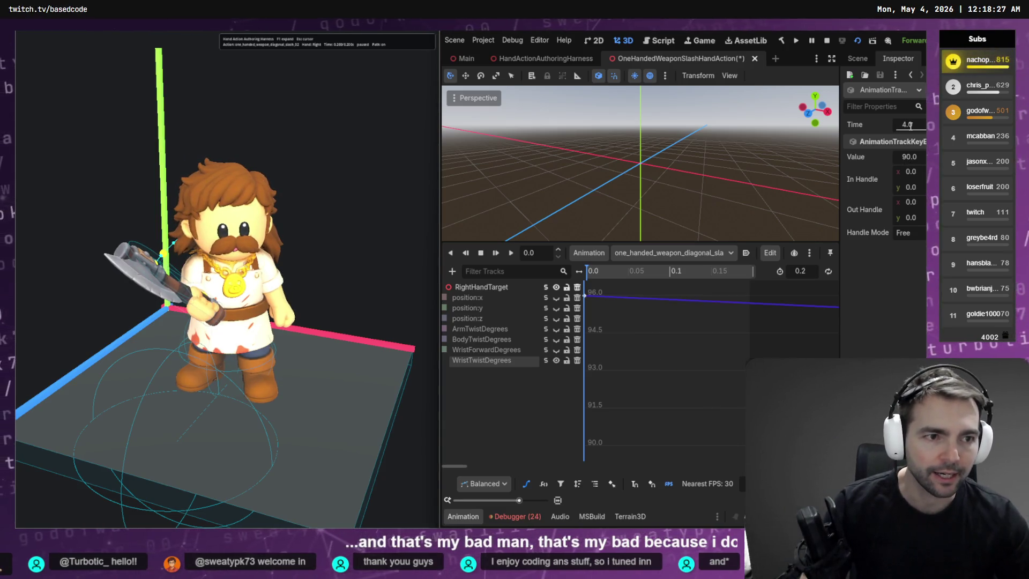
{"action": "left_click", "coordinate": [910, 125]}
{"action": "type", "text": "0.2063"}
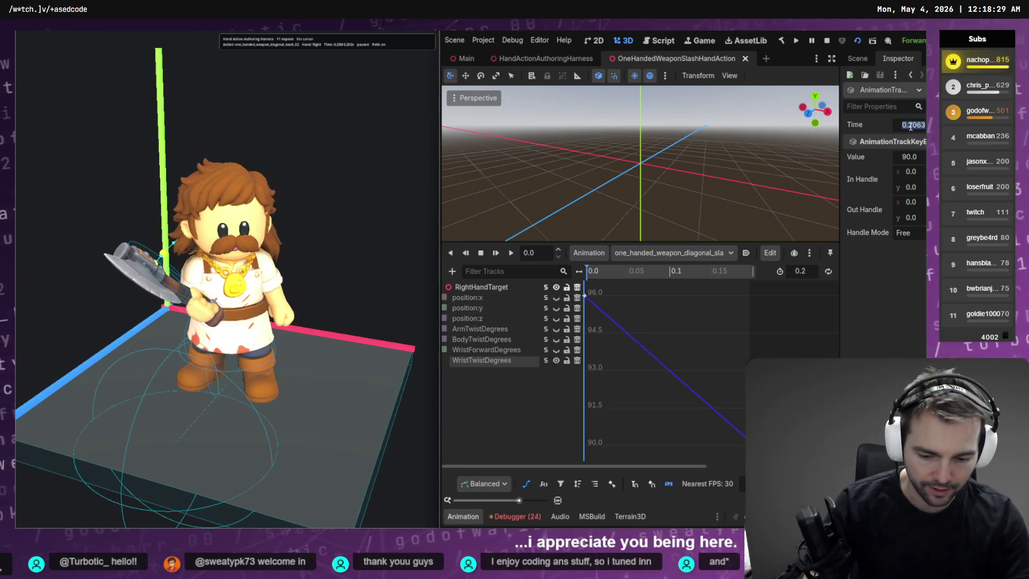
{"action": "key", "text": "Return"}
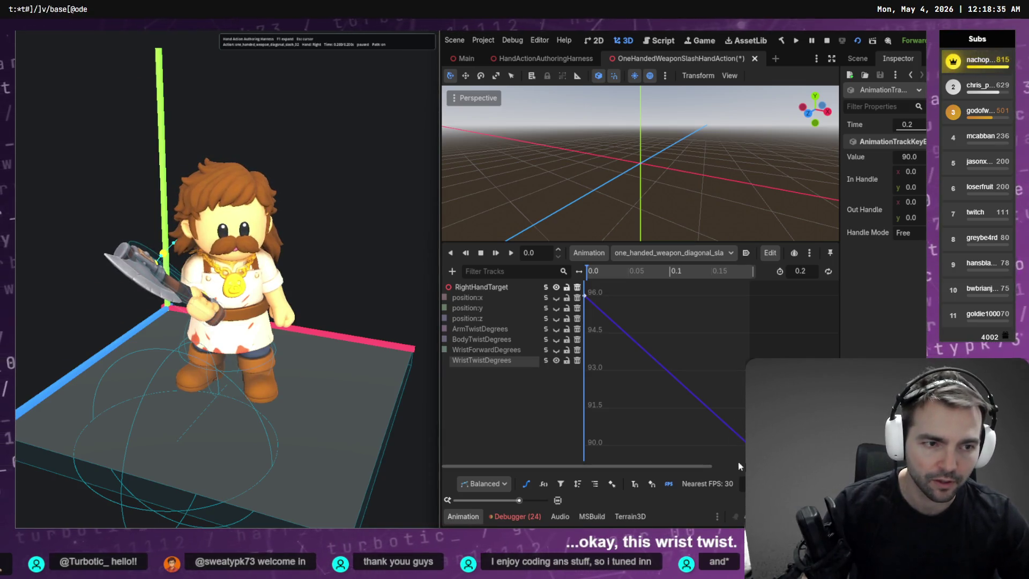
Step: Set the WristTwistDegrees key value, nudging it up to about 121 and saving
{"action": "left_click", "coordinate": [907, 125]}
{"action": "left_click", "coordinate": [916, 159]}
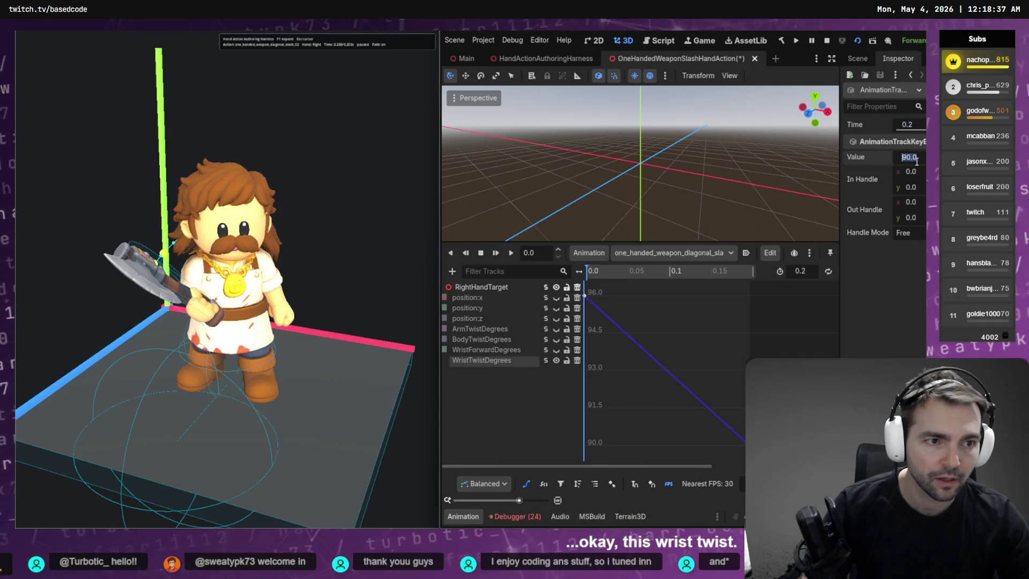
{"action": "type", "text": "190"}
{"action": "key", "text": "Return"}
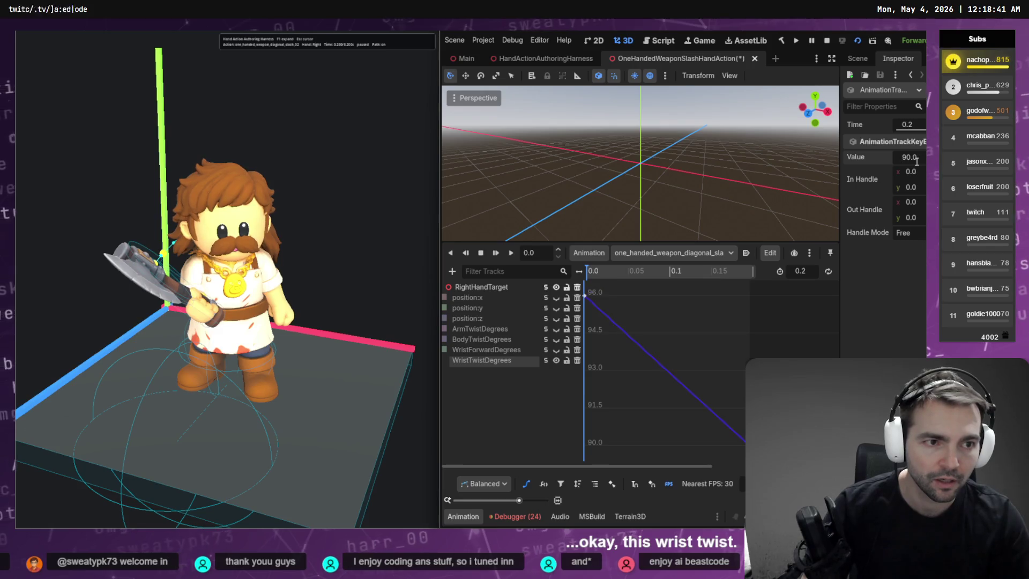
{"action": "key", "text": "Up"}
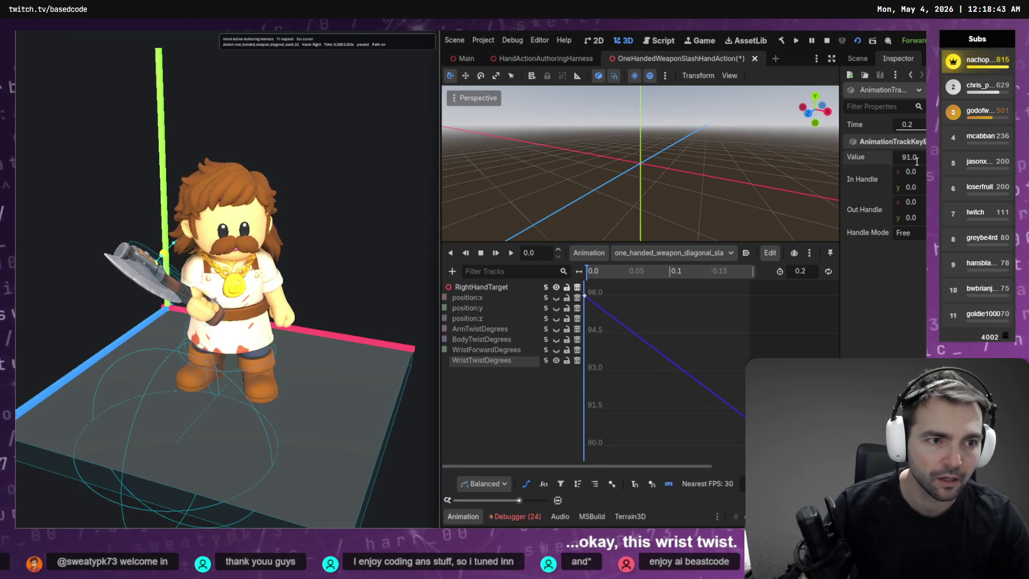
{"action": "key", "text": "Down"}
{"action": "key", "text": "Down"}
{"action": "key", "text": "Down"}
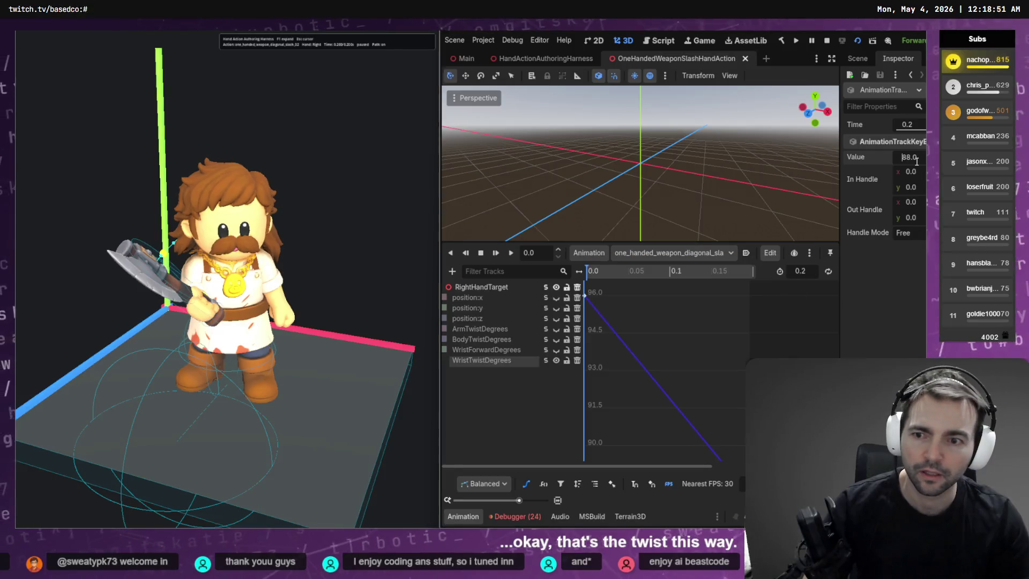
{"action": "key", "text": "ctrl+s"}
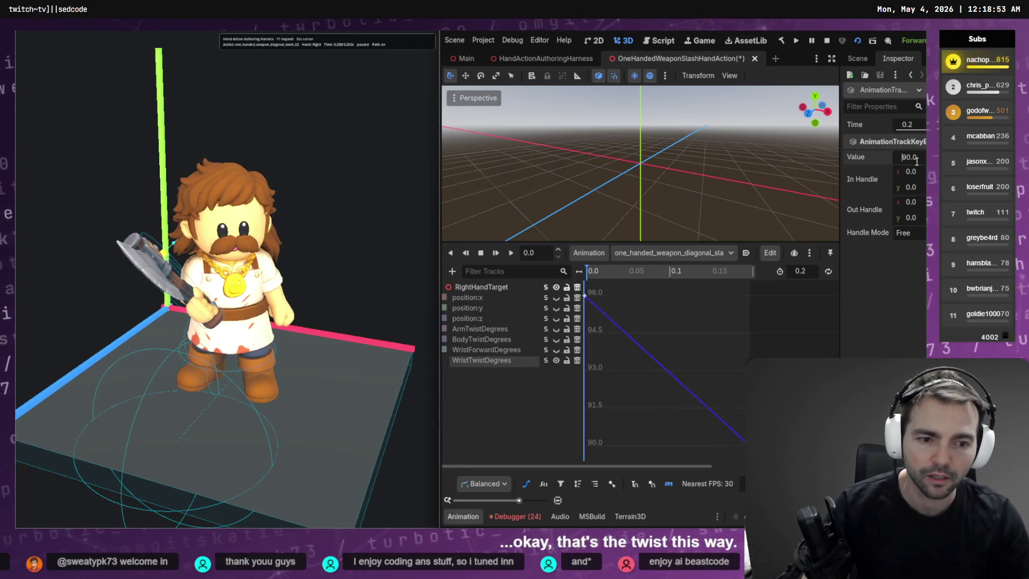
{"action": "key", "text": "ctrl+s"}
{"action": "key", "text": "ctrl+s"}
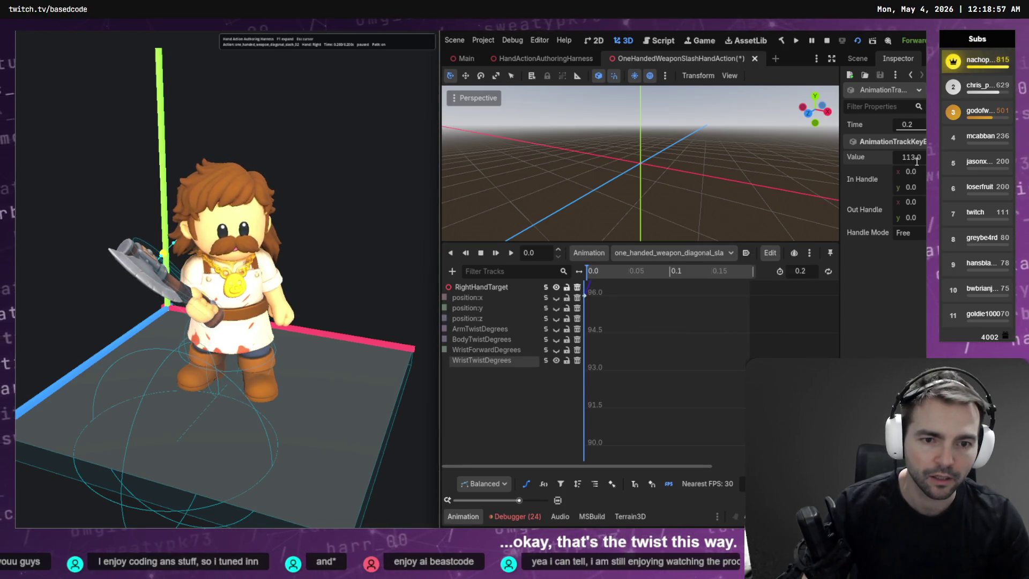
{"action": "key", "text": "Up"}
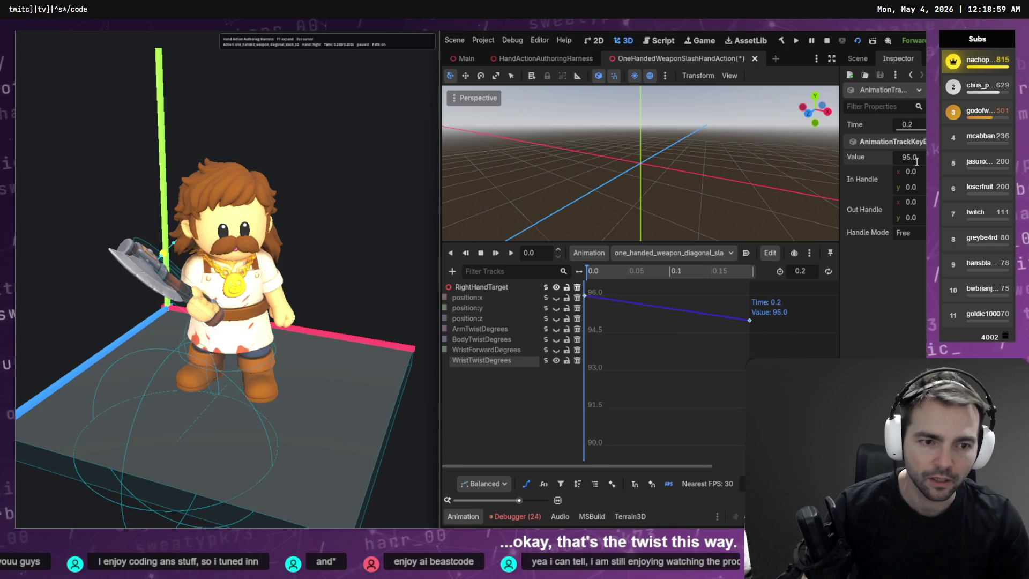
{"action": "key", "text": "ctrl+s"}
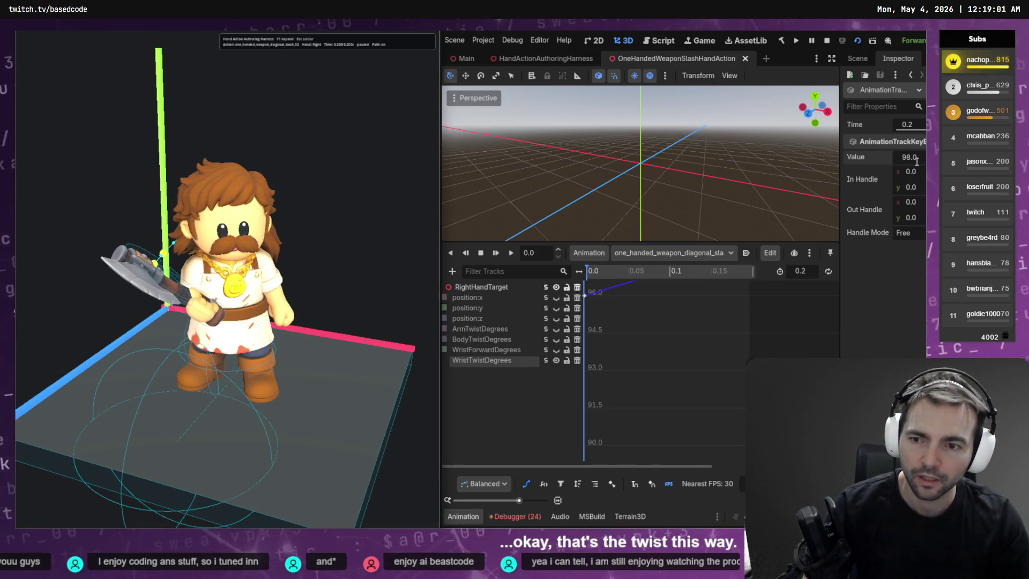
{"action": "key", "text": "Up"}
{"action": "key", "text": "Up"}
{"action": "key", "text": "Up"}
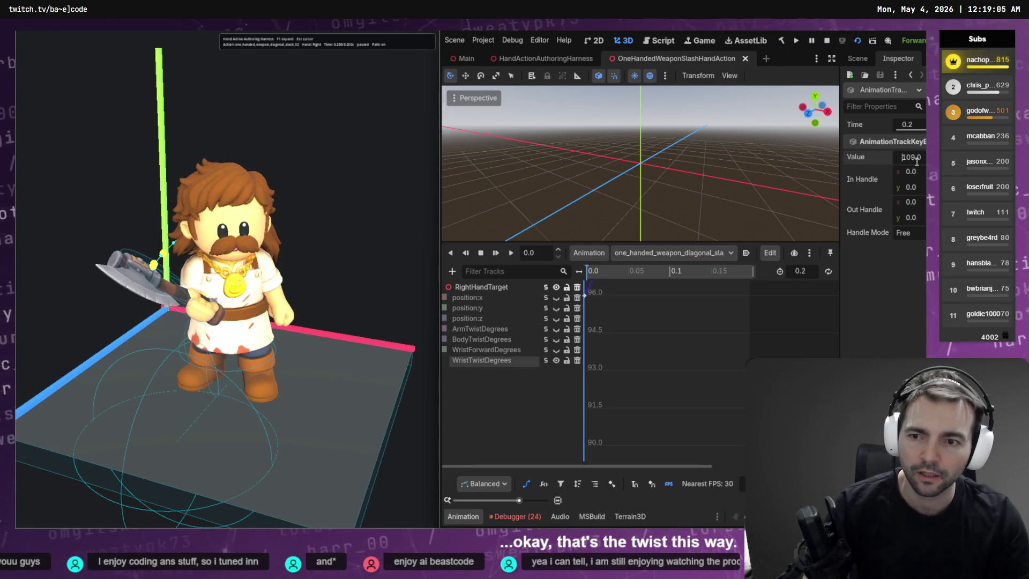
{"action": "key", "text": "Up"}
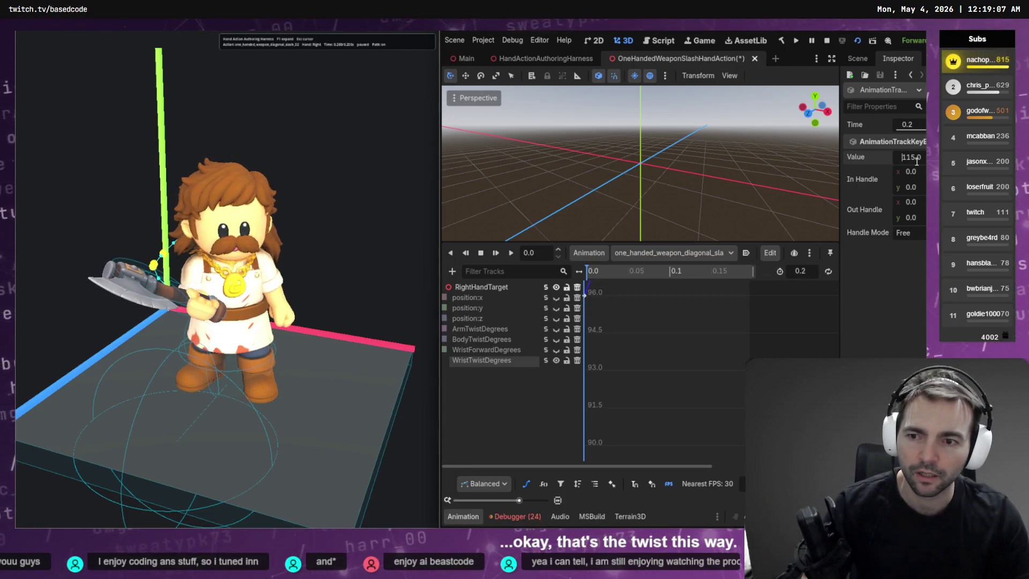
{"action": "key", "text": "ctrl+s"}
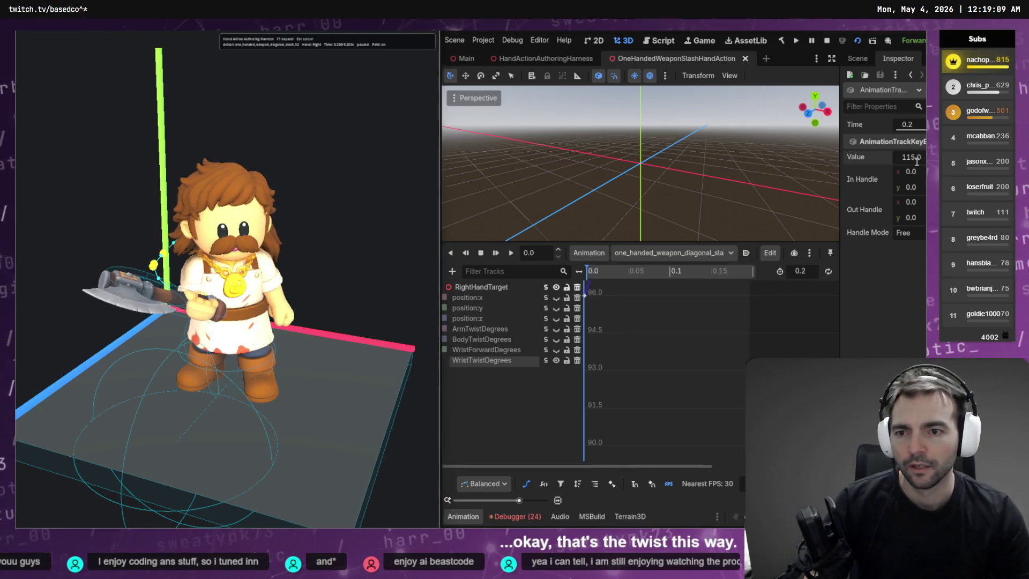
{"action": "key", "text": "Up"}
{"action": "key", "text": "Up"}
{"action": "key", "text": "ctrl+s"}
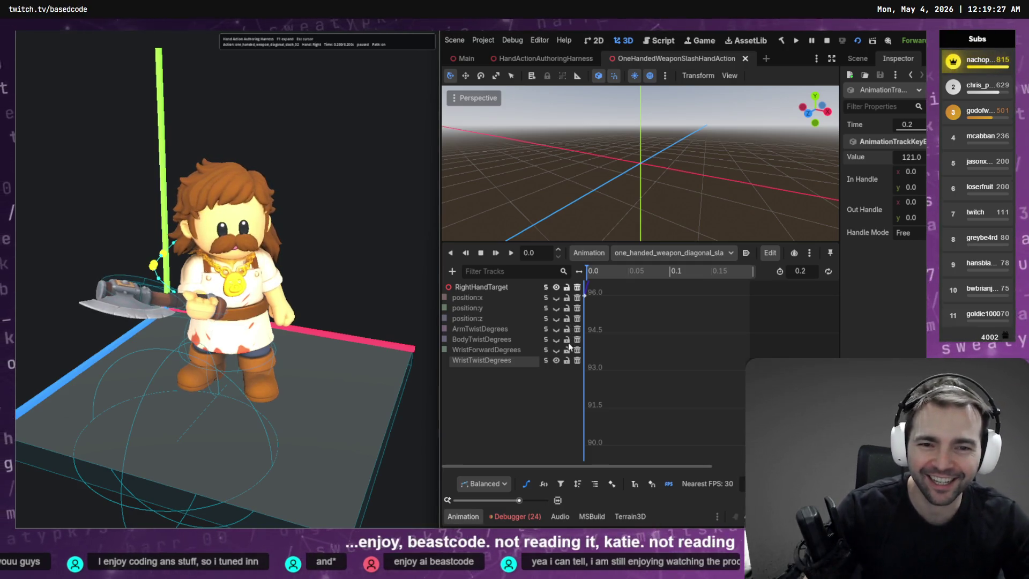
{"action": "left_click", "coordinate": [542, 351]}
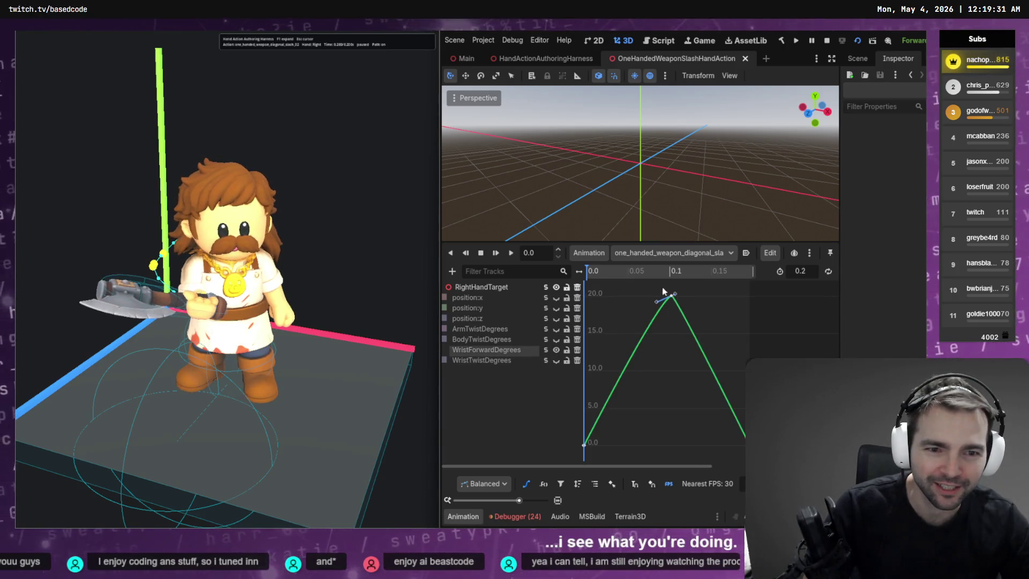
Step: Step the preview forward and try WristForwardDegrees key values 22 and 2 at 0.2 s
{"action": "left_click", "coordinate": [413, 349]}
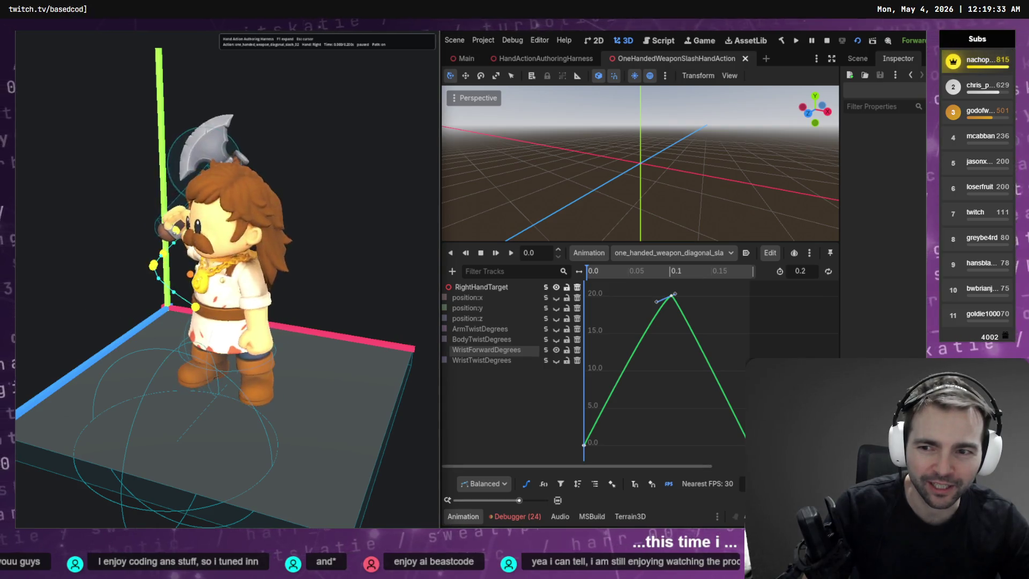
{"action": "key", "text": "Right"}
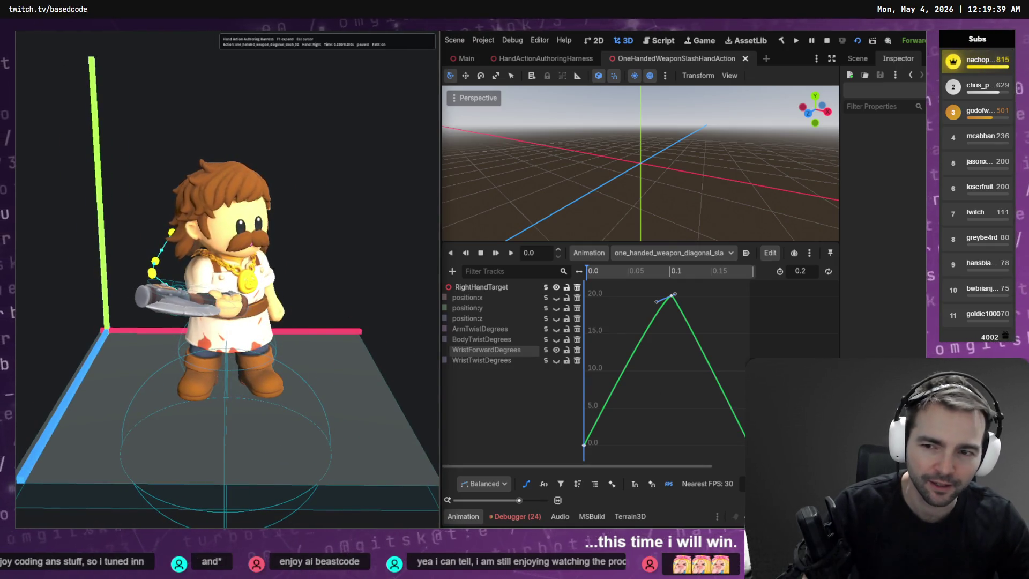
{"action": "left_click", "coordinate": [751, 444]}
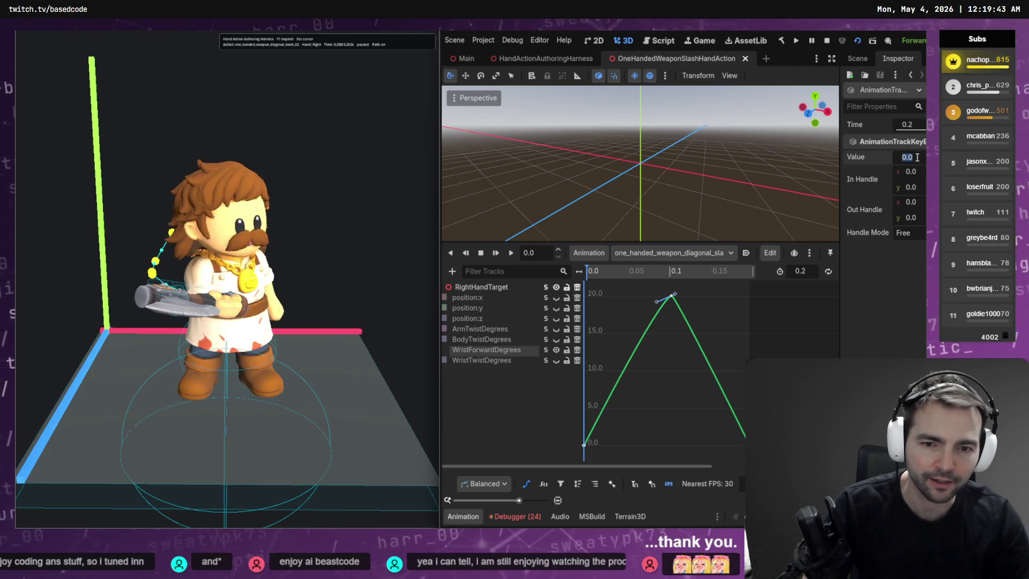
{"action": "type", "text": "102"}
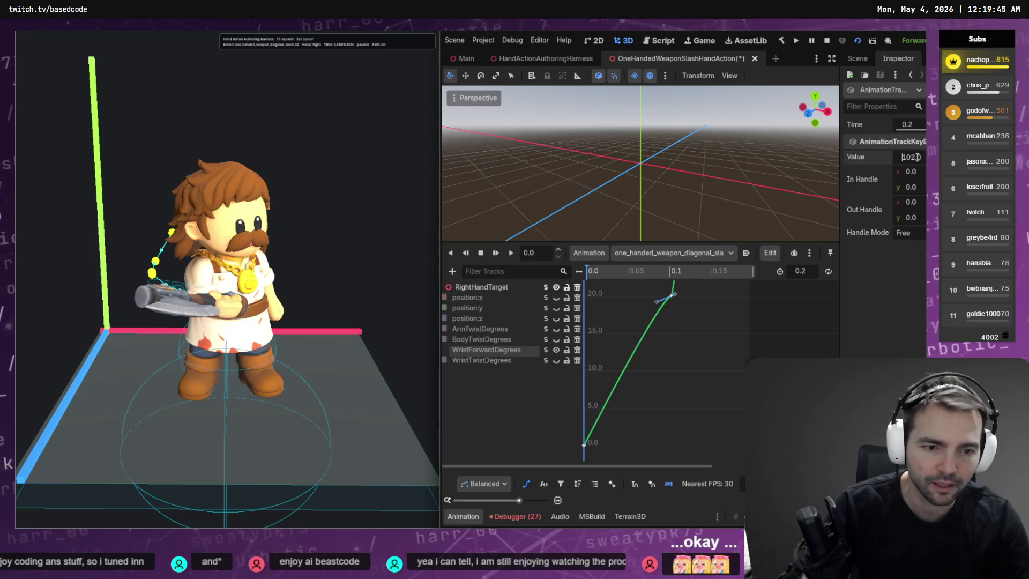
{"action": "key", "text": "ctrl+a"}
{"action": "type", "text": "22"}
{"action": "key", "text": "Return"}
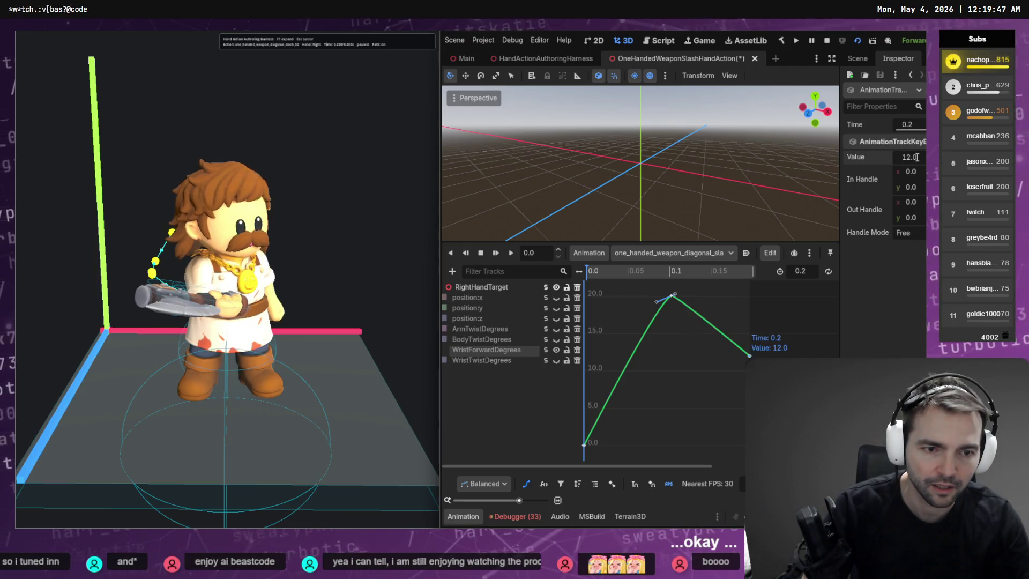
{"action": "key", "text": "Delete"}
{"action": "key", "text": "Return"}
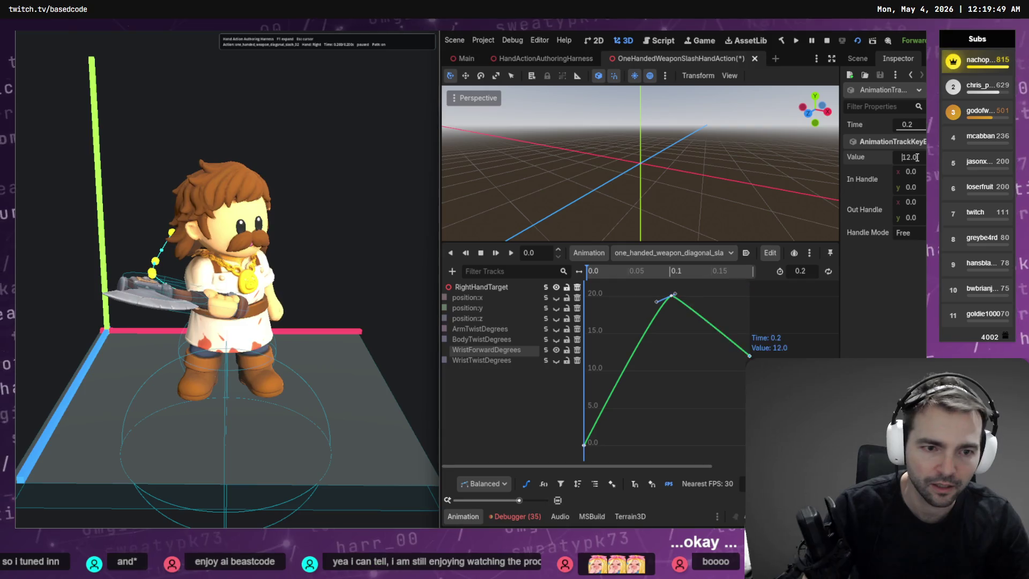
Step: Lower the WristForwardDegrees key through -18 and -38 to -48, saving along the way
{"action": "key", "text": "ctrl+a"}
{"action": "type", "text": "-18"}
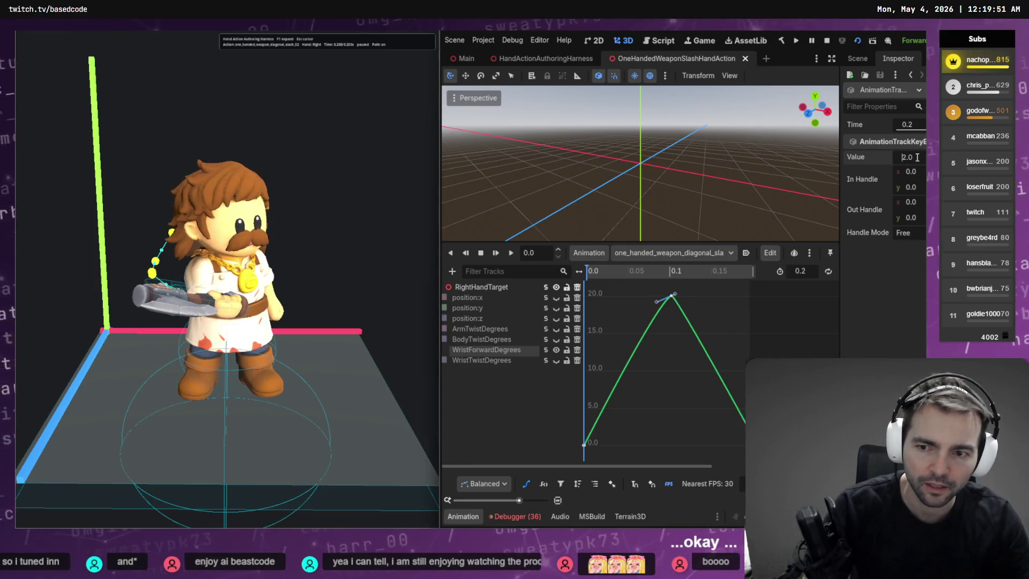
{"action": "key", "text": "Return"}
{"action": "key", "text": "ctrl+a"}
{"action": "type", "text": "-38"}
{"action": "key", "text": "Return"}
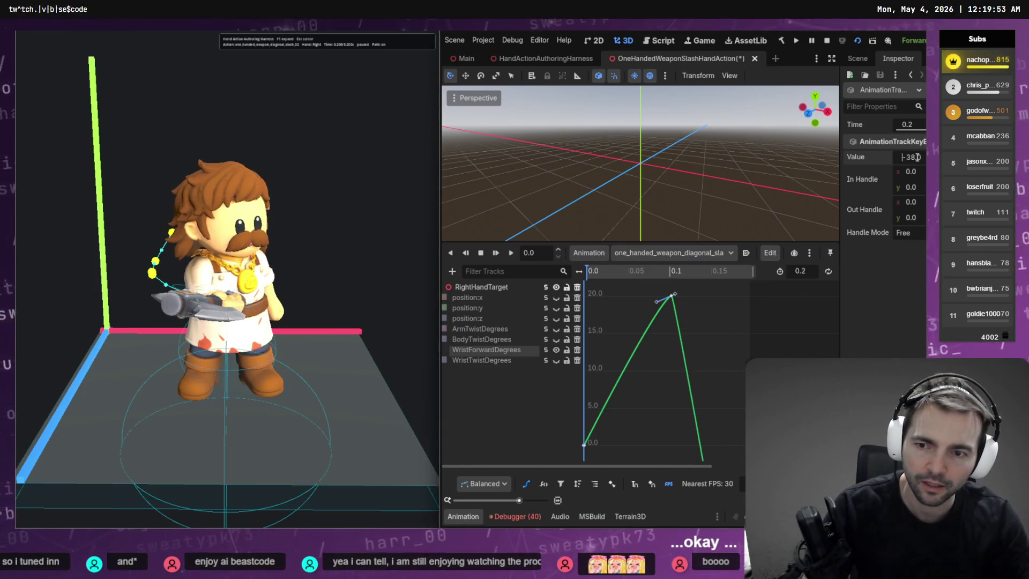
{"action": "key", "text": "ctrl+s"}
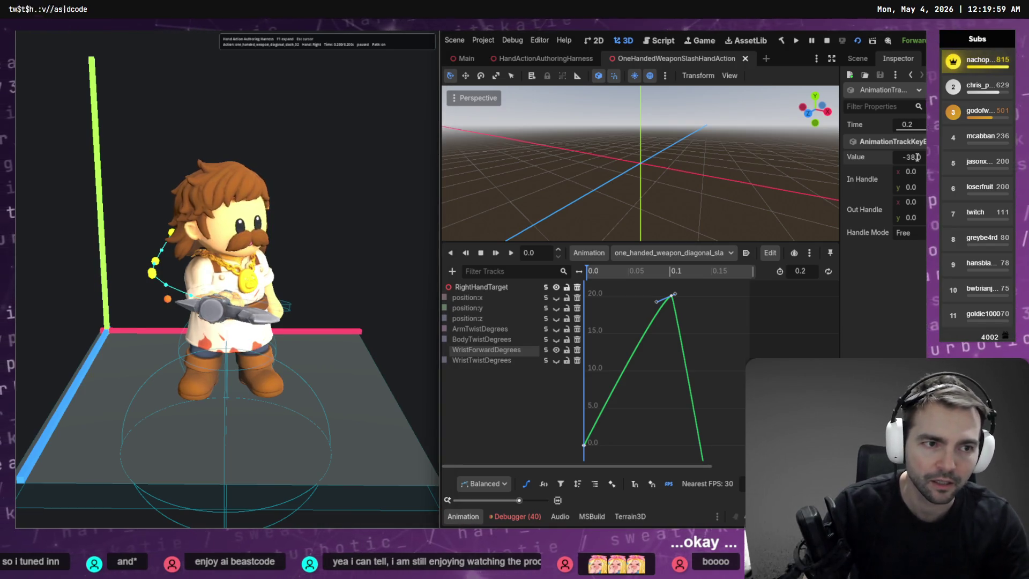
{"action": "key", "text": "ctrl+a"}
{"action": "type", "text": "-48"}
{"action": "key", "text": "Return"}
{"action": "key", "text": "ctrl+s"}
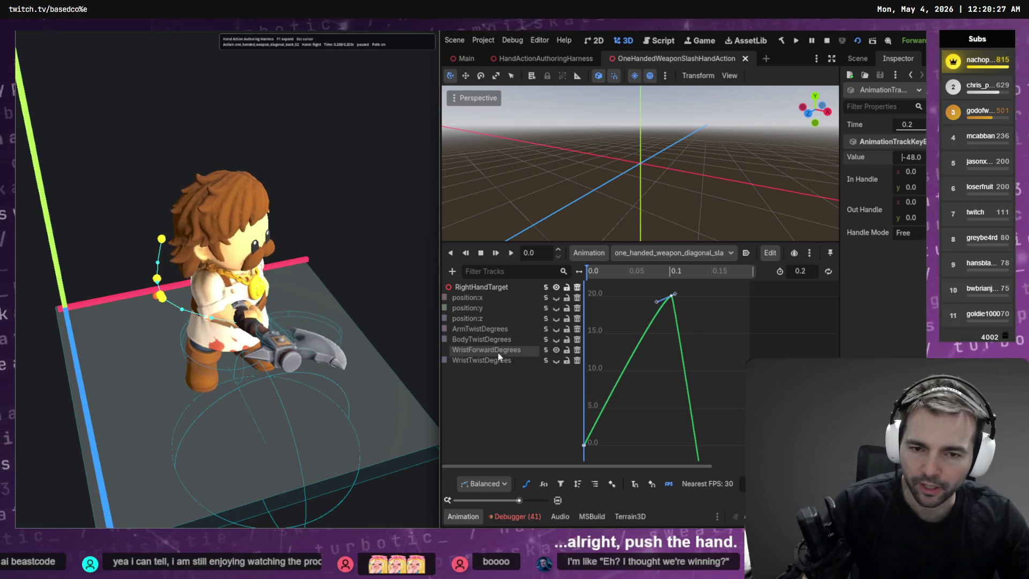
Step: Push the position:z key at 0.2 to 10.483, then 3.483 and 2.483, saving
{"action": "left_click", "coordinate": [543, 320]}
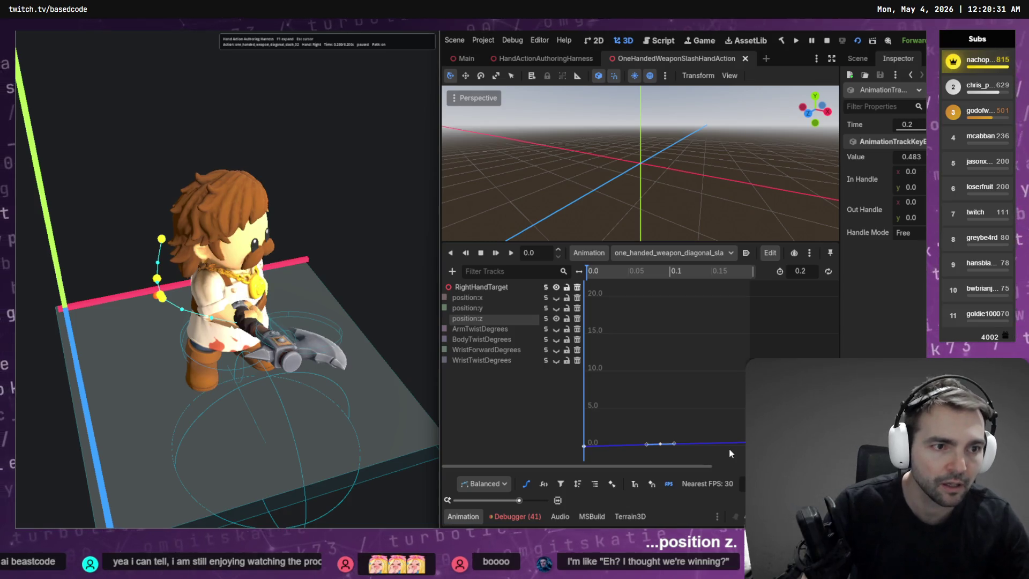
{"action": "left_click", "coordinate": [913, 158]}
{"action": "type", "text": "10.483"}
{"action": "key", "text": "Return"}
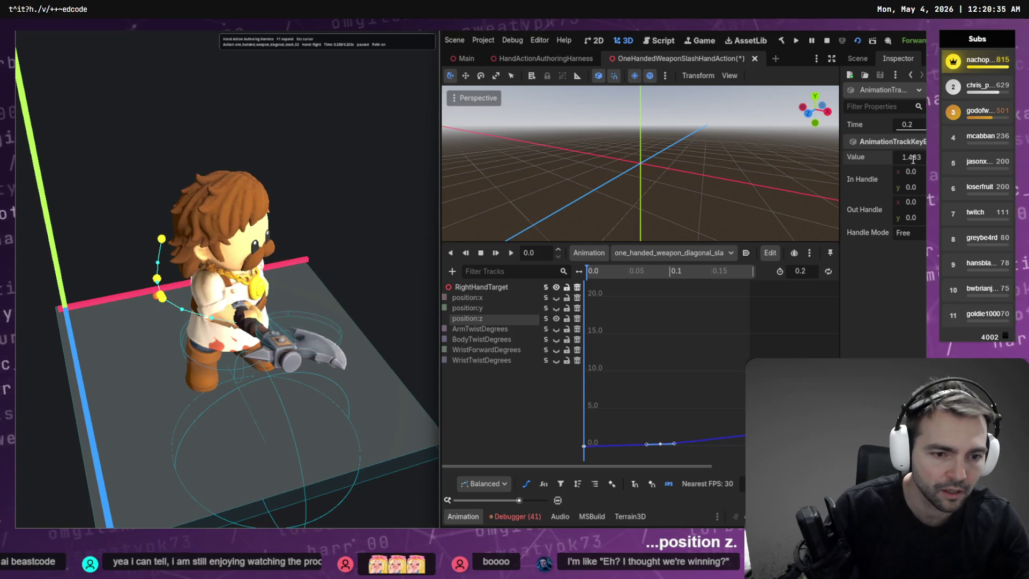
{"action": "key", "text": "Return"}
{"action": "key", "text": "ctrl+s"}
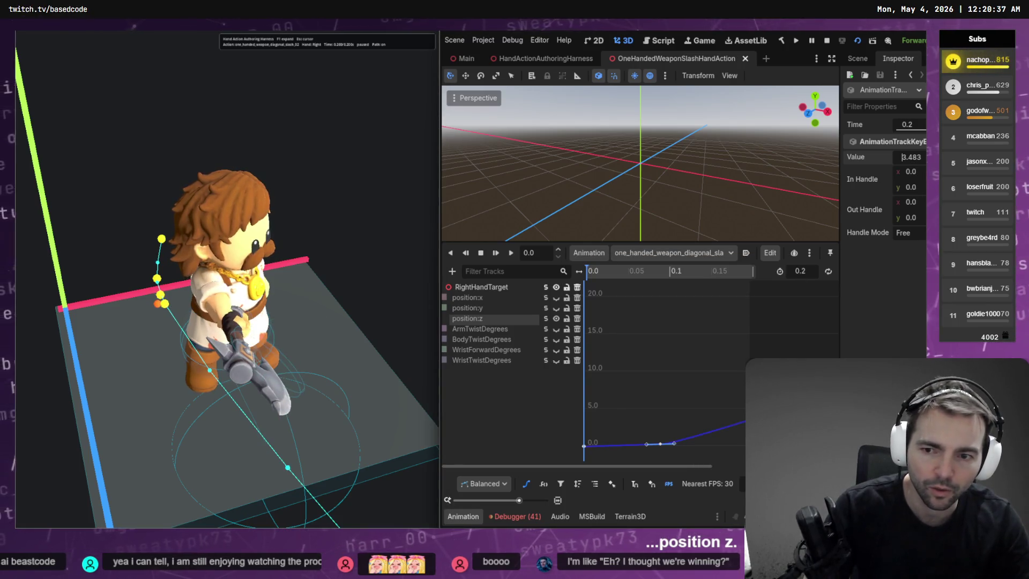
{"action": "type", "text": "2.483"}
{"action": "key", "text": "Return"}
{"action": "key", "text": "ctrl+s"}
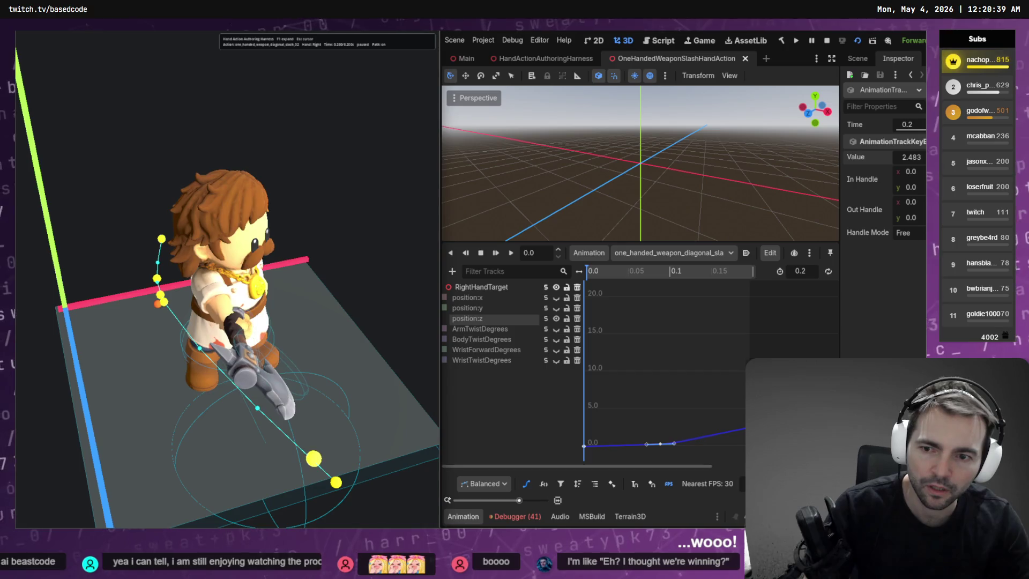
Step: Lower the position:z key to 1.483, then back to 0.483
{"action": "type", "text": "1.483"}
{"action": "key", "text": "Return"}
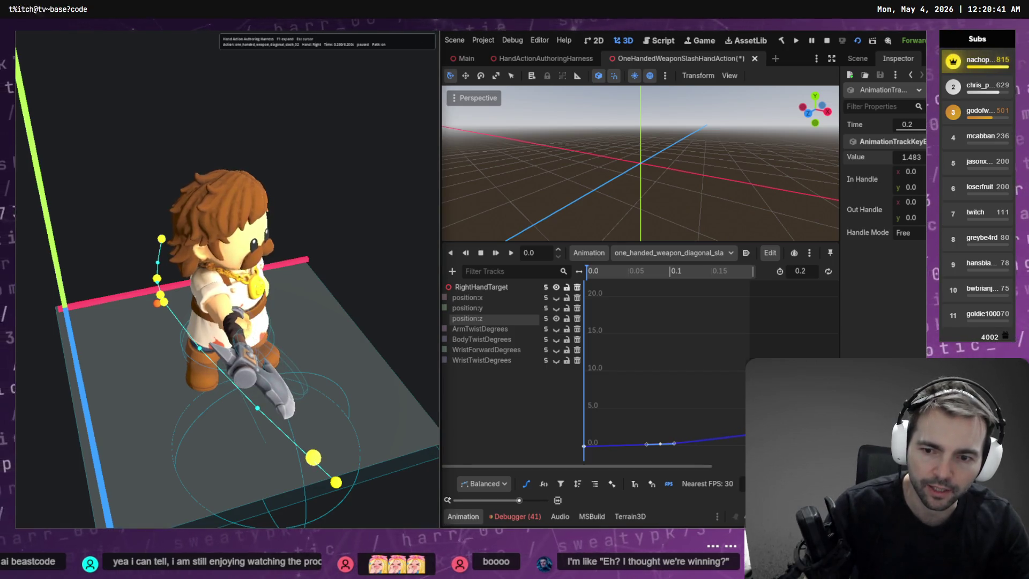
{"action": "key", "text": "ctrl+s"}
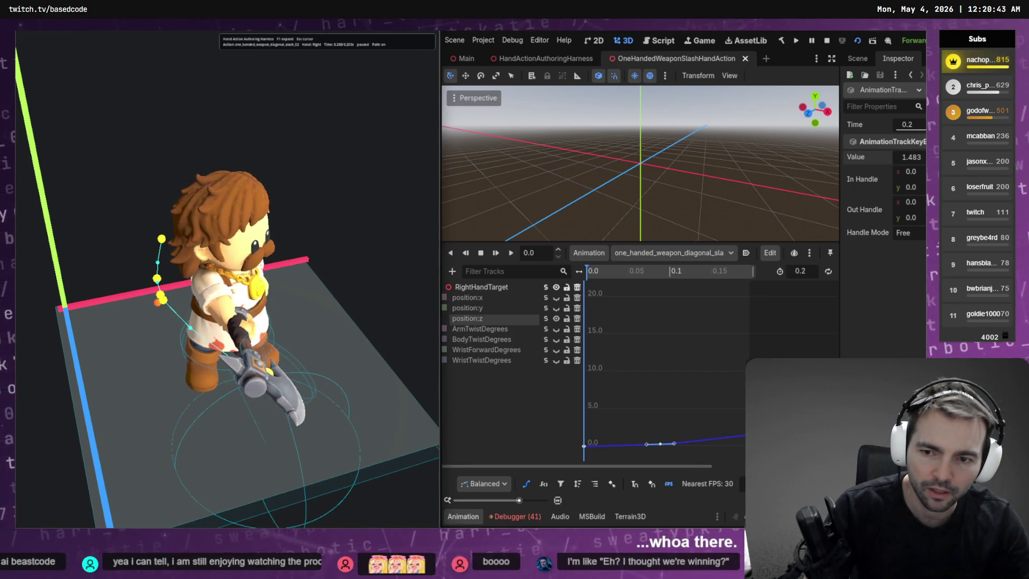
{"action": "key", "text": "Delete"}
{"action": "type", "text": "0"}
{"action": "key", "text": "Return"}
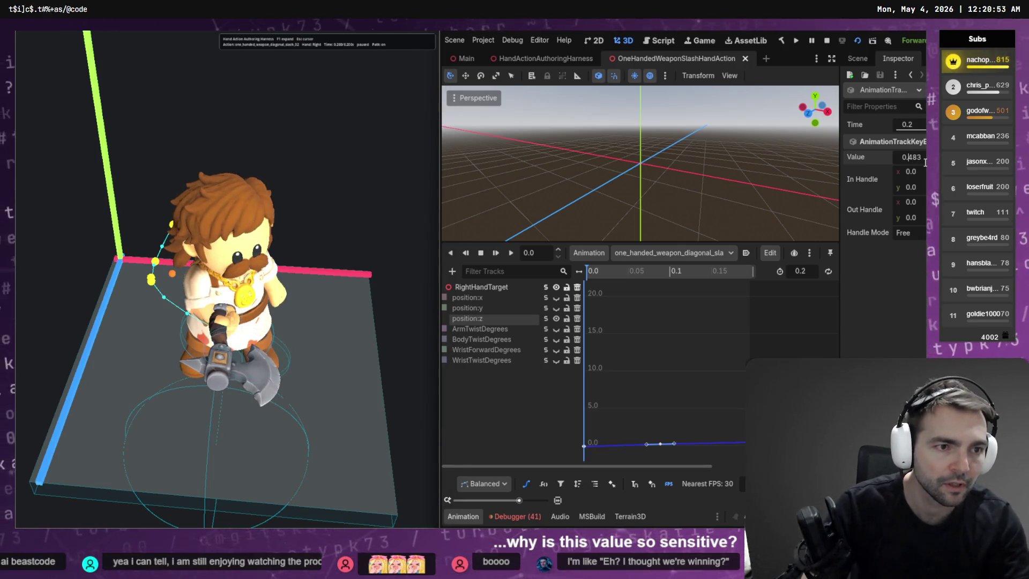
Step: Set the position:z key at 0.2 through 1.2 and 1.1 to 1.0, then preview the right hand
{"action": "key", "text": "ctrl+s"}
{"action": "type", "text": "0.8"}
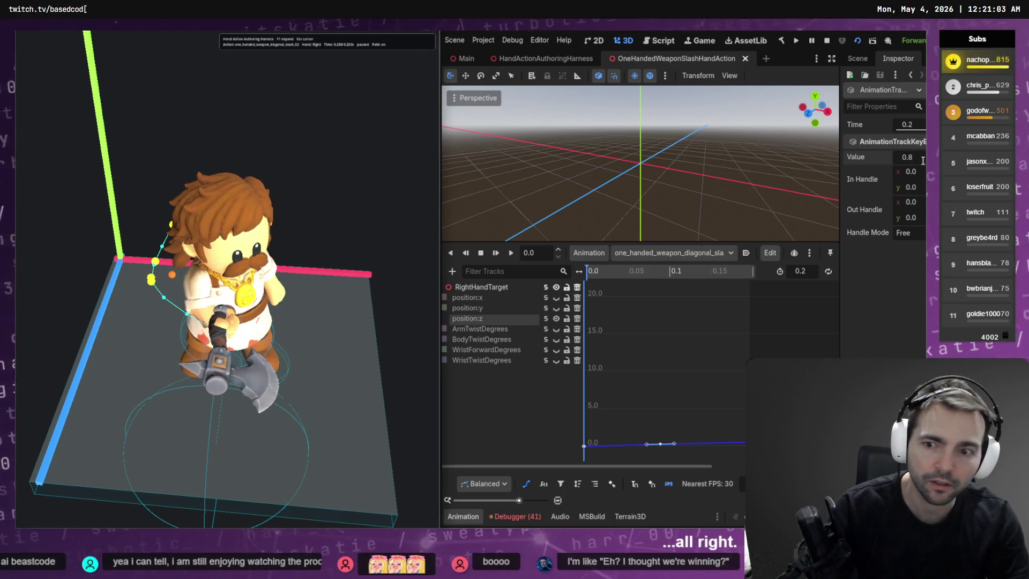
{"action": "key", "text": "ctrl+s"}
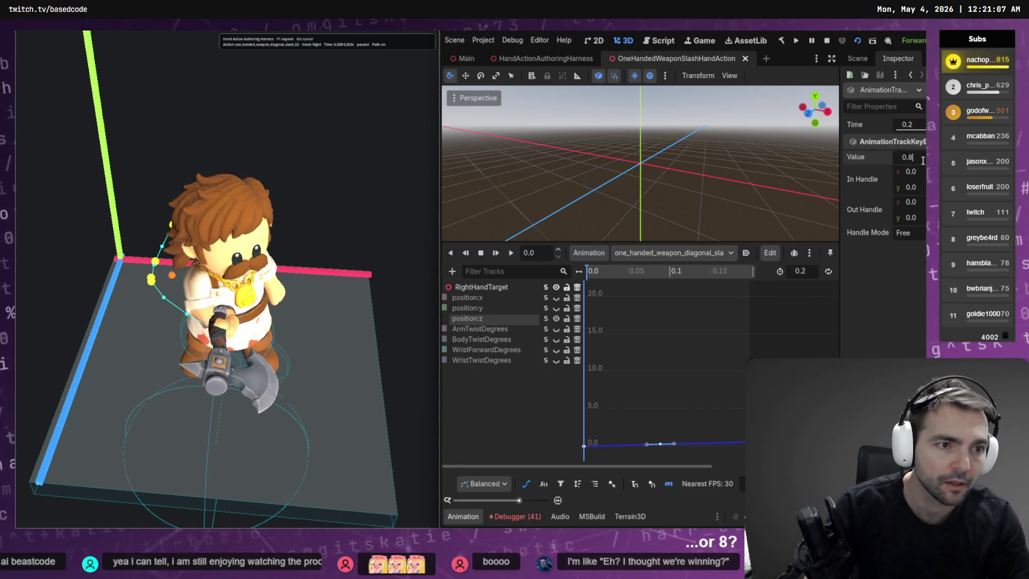
{"action": "type", "text": "1"}
{"action": "key", "text": "ctrl+s"}
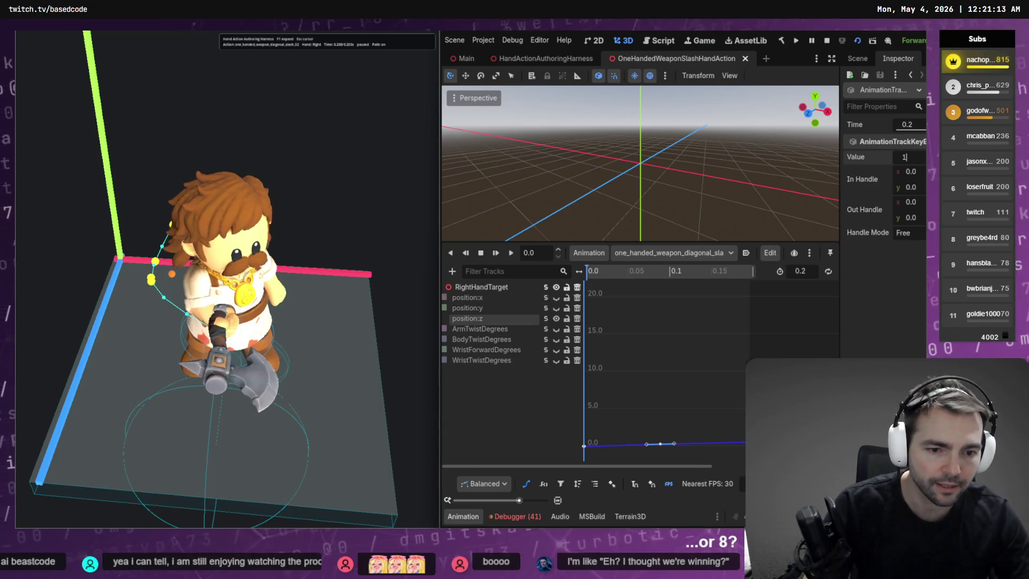
{"action": "key", "text": "Return"}
{"action": "left_click", "coordinate": [741, 448]}
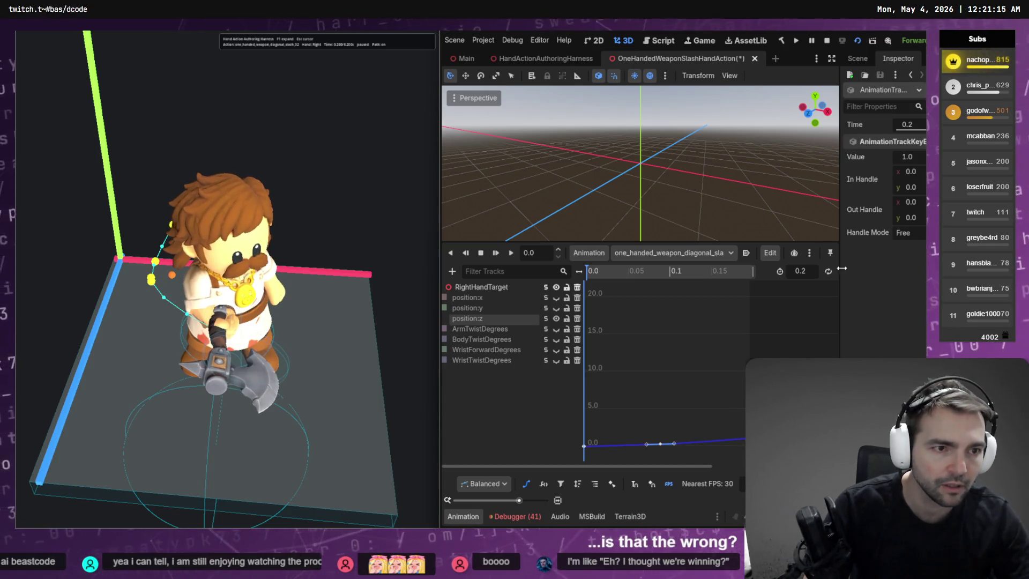
{"action": "left_click", "coordinate": [914, 157]}
{"action": "key", "text": "ctrl+s"}
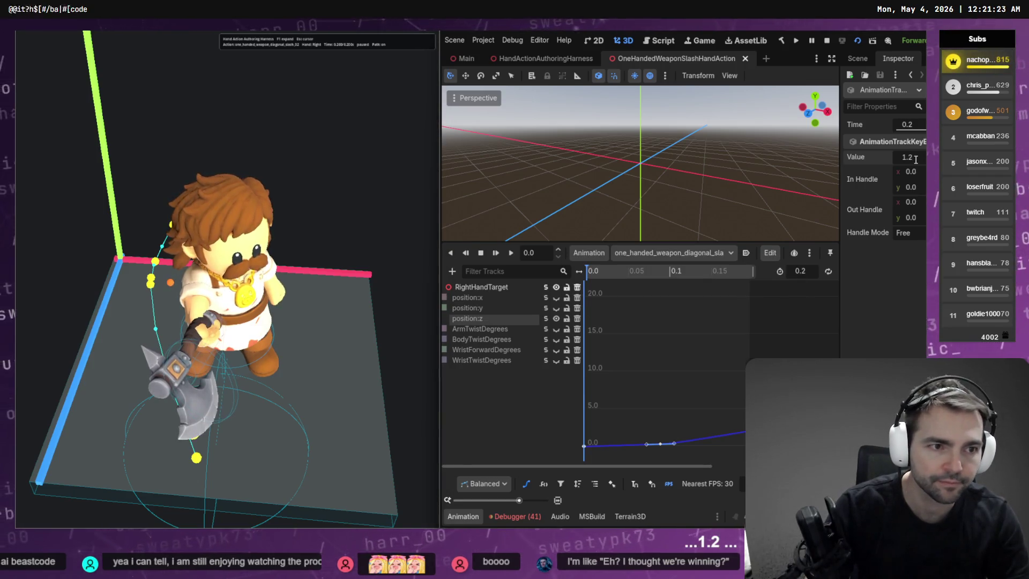
{"action": "key", "text": "Return"}
{"action": "key", "text": "ctrl+s"}
{"action": "type", "text": "1.1"}
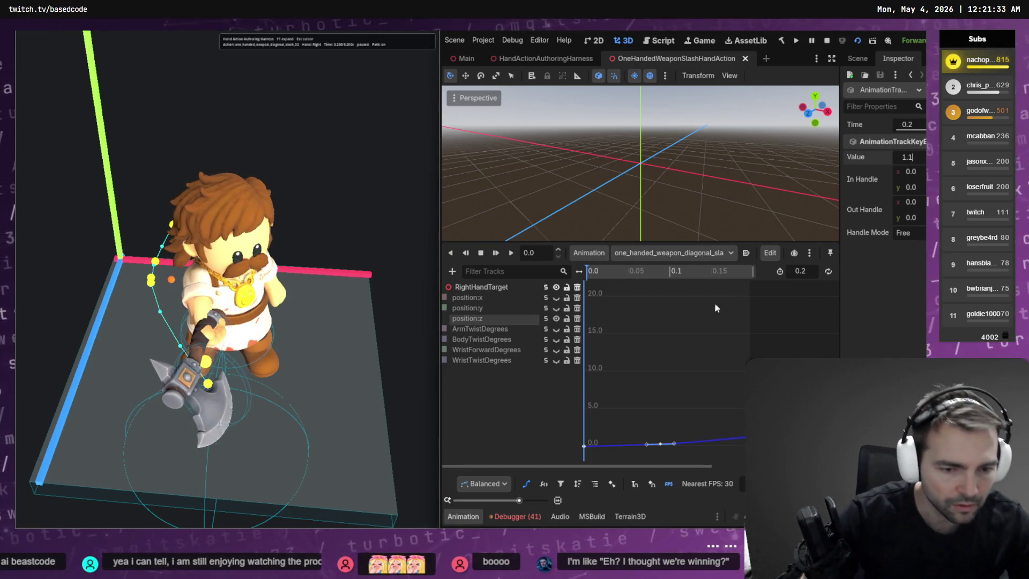
{"action": "key", "text": "Return"}
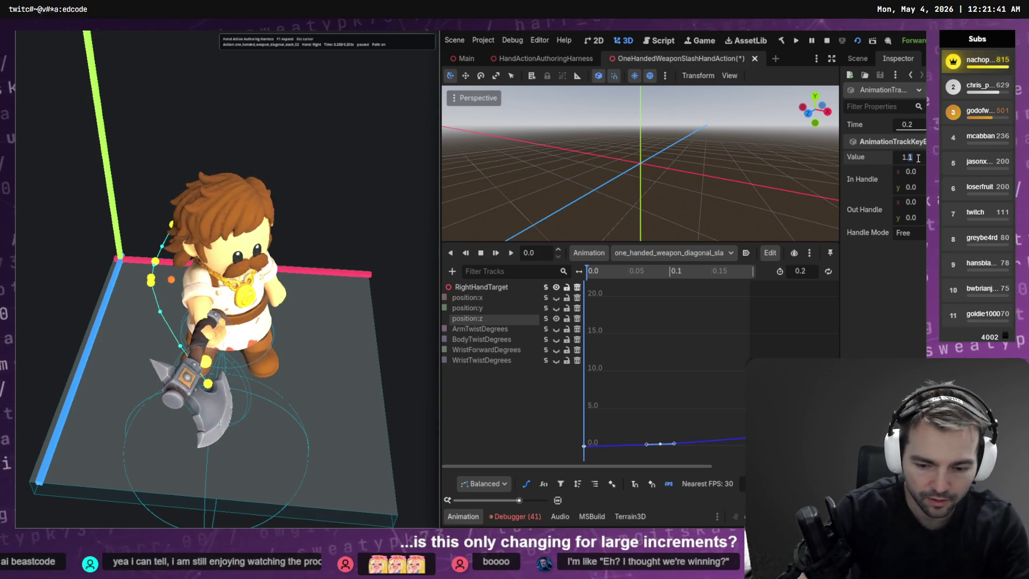
{"action": "key", "text": "ctrl+z"}
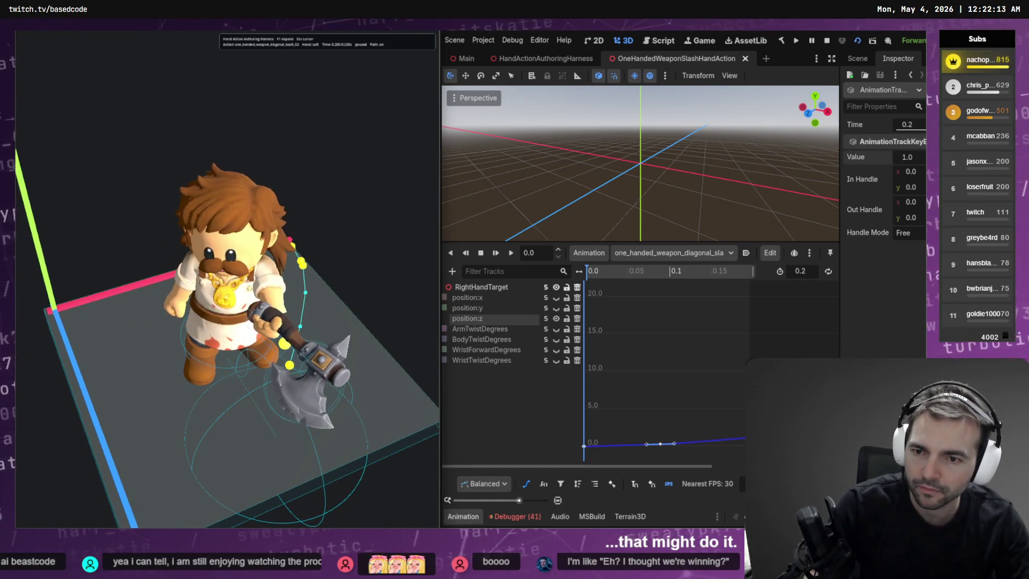
{"action": "key", "text": "h"}
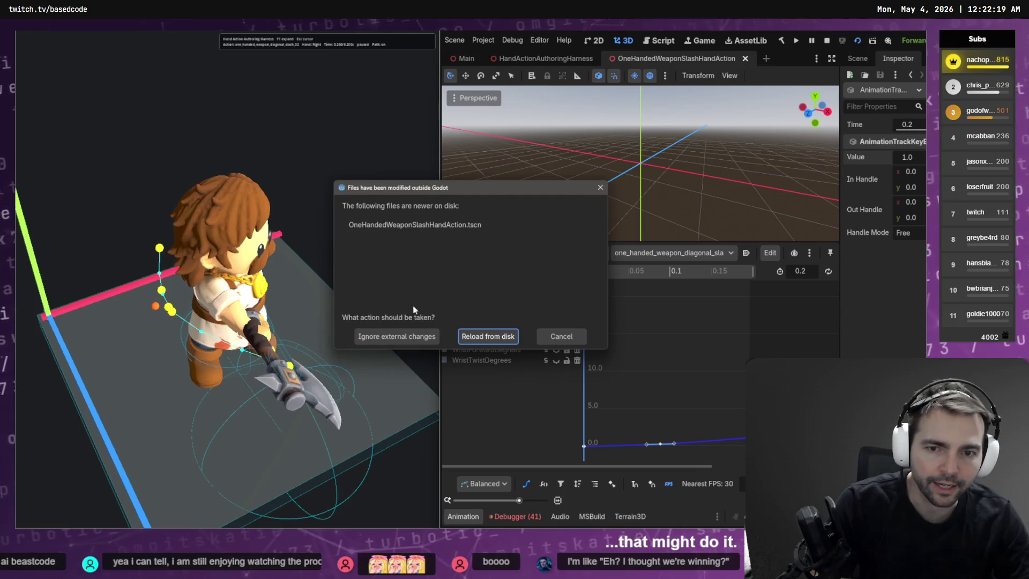
Step: Reload the changed scene, play one_handed_weapon_diagonal_slash_02_right in the preview, then switch to Codex
{"action": "left_click", "coordinate": [482, 337]}
{"action": "left_click", "coordinate": [673, 252]}
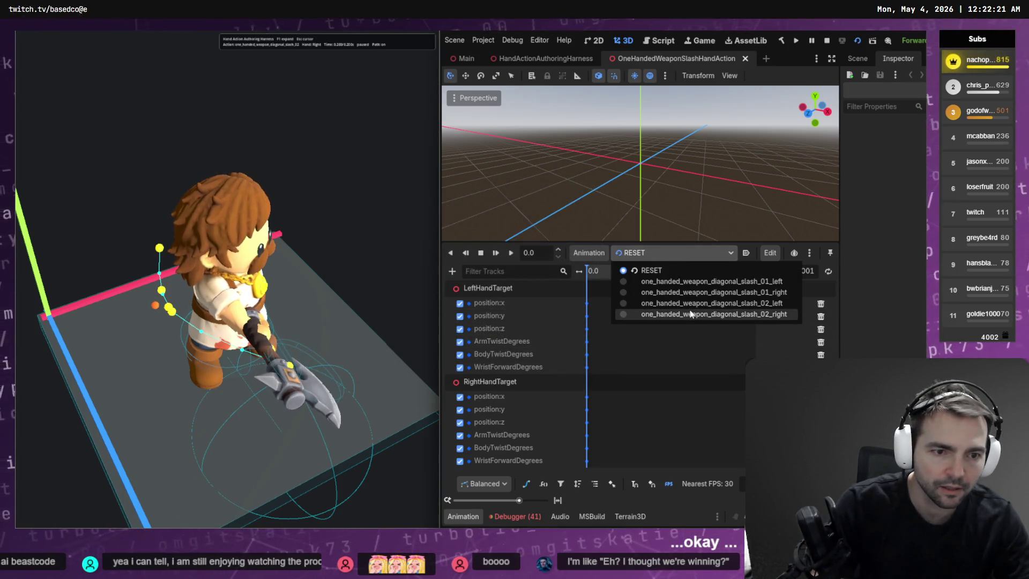
{"action": "left_click", "coordinate": [686, 312]}
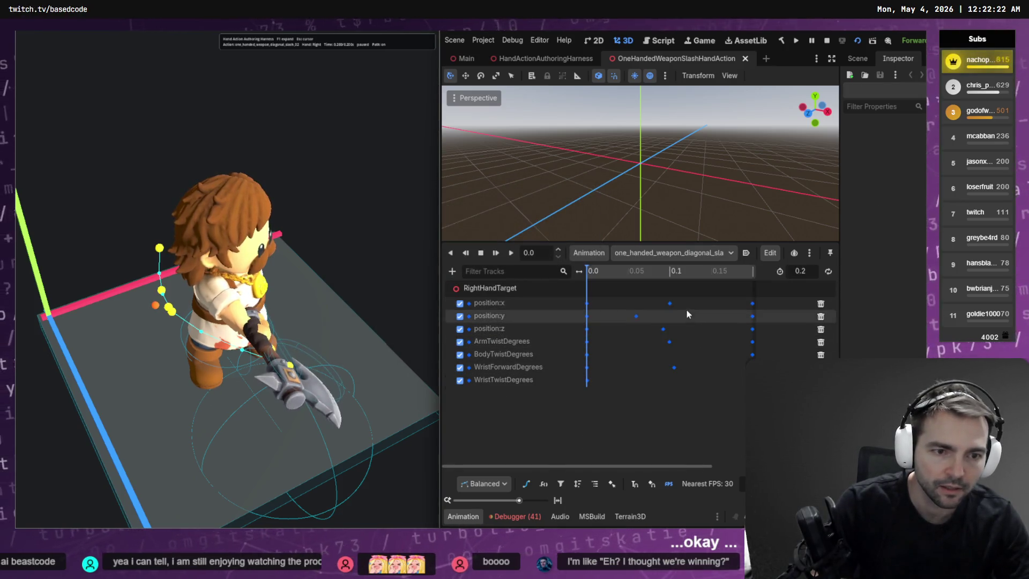
{"action": "left_click", "coordinate": [384, 294]}
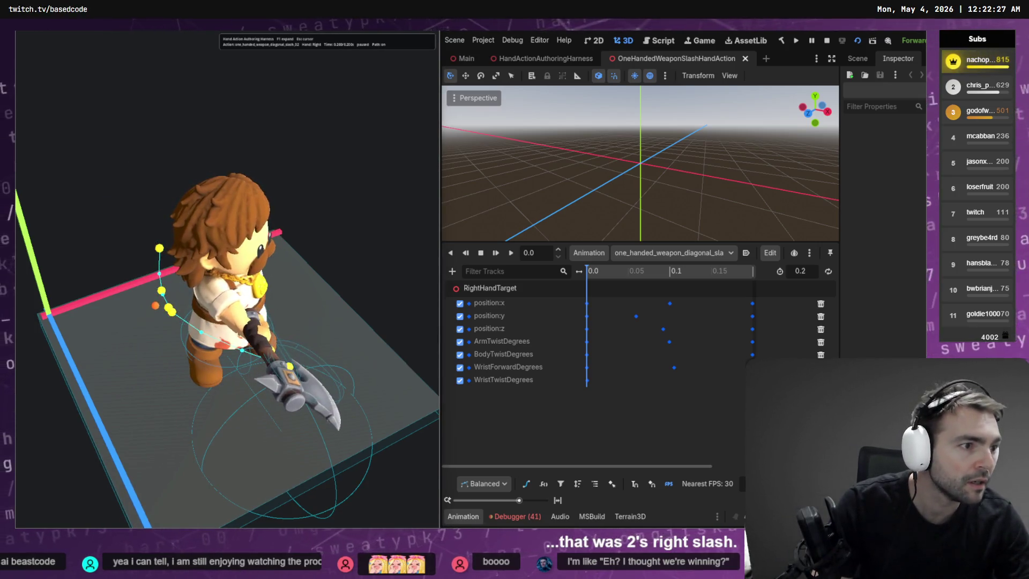
{"action": "key", "text": "alt+Tab"}
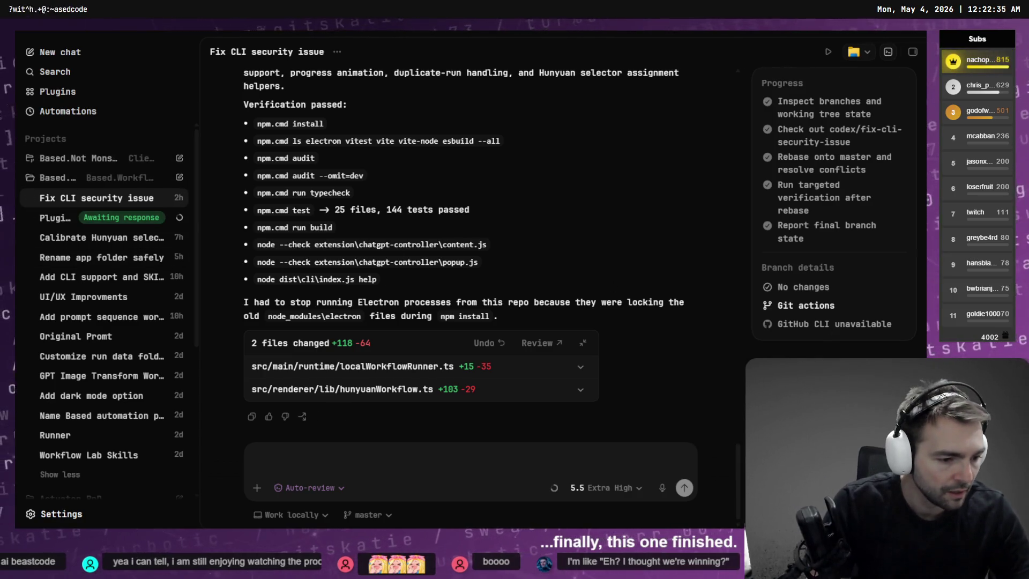
Step: Open Character Rigging & IK, review its plan and approve copying slash 02's motion into slash 01
{"action": "left_click", "coordinate": [88, 161]}
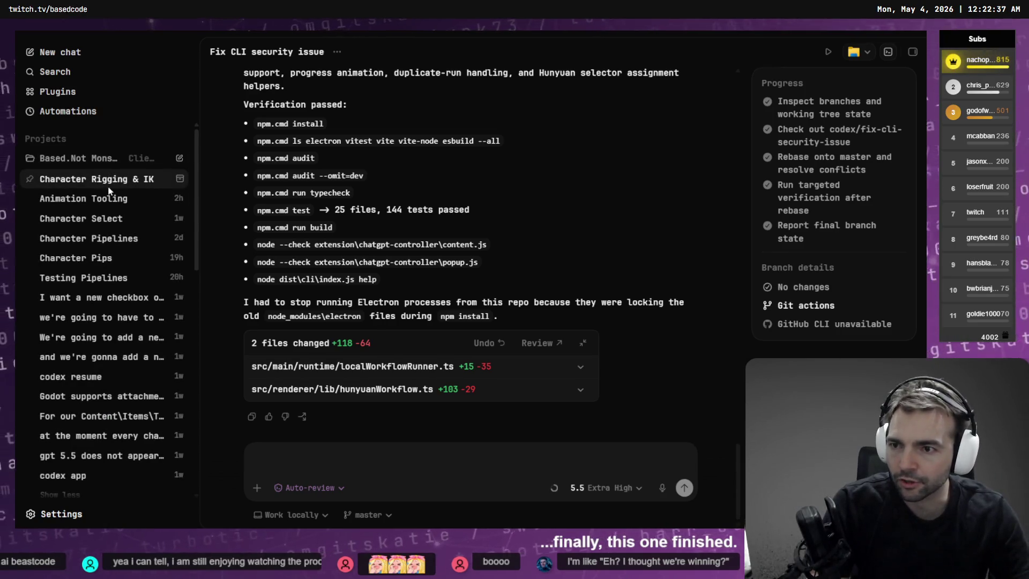
{"action": "left_click", "coordinate": [110, 185]}
{"action": "scroll", "coordinate": [409, 214], "scroll_direction": "up", "scroll_amount": 6}
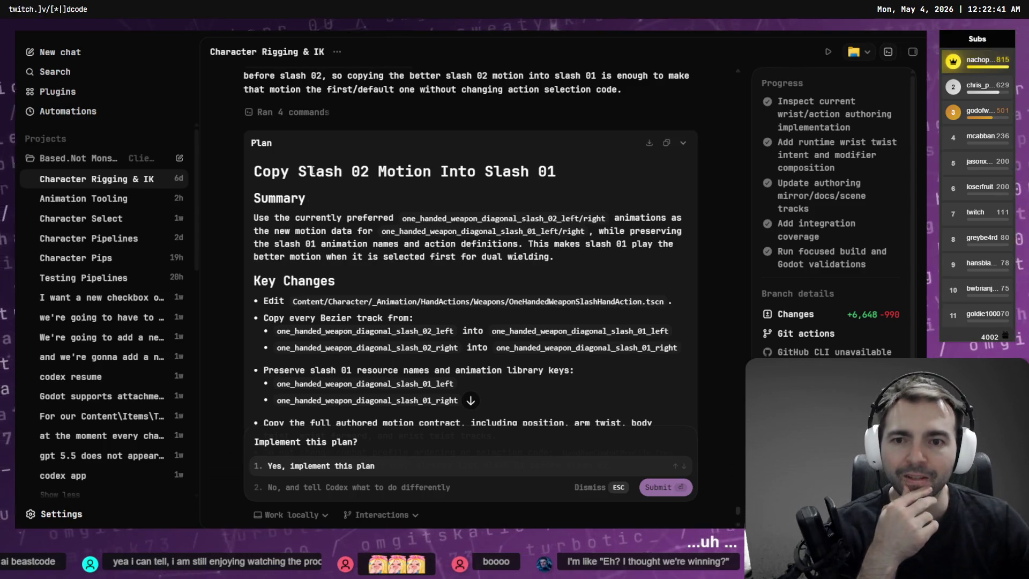
{"action": "scroll", "coordinate": [410, 209], "scroll_direction": "down", "scroll_amount": 5}
{"action": "scroll", "coordinate": [410, 186], "scroll_direction": "down", "scroll_amount": 1}
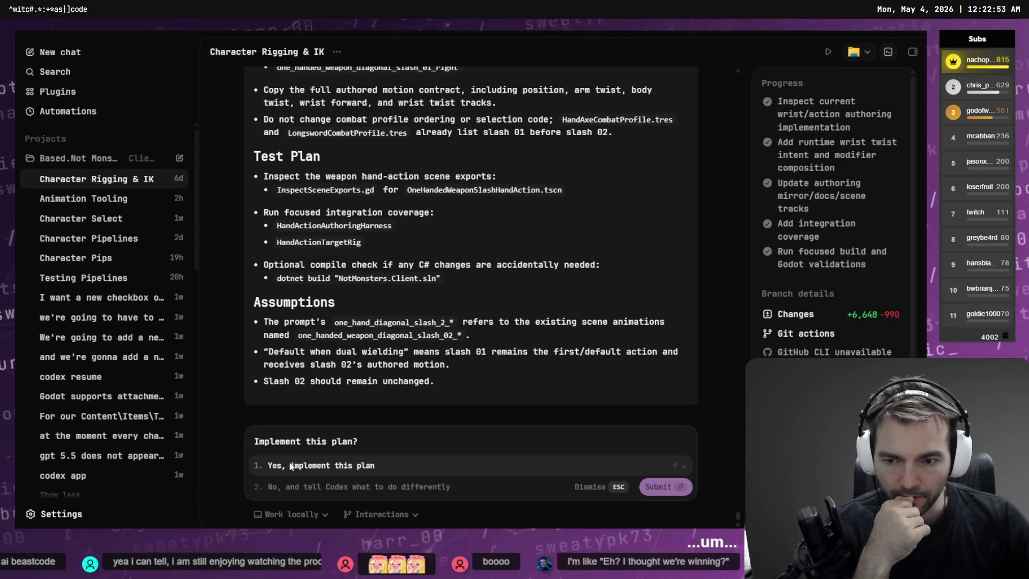
{"action": "left_click", "coordinate": [292, 466]}
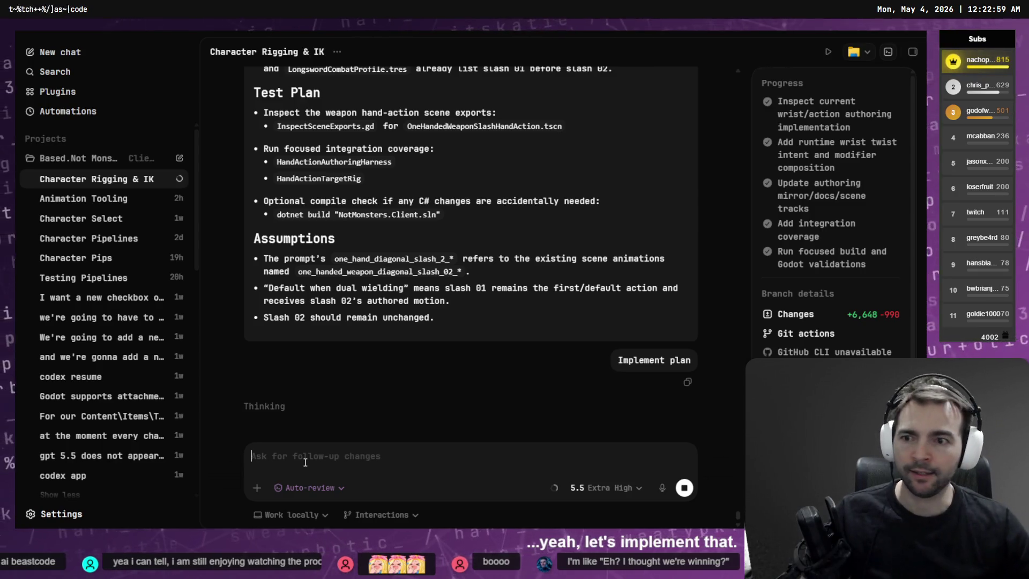
Step: Open the Animation Tooling chat in the Codex sidebar
{"action": "left_click", "coordinate": [108, 200]}
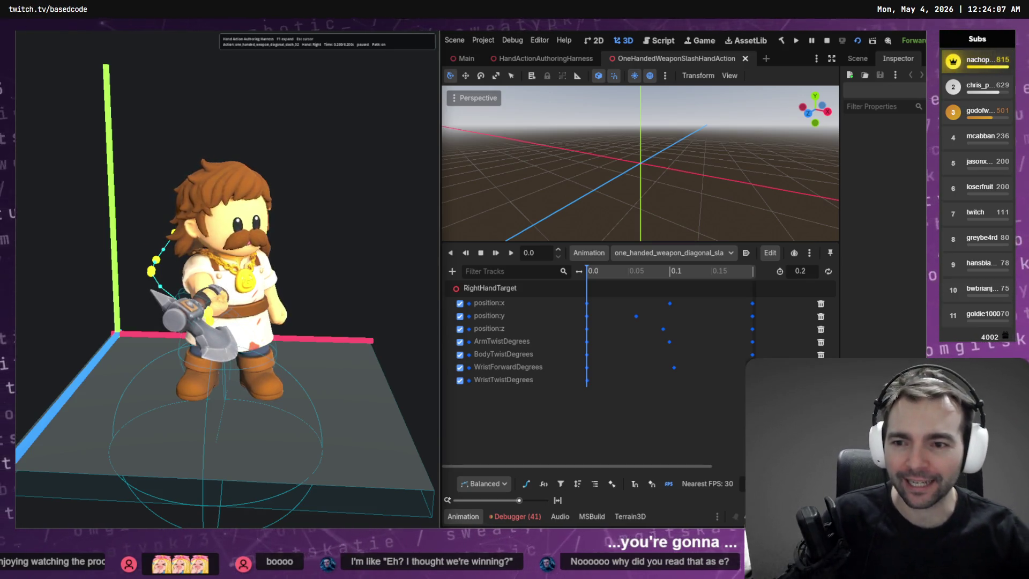
Step: Play and pause the diagonal slash in the harness, then return to Codex
{"action": "key", "text": "space"}
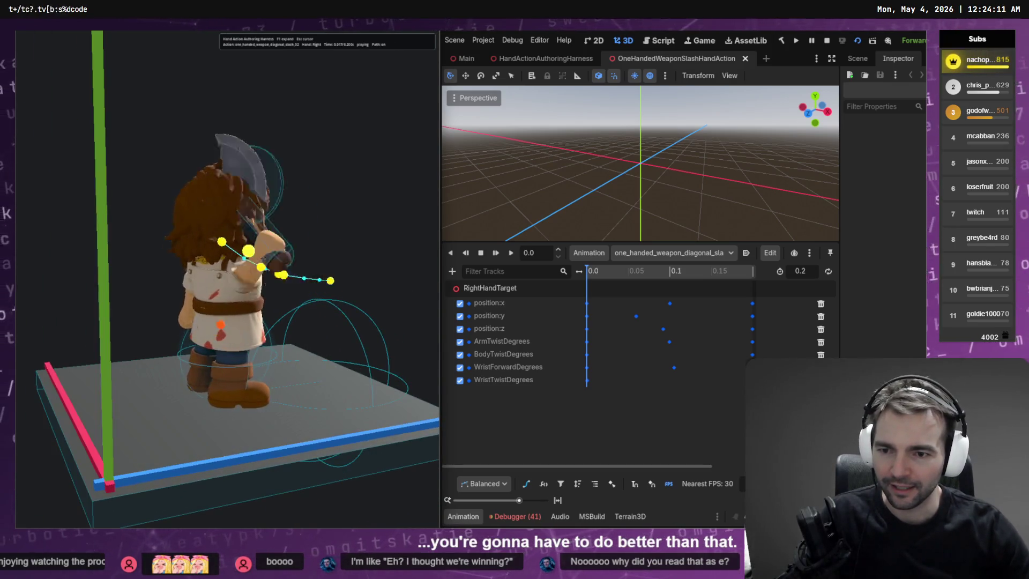
{"action": "key", "text": "space"}
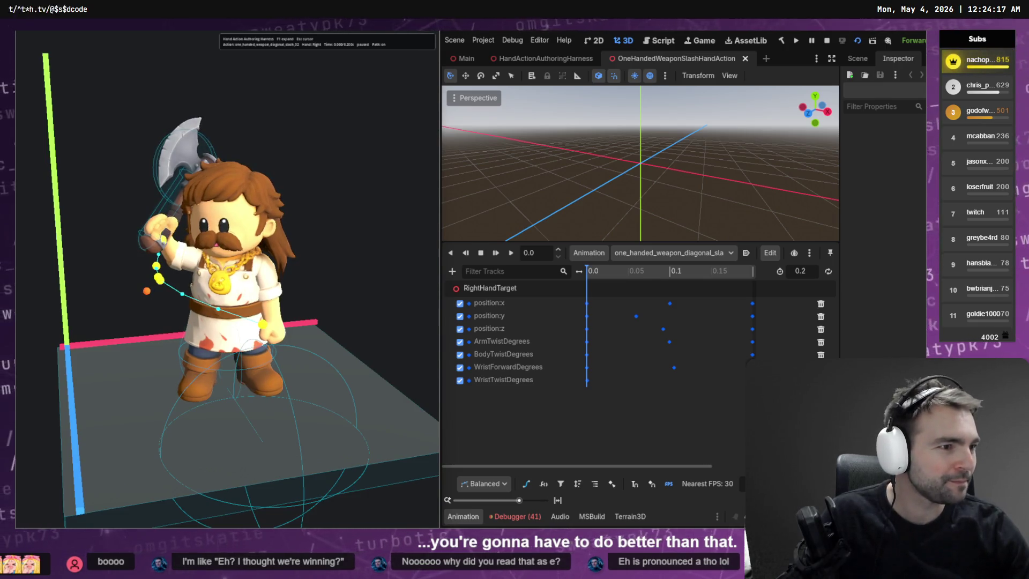
{"action": "key", "text": "alt+Tab"}
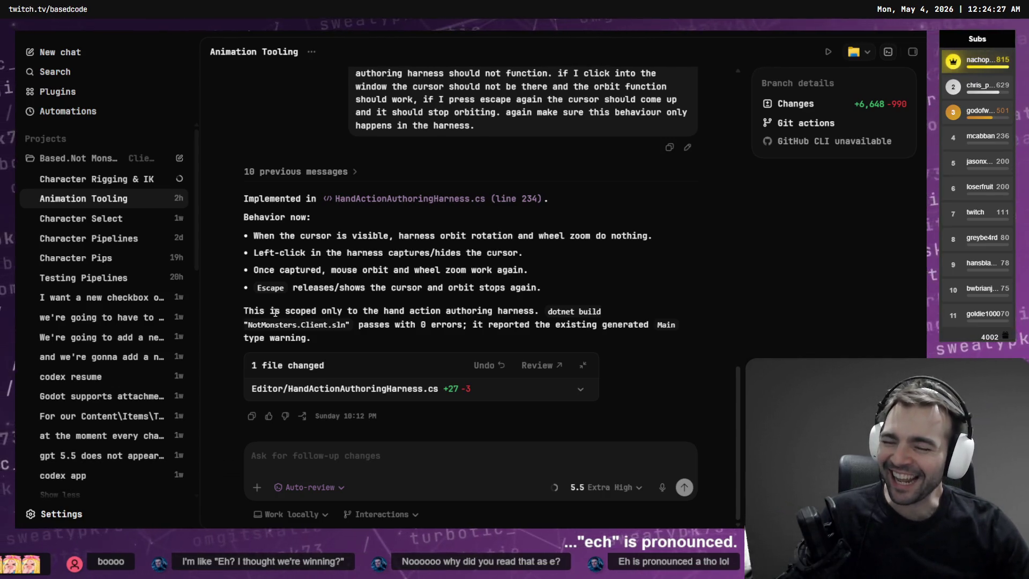
Step: Check Character Rigging & IK progress, then read the folder-flattening question in Plugins for workflows
{"action": "left_click", "coordinate": [123, 182]}
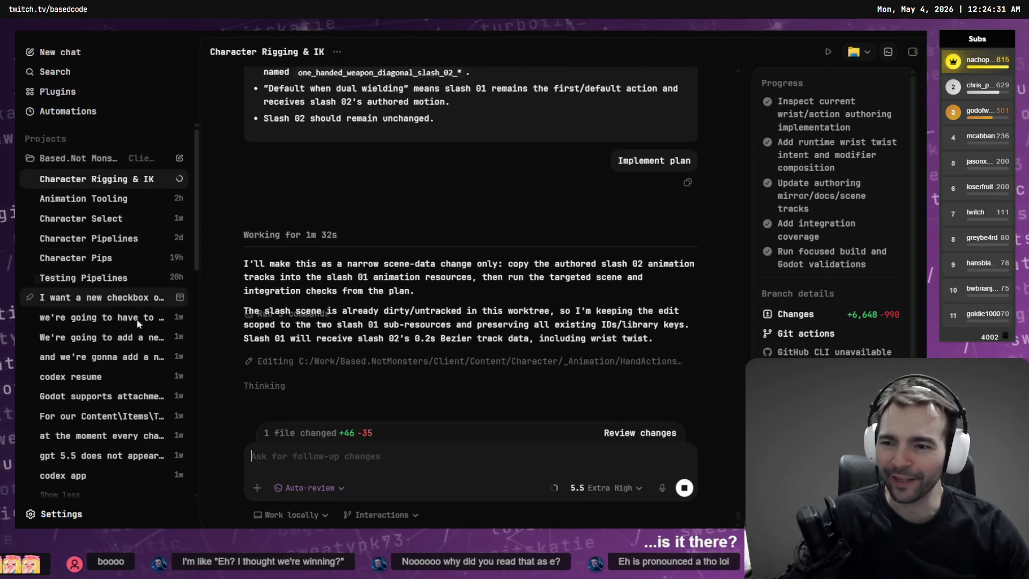
{"action": "left_click", "coordinate": [81, 161]}
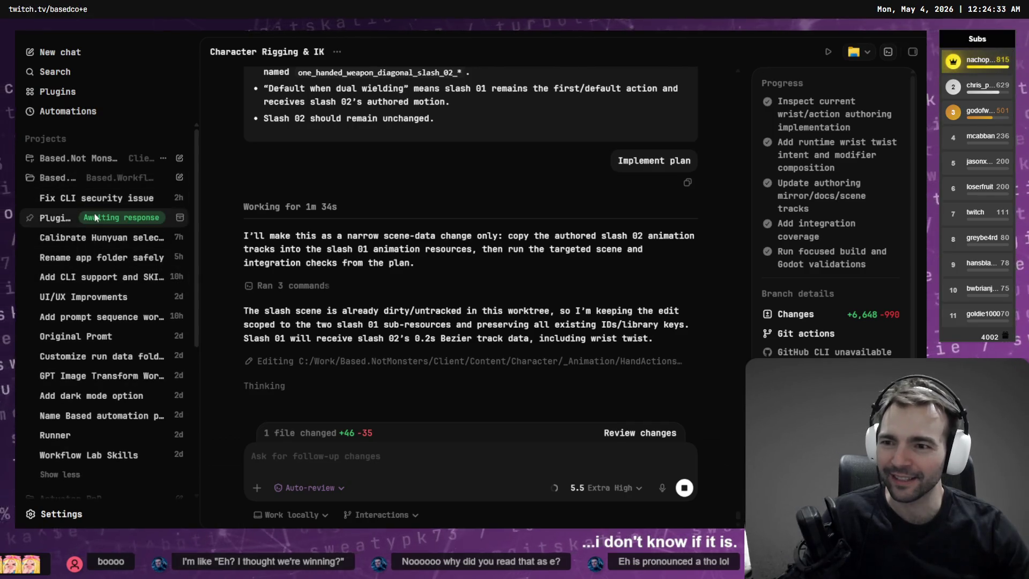
{"action": "left_click", "coordinate": [95, 217]}
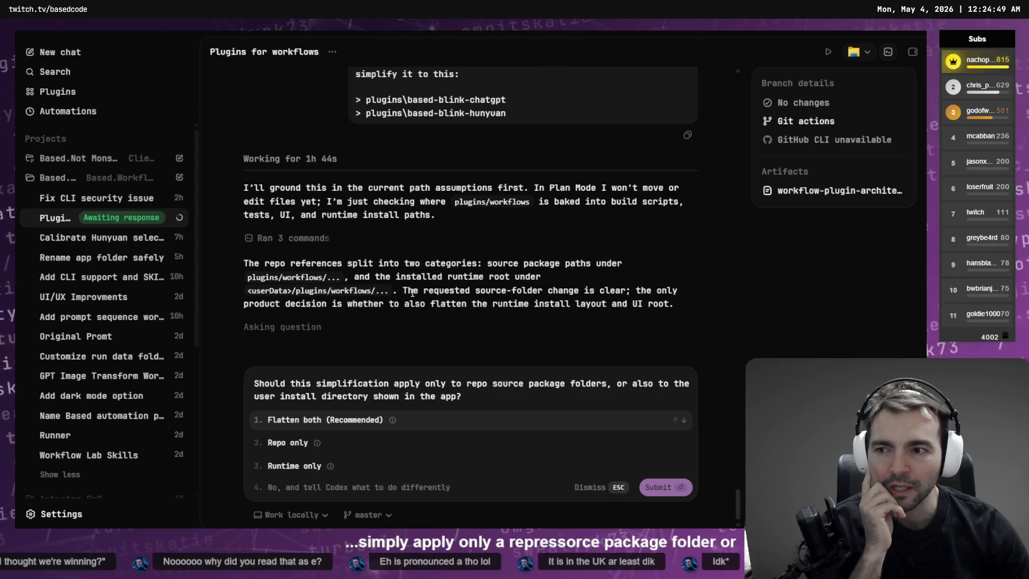
{"action": "scroll", "coordinate": [428, 287], "scroll_direction": "up", "scroll_amount": 4}
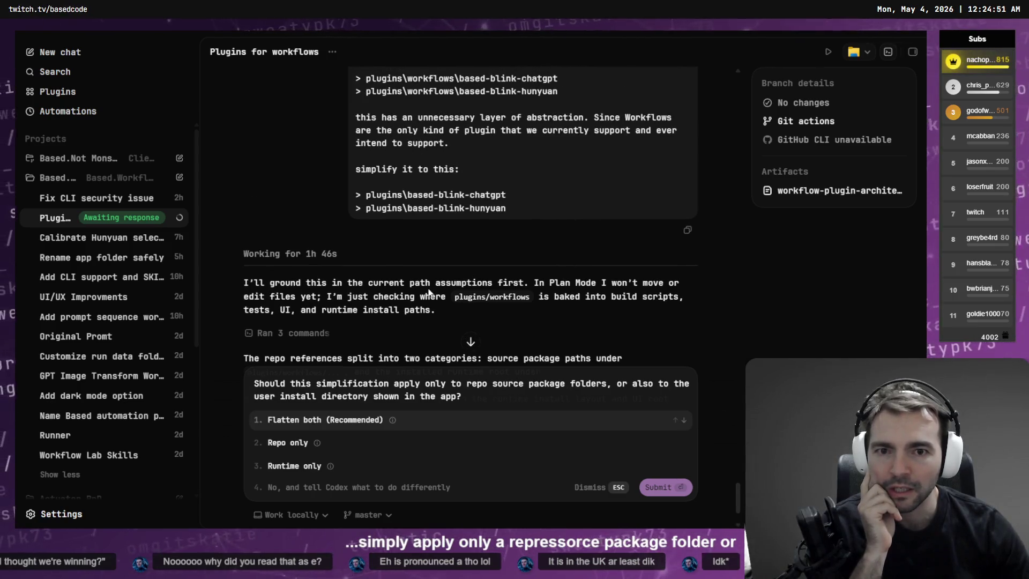
{"action": "scroll", "coordinate": [429, 291], "scroll_direction": "down", "scroll_amount": 3}
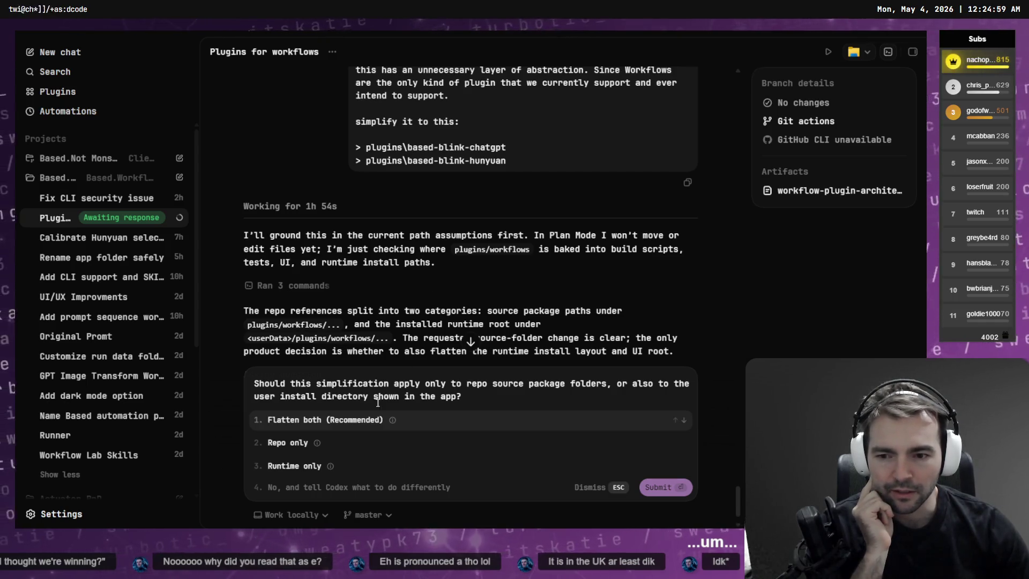
Step: Answer the plugin-folder question with 'Flatten both (Recommended)' and switch to Fork
{"action": "left_click", "coordinate": [335, 423]}
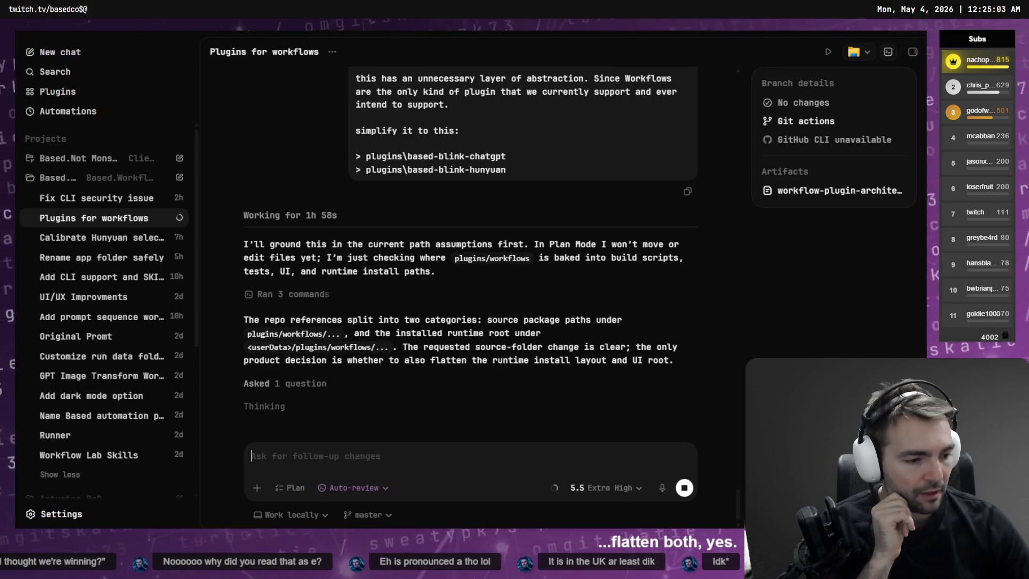
{"action": "key", "text": "alt+Tab"}
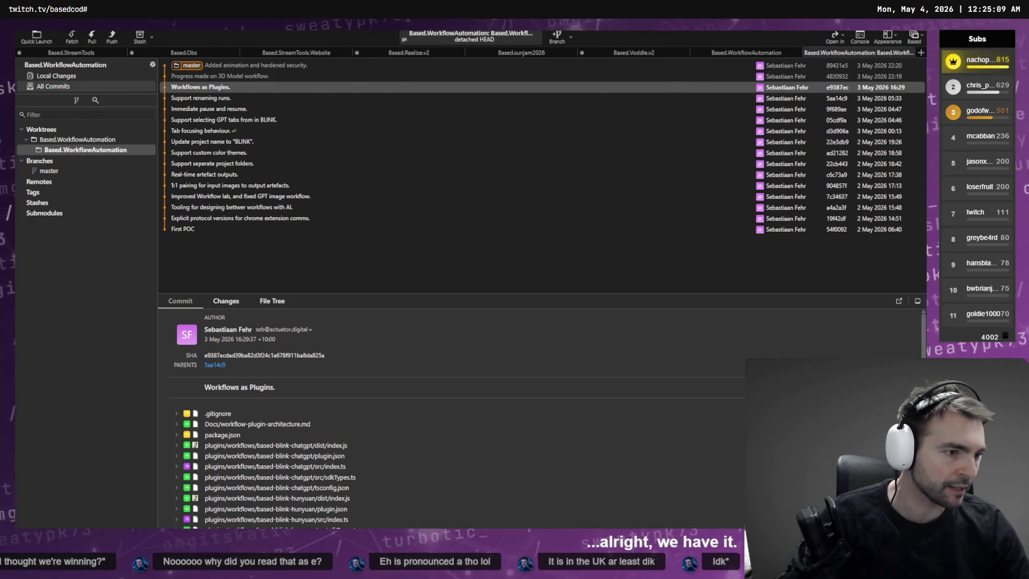
Step: Move from Fork's commit list to the Google AI Mode answer in Chrome
{"action": "key", "text": "alt+Tab"}
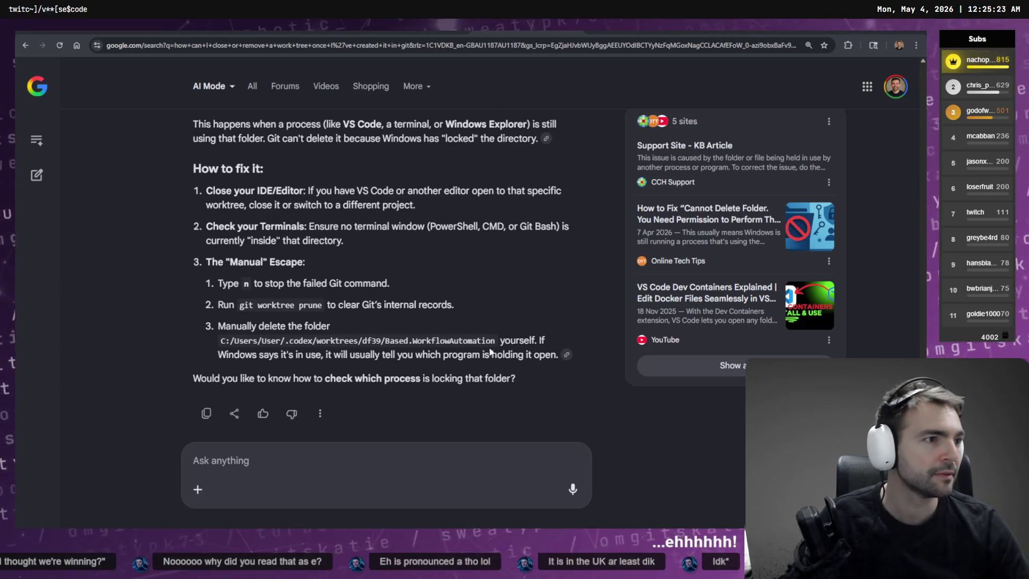
Step: Go back to Codex after reading the locked worktree folder answer
{"action": "key", "text": "alt+Tab"}
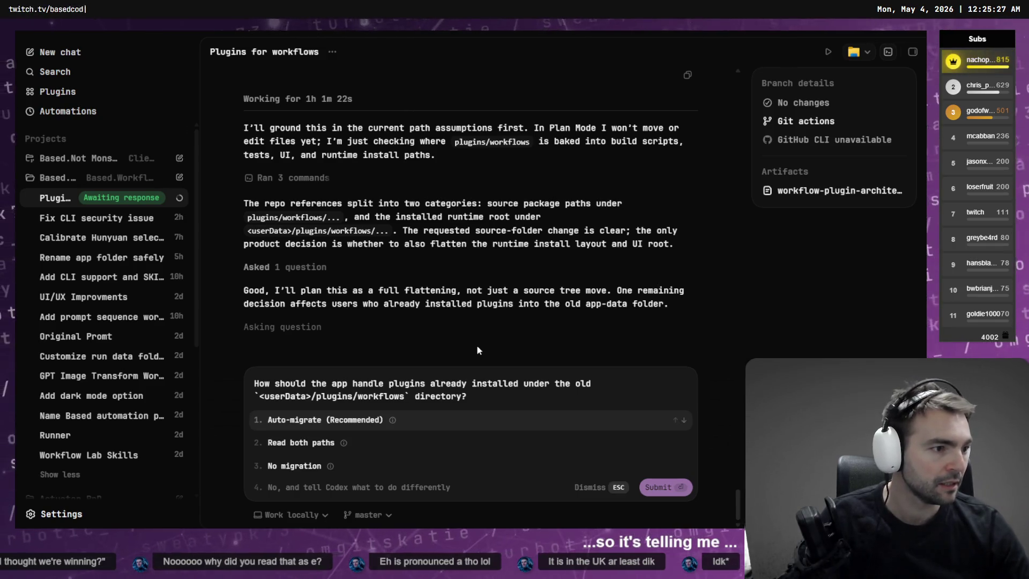
Step: Answer the work-location question with a custom reply: 'no migration needed as this hasn't gone live yet'
{"action": "key", "text": "alt+Tab"}
{"action": "left_click", "coordinate": [278, 339]}
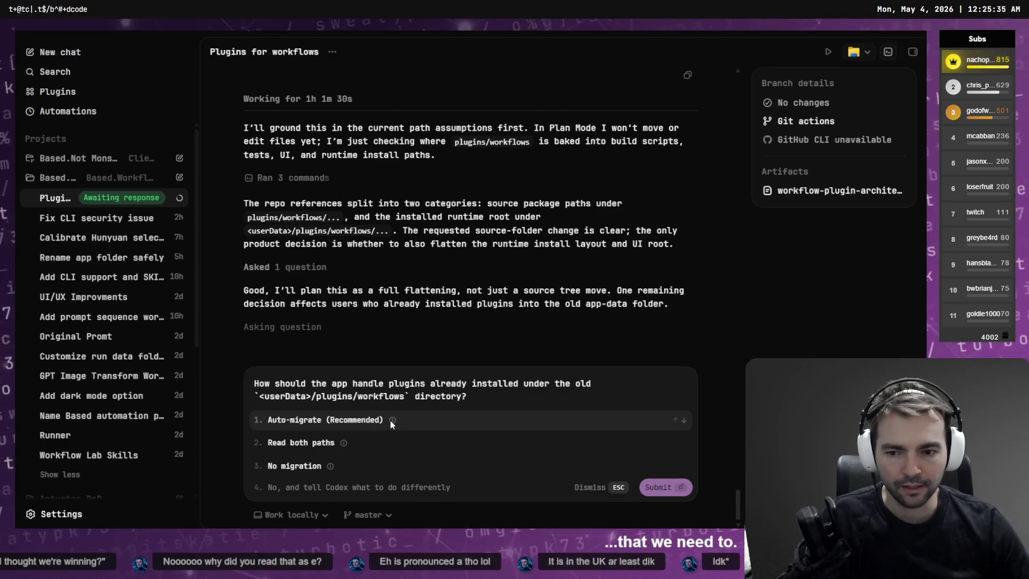
{"action": "mouse_move", "coordinate": [392, 422]}
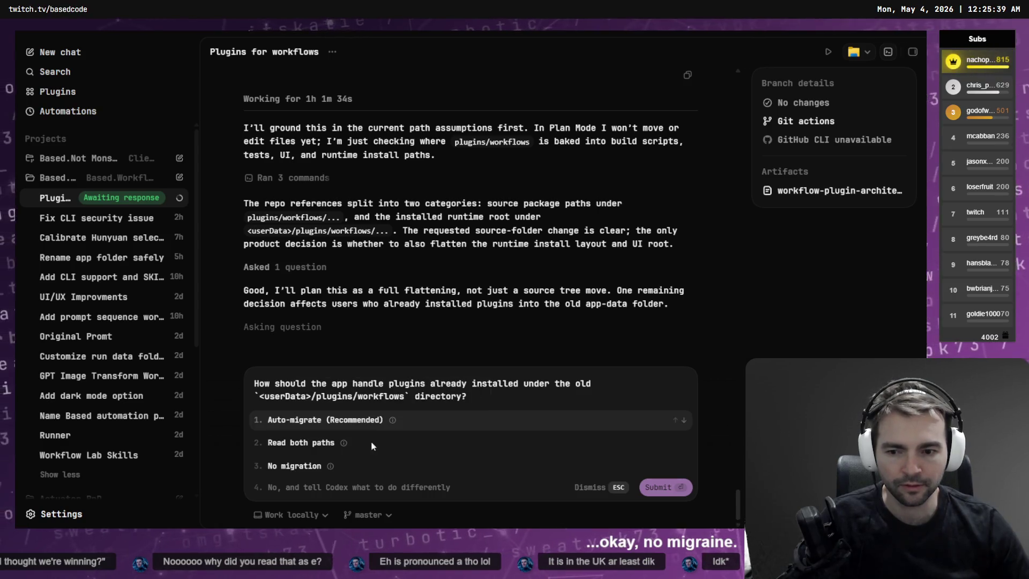
{"action": "mouse_move", "coordinate": [330, 466]}
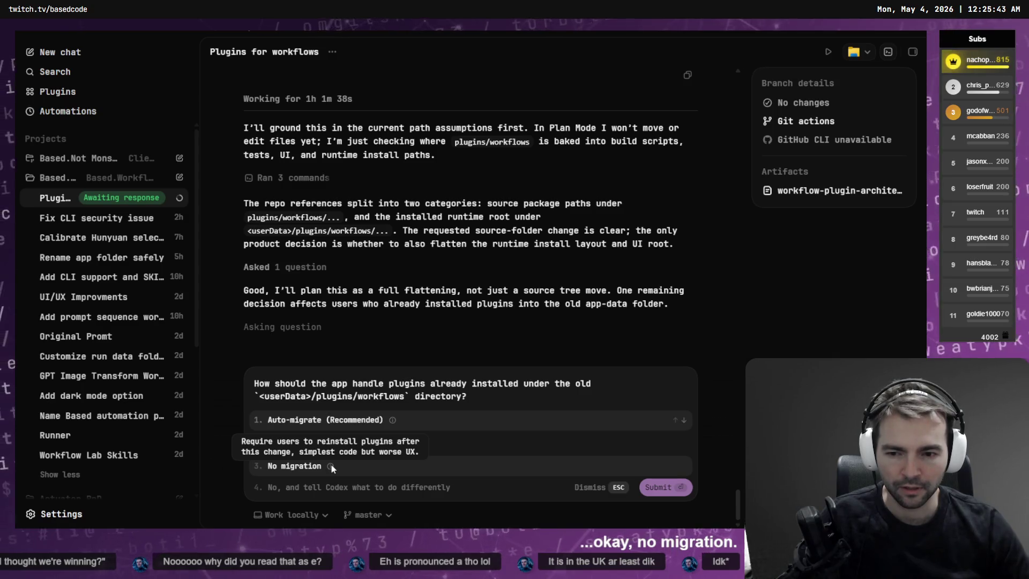
{"action": "left_click", "coordinate": [324, 510]}
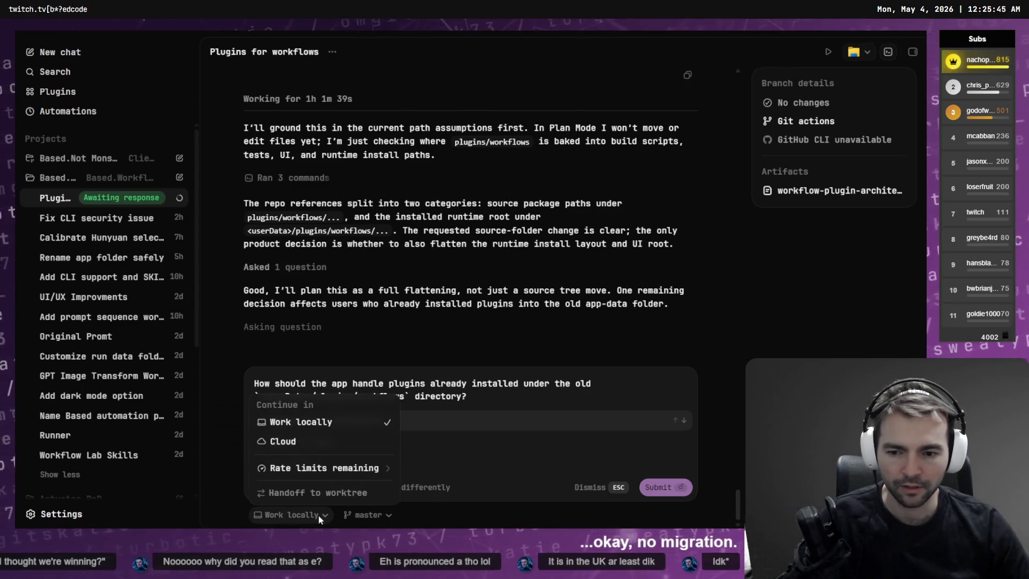
{"action": "left_click", "coordinate": [434, 490]}
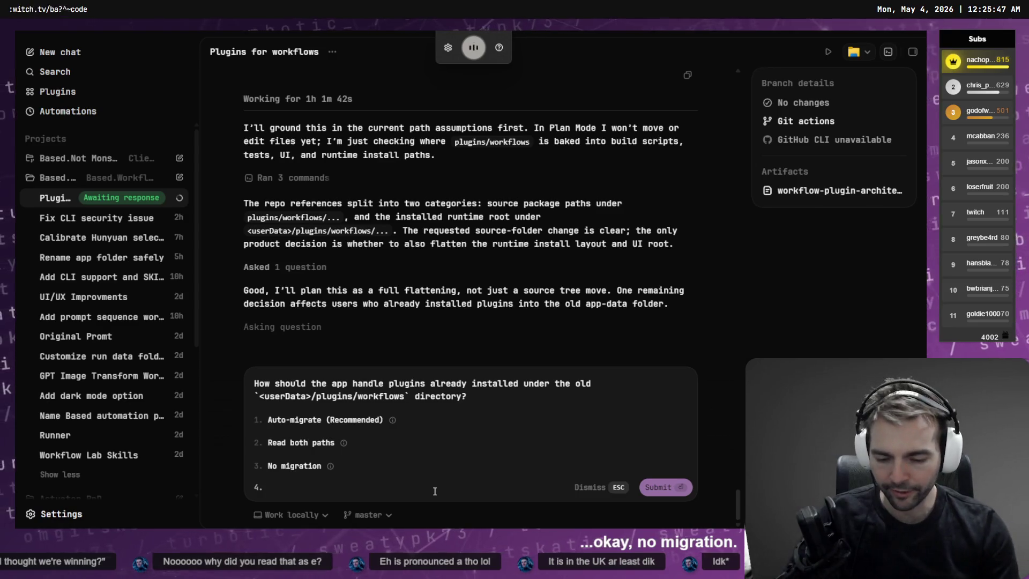
{"action": "type", "text": "no migration needed as this hasn't"}
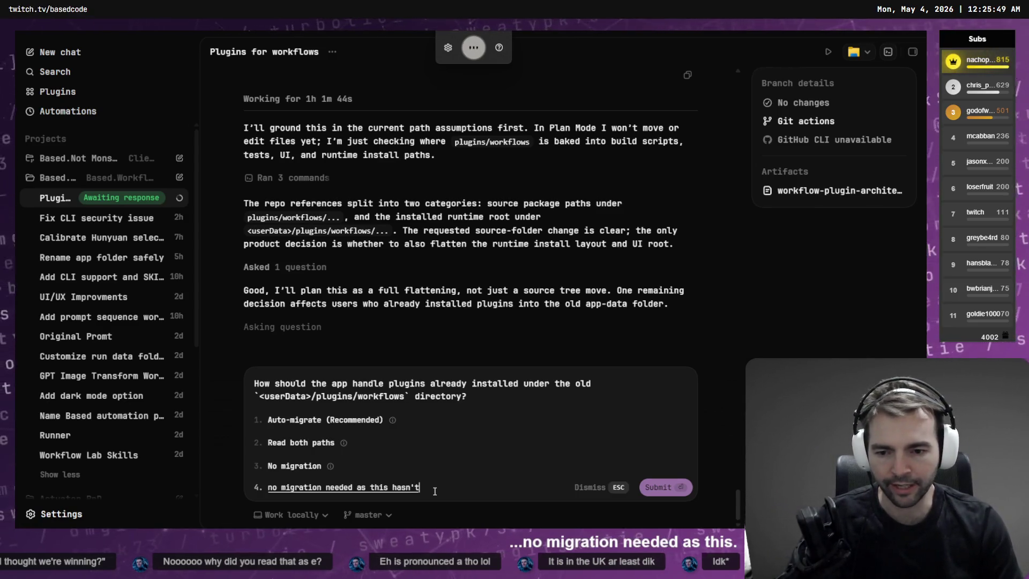
{"action": "type", "text": " gone live yet."}
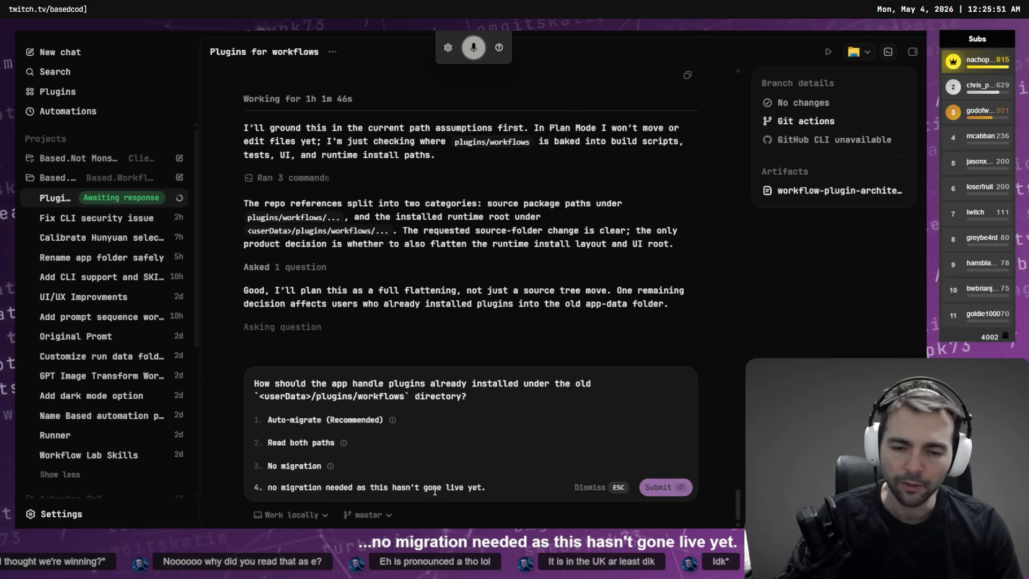
{"action": "type", "text": " please move these folders around"}
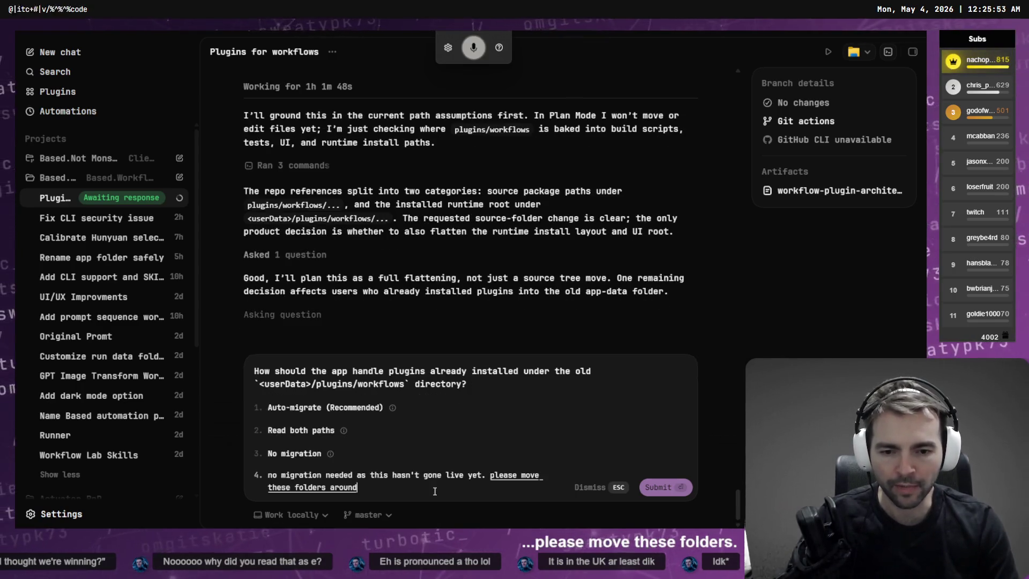
{"action": "type", "text": " on my behalf they're in the right location though"}
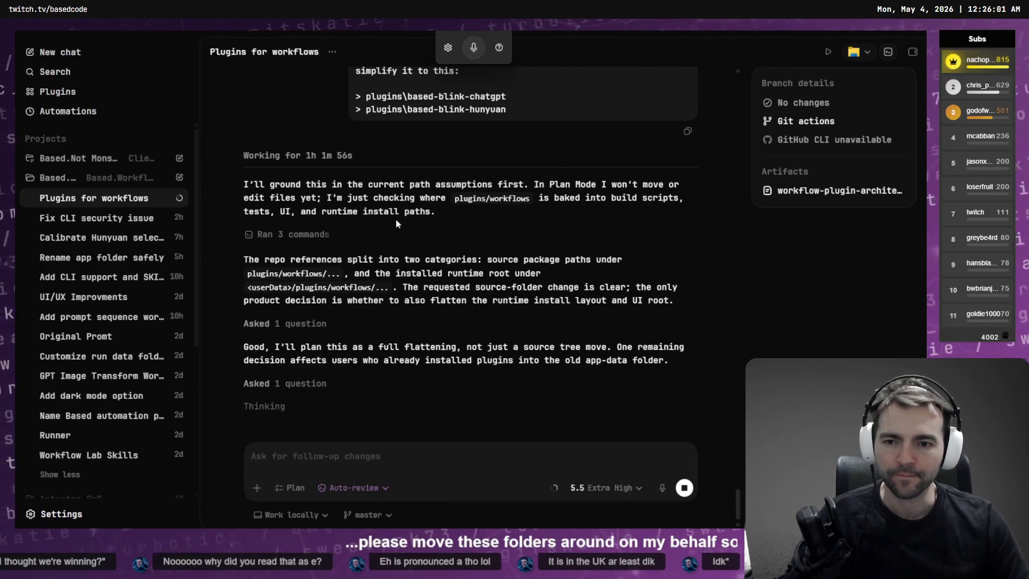
Step: Expand the Not Monsters project and open its Character Rigging & IK chat
{"action": "key", "text": "alt+Tab"}
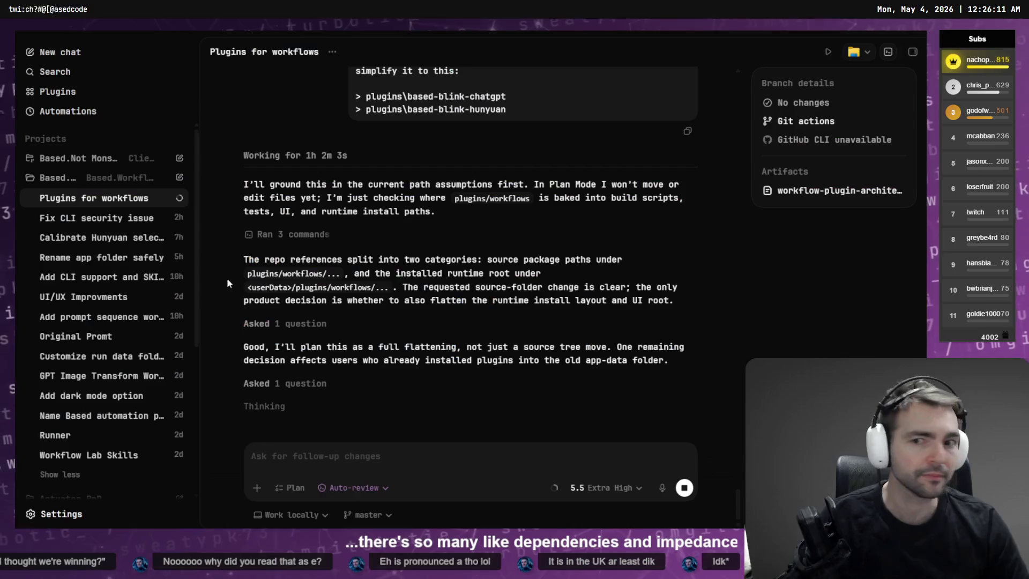
{"action": "left_click", "coordinate": [88, 161]}
{"action": "left_click", "coordinate": [94, 185]}
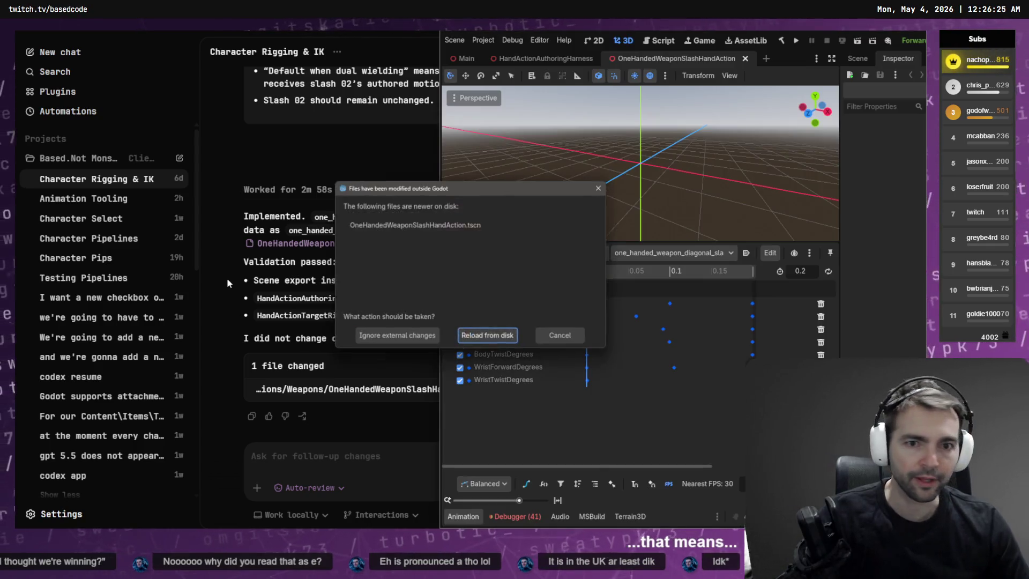
Step: Reload the changed slash animation from disk and view its tracks as Bezier curves
{"action": "key", "text": "Return"}
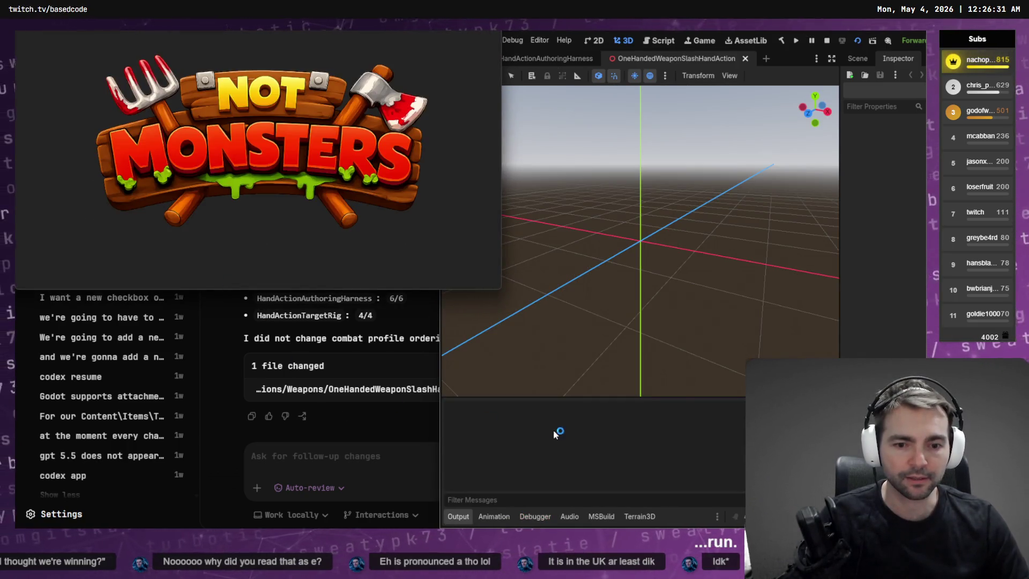
{"action": "left_click", "coordinate": [493, 516]}
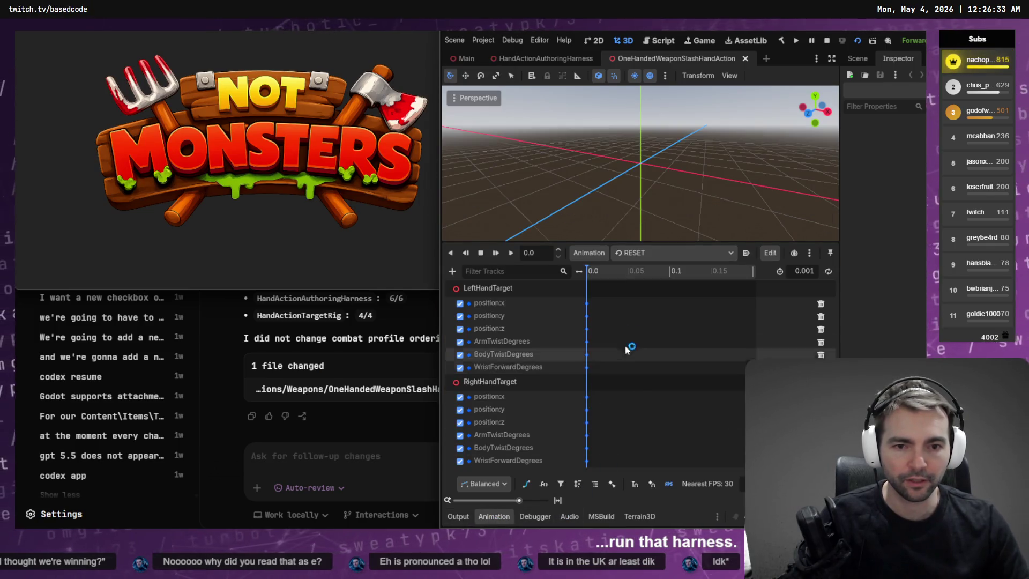
{"action": "left_click", "coordinate": [527, 484]}
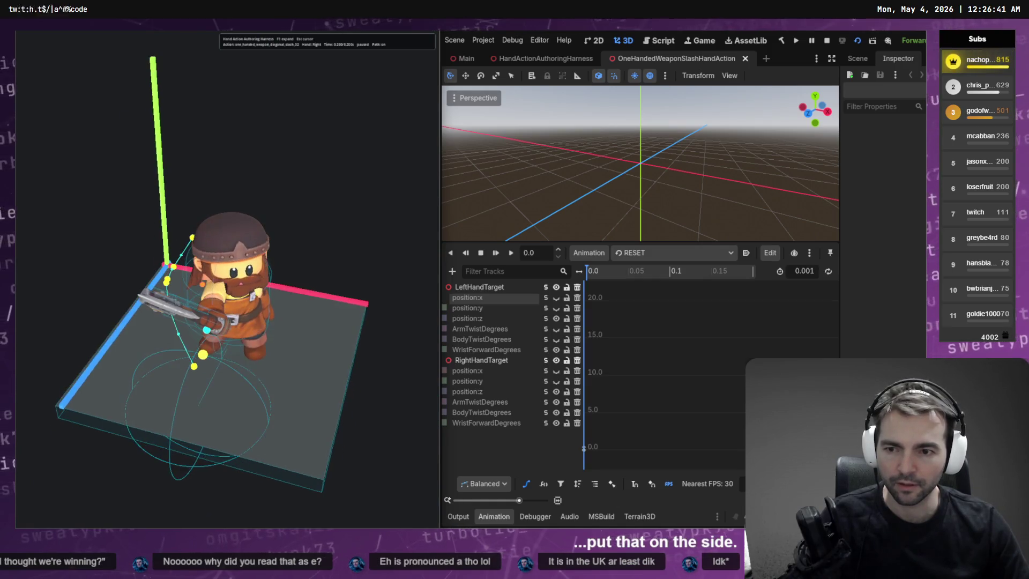
Step: Preview the slash on several harness characters, stop the harness, and launch the game with F5
{"action": "key", "text": "space"}
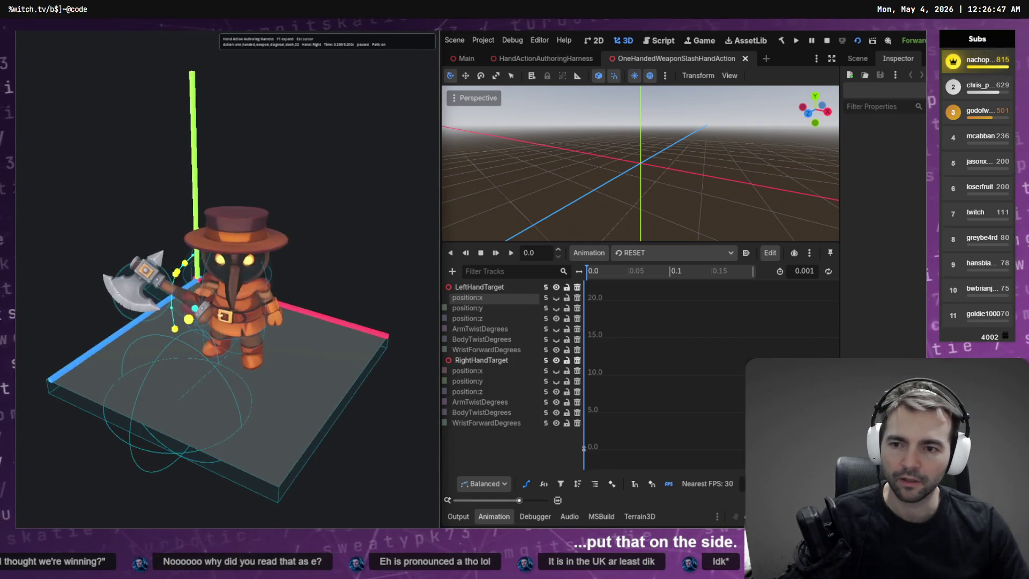
{"action": "key", "text": "space"}
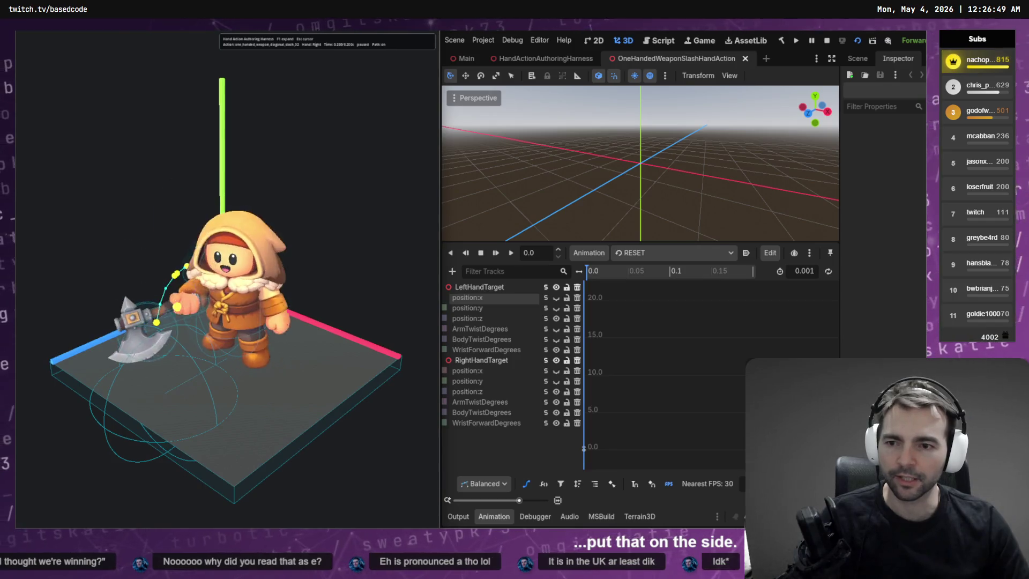
{"action": "key", "text": "space"}
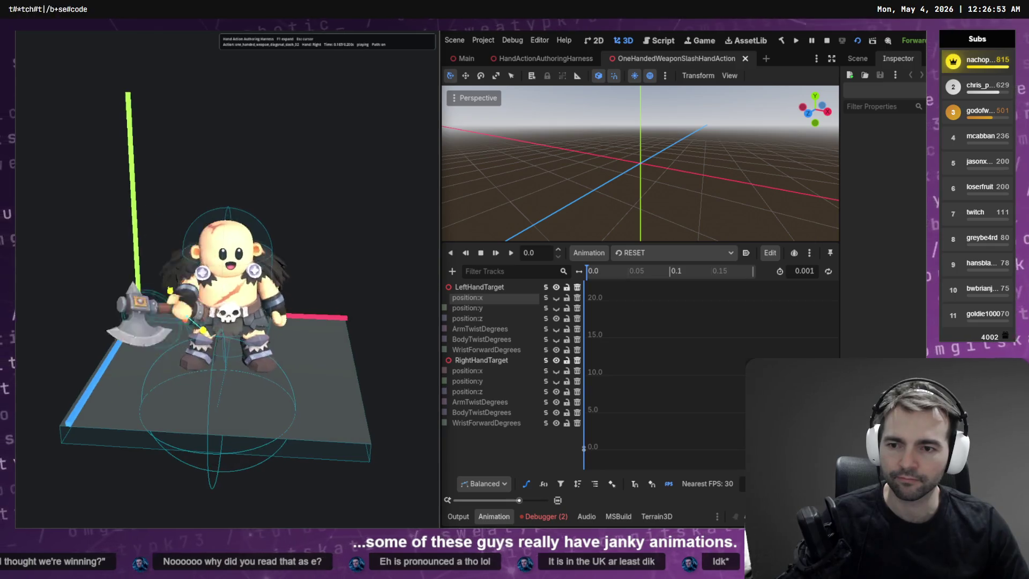
{"action": "key", "text": "F8"}
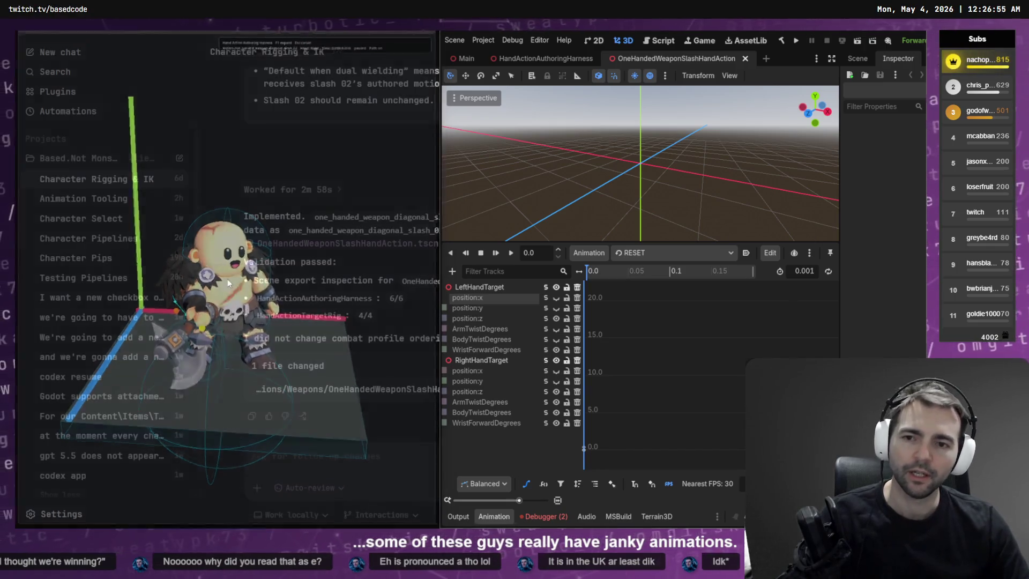
{"action": "key", "text": "F5"}
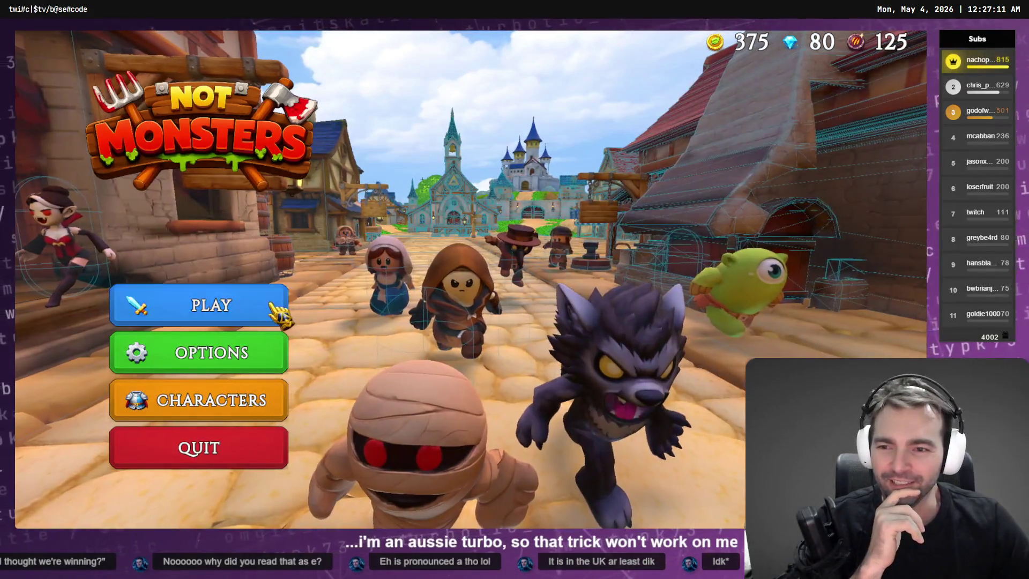
Step: Host a lobby, confirm Butcher as the villager and Skeleton as the monster form
{"action": "left_click", "coordinate": [268, 303]}
{"action": "left_click", "coordinate": [449, 273]}
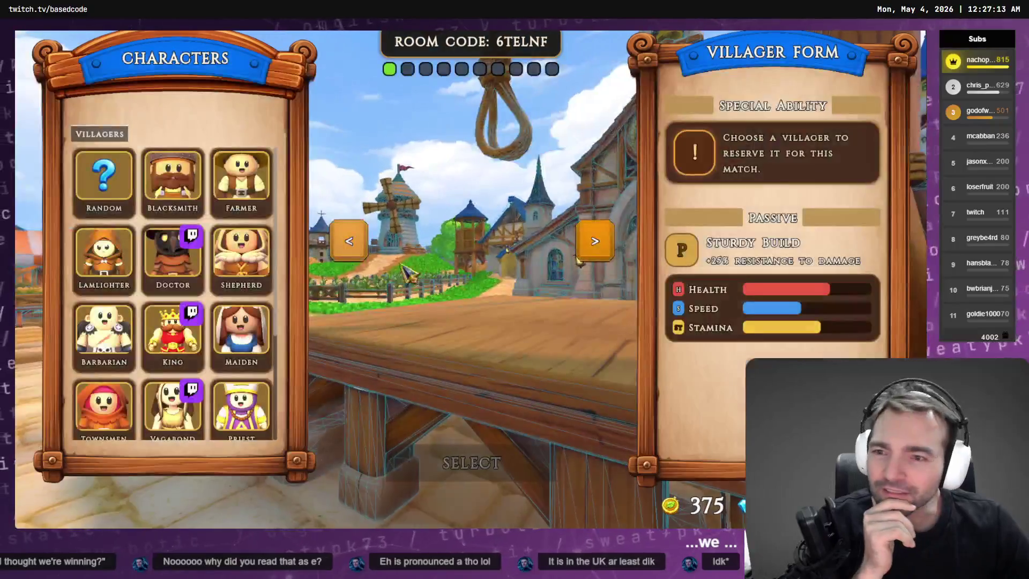
{"action": "scroll", "coordinate": [174, 295], "scroll_direction": "down", "scroll_amount": 3}
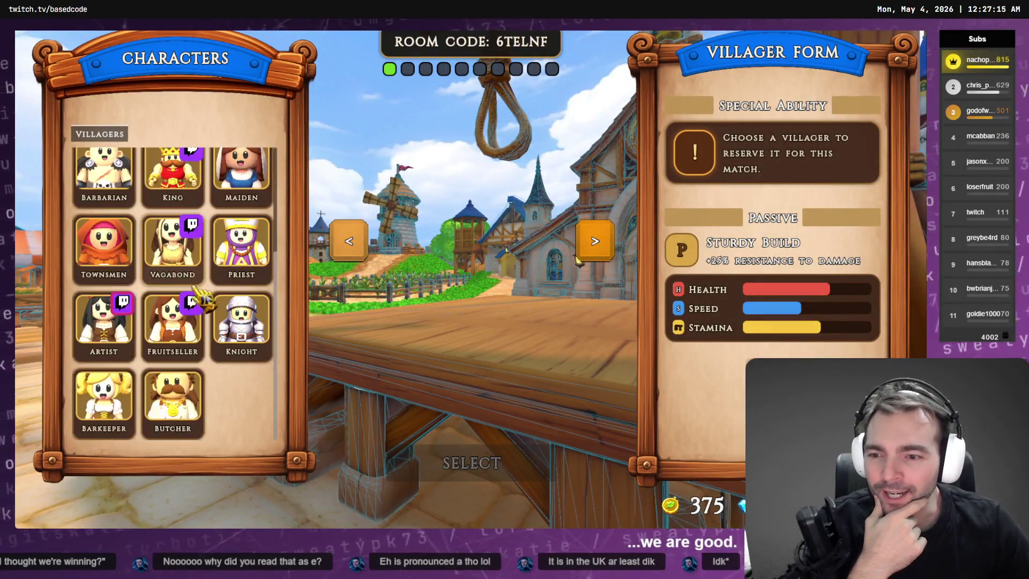
{"action": "left_click", "coordinate": [173, 402]}
{"action": "left_click", "coordinate": [536, 458]}
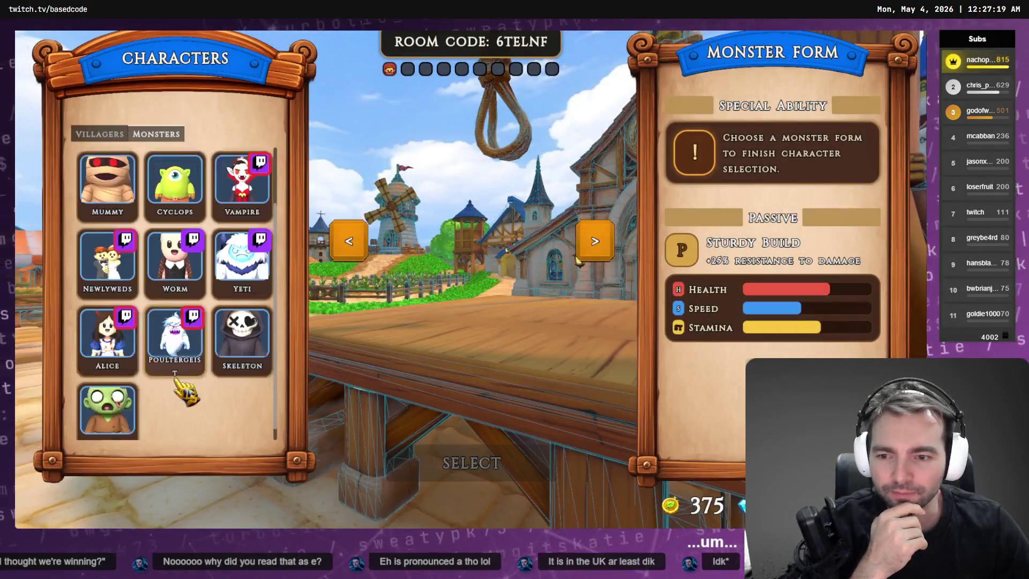
{"action": "left_click", "coordinate": [233, 338]}
{"action": "left_click", "coordinate": [472, 461]}
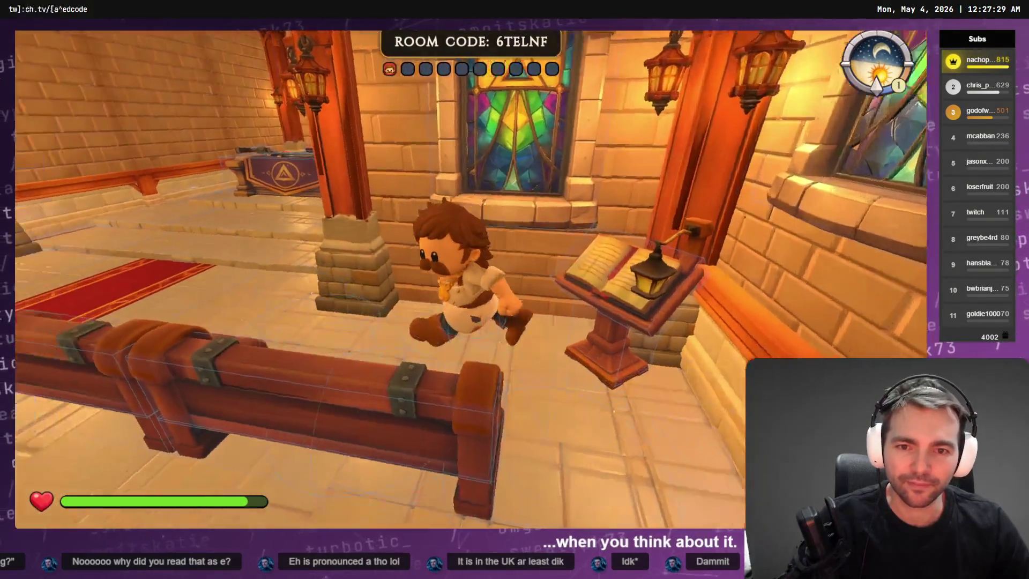
Step: Walk the Butcher around the Chapel, heading away from the altar
{"action": "key", "text": "e"}
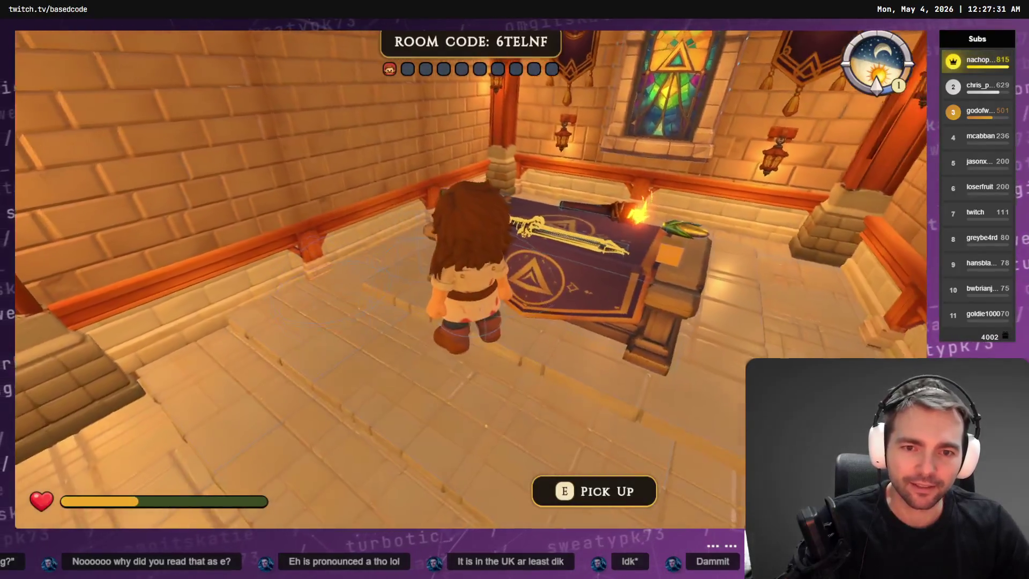
{"action": "key", "text": "w"}
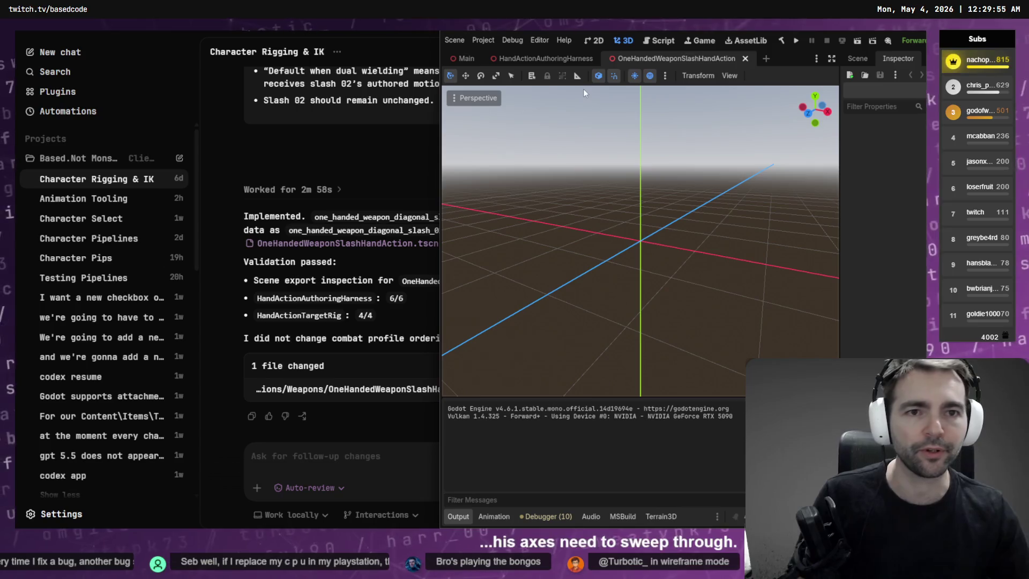
Step: Run the HandActionAuthoringHarness scene and play the diagonal slash on the first character
{"action": "key", "text": "ctrl+shift+Tab"}
{"action": "key", "text": "F5"}
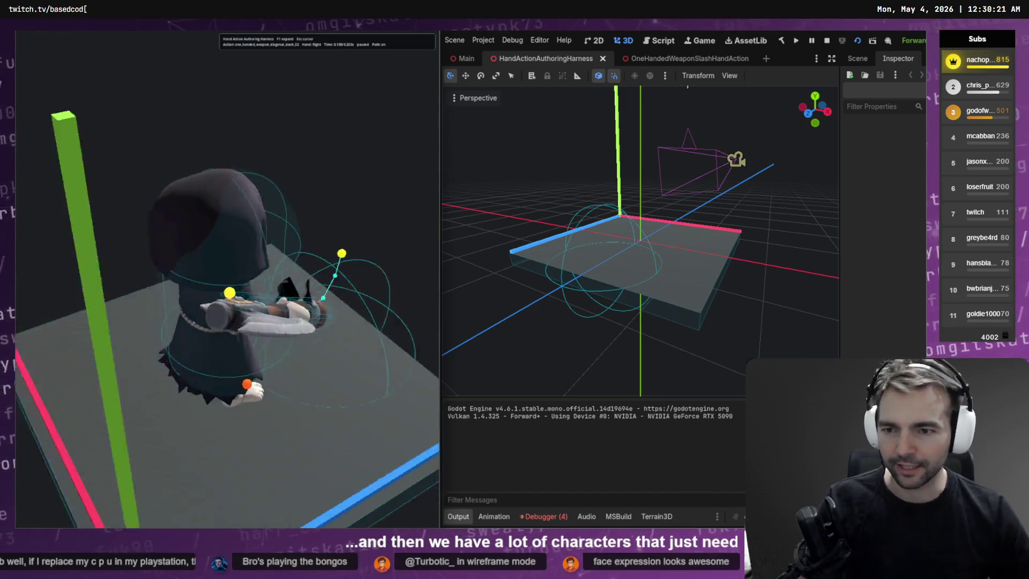
{"action": "key", "text": "space"}
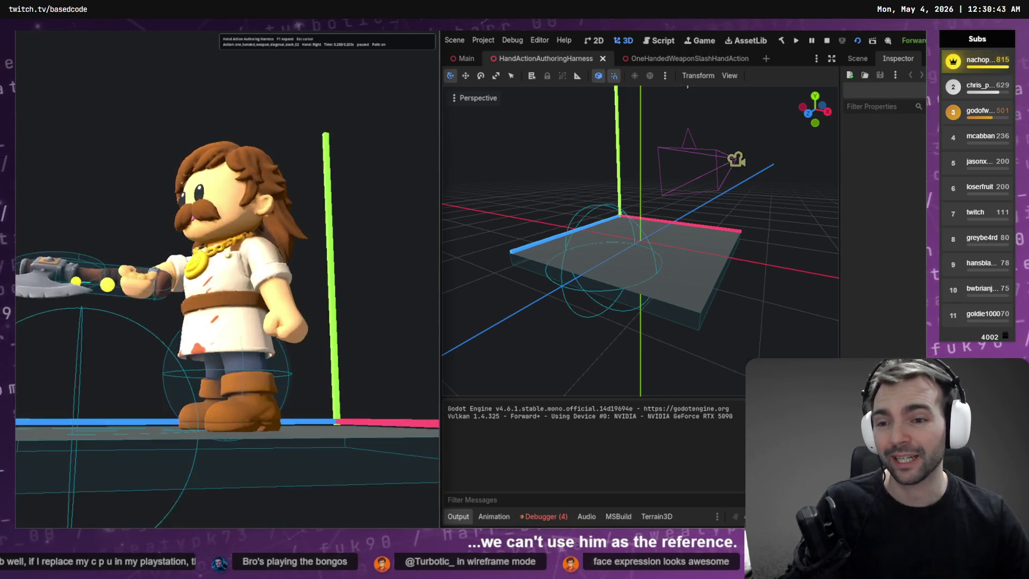
Step: Cycle through several characters to the fanged vampire with an axe and play the slash
{"action": "key", "text": "Tab"}
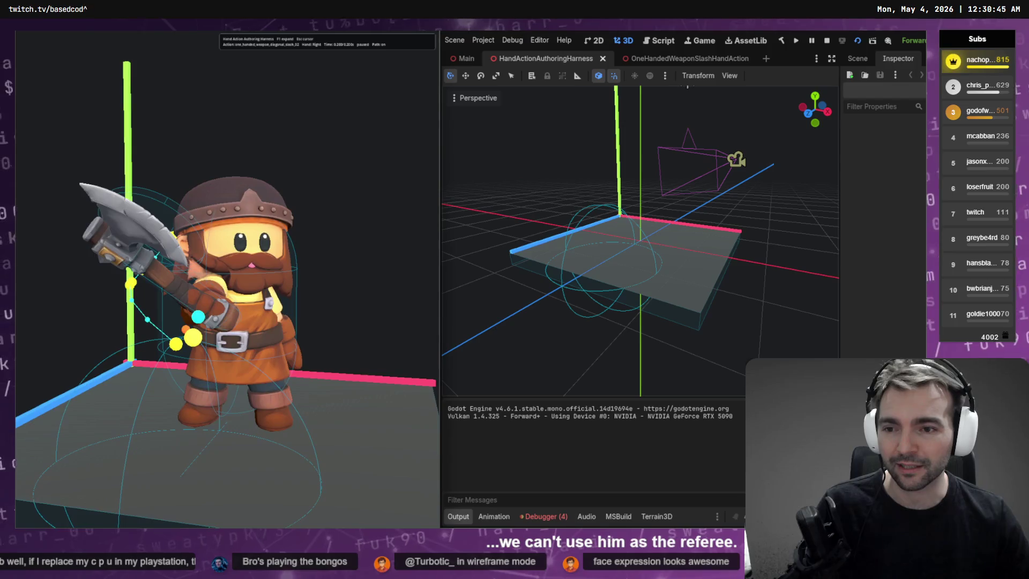
{"action": "key", "text": "Tab"}
{"action": "key", "text": "Tab"}
{"action": "key", "text": "Tab"}
{"action": "key", "text": "Tab"}
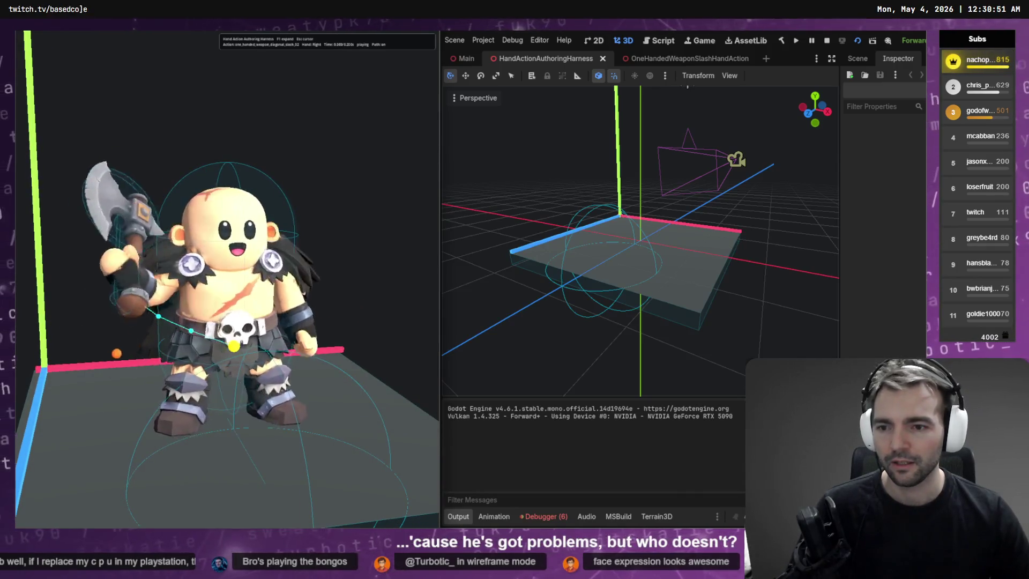
{"action": "key", "text": "Tab"}
{"action": "key", "text": "Tab"}
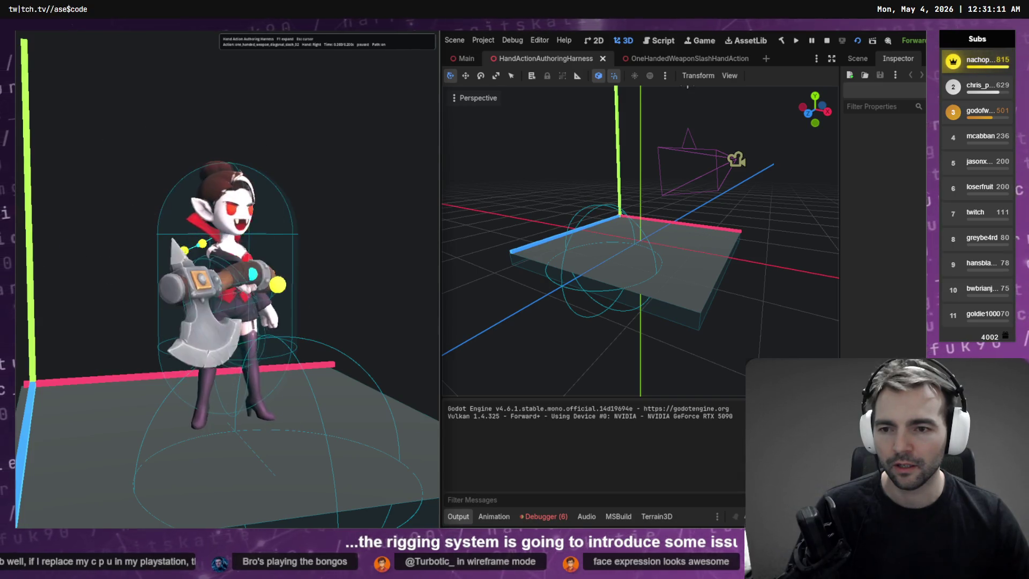
{"action": "key", "text": "space"}
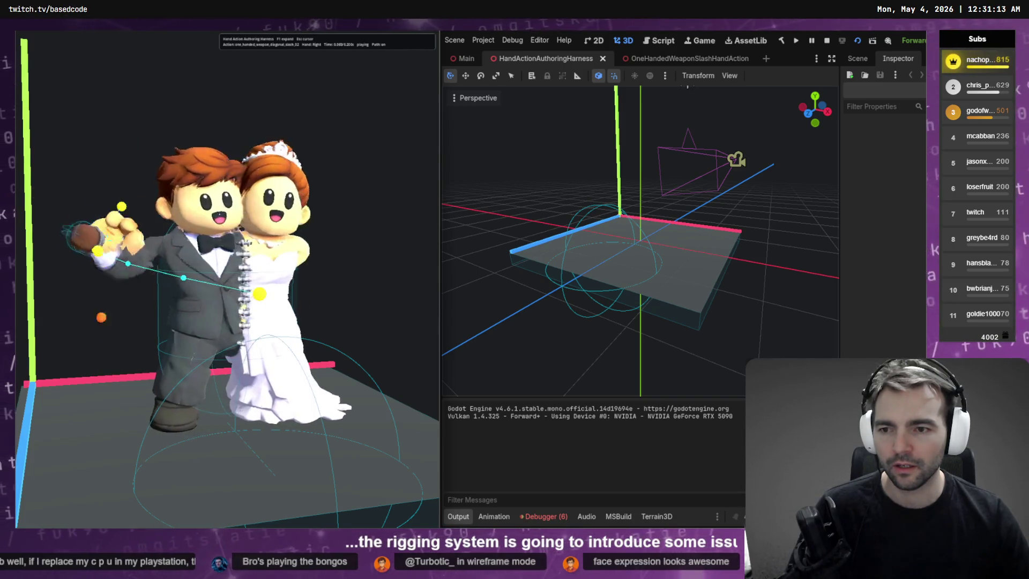